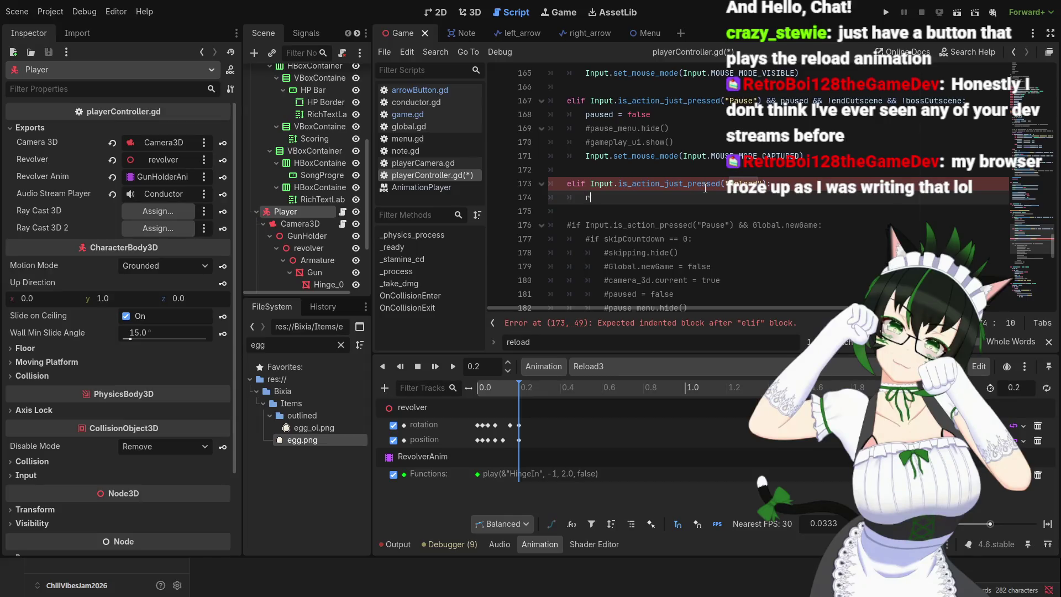
- Add revolver_anim.play("Reload3") under the Reload elif on line 174 of playerController.gd
{"action": "type", "text": "evolver"}
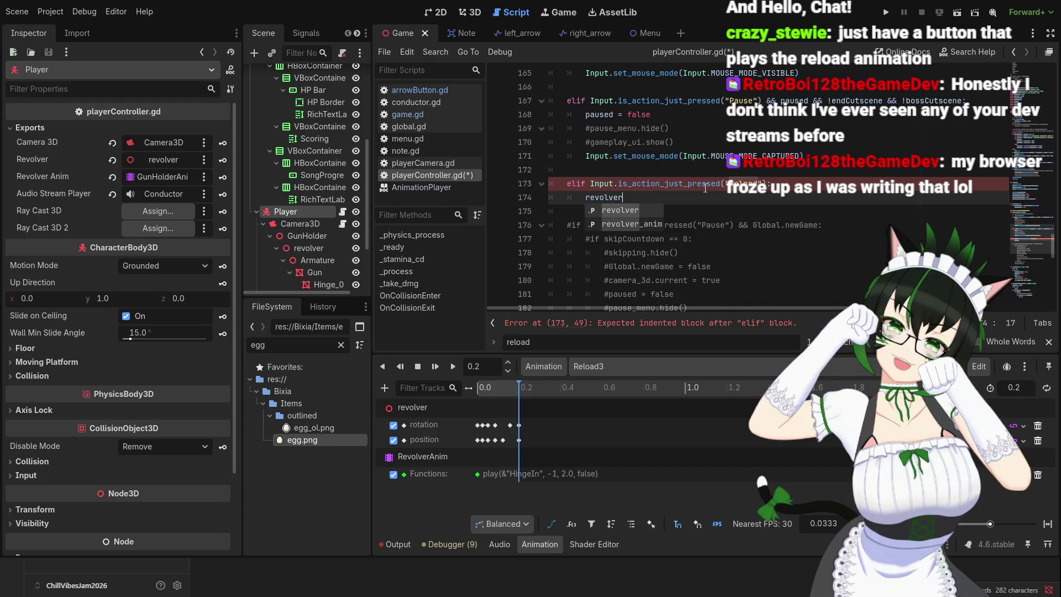
{"action": "type", "text": "_anim.pl"}
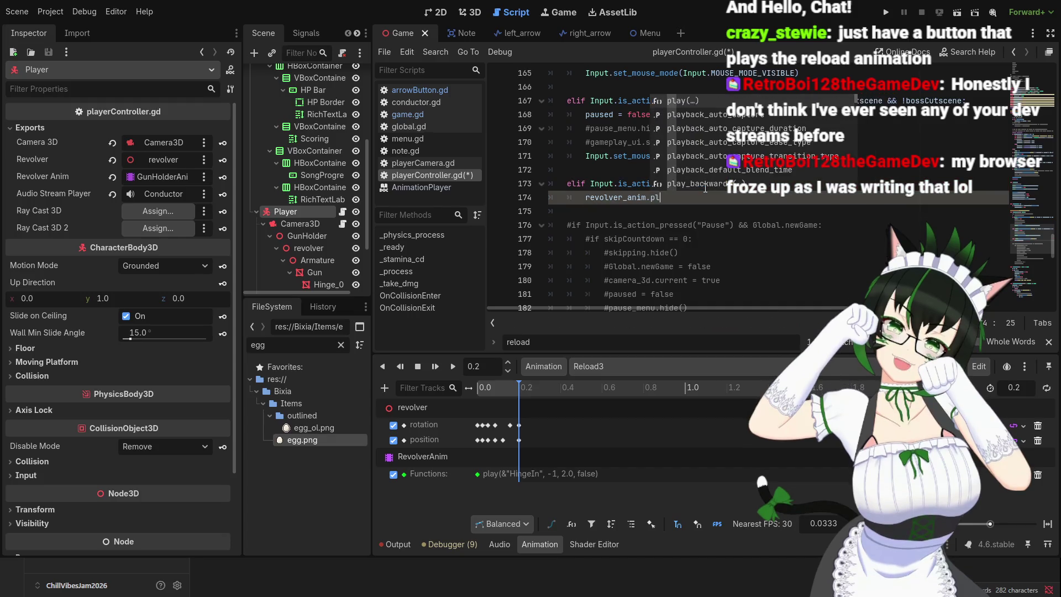
{"action": "type", "text": "ay(\"Reloa"}
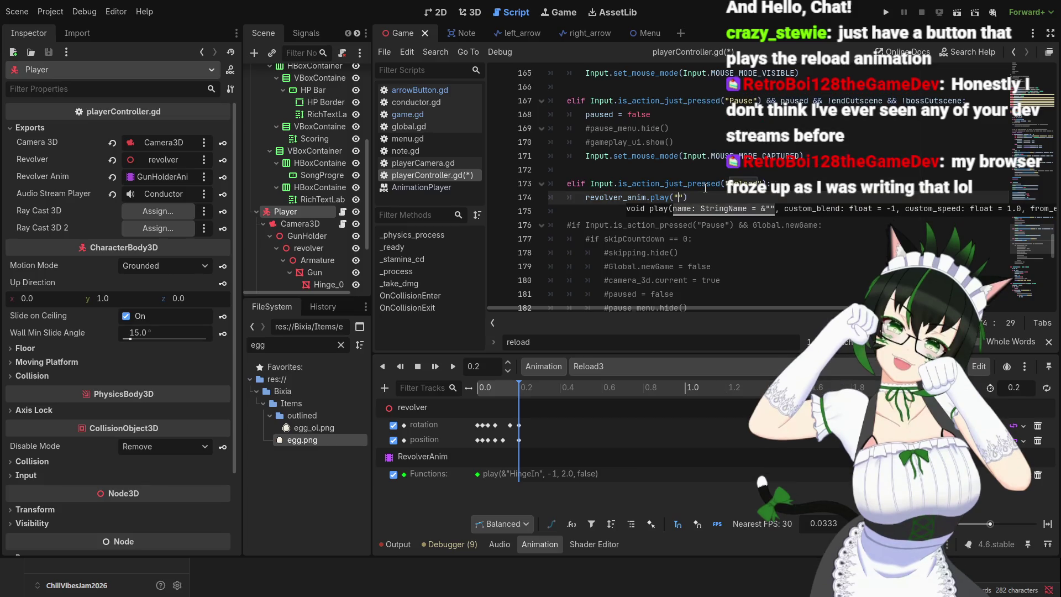
{"action": "type", "text": "d"}
{"action": "scroll", "coordinate": [637, 150], "scroll_direction": "up", "scroll_amount": 20}
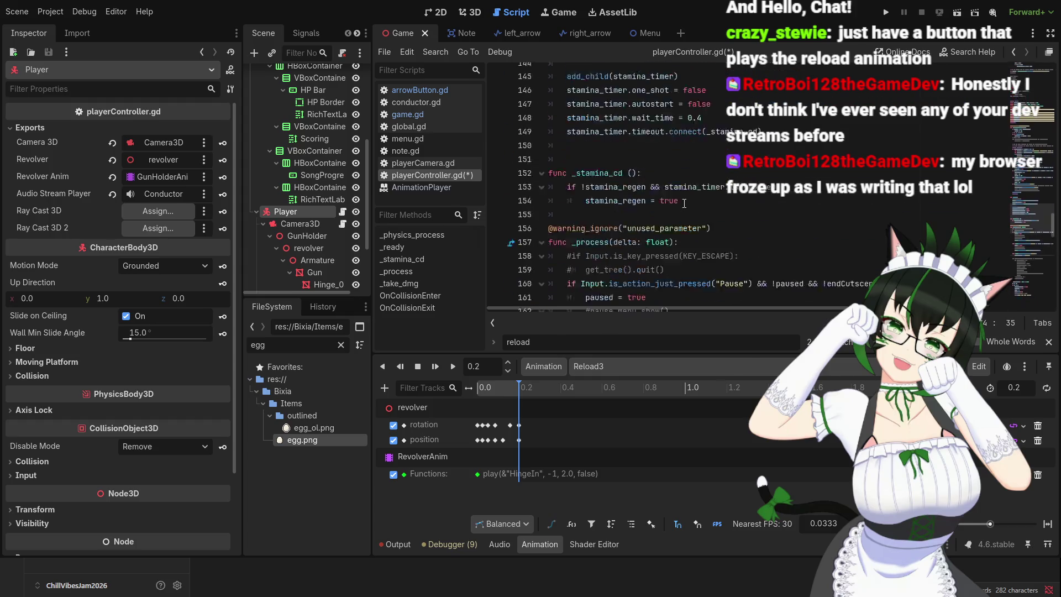
{"action": "scroll", "coordinate": [683, 213], "scroll_direction": "up", "scroll_amount": 2}
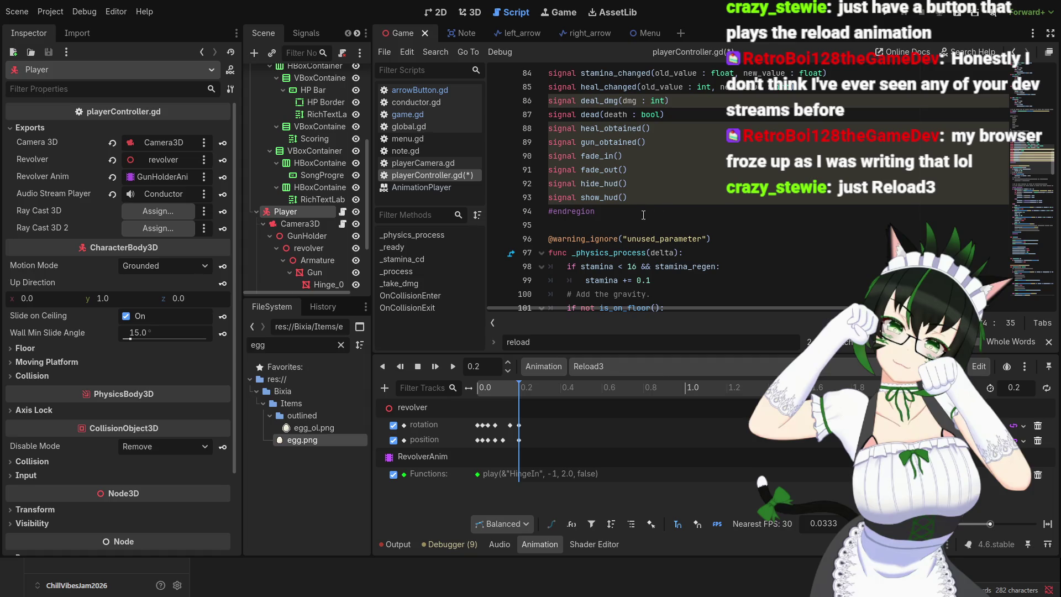
{"action": "scroll", "coordinate": [643, 215], "scroll_direction": "down", "scroll_amount": 18}
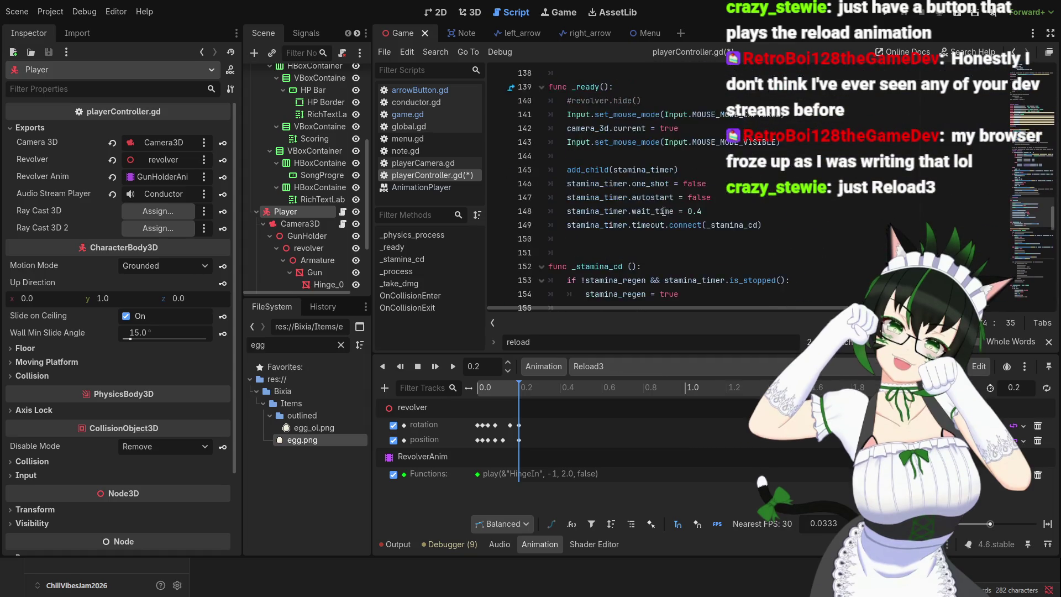
{"action": "scroll", "coordinate": [663, 212], "scroll_direction": "down", "scroll_amount": 3}
{"action": "scroll", "coordinate": [665, 211], "scroll_direction": "up", "scroll_amount": 7}
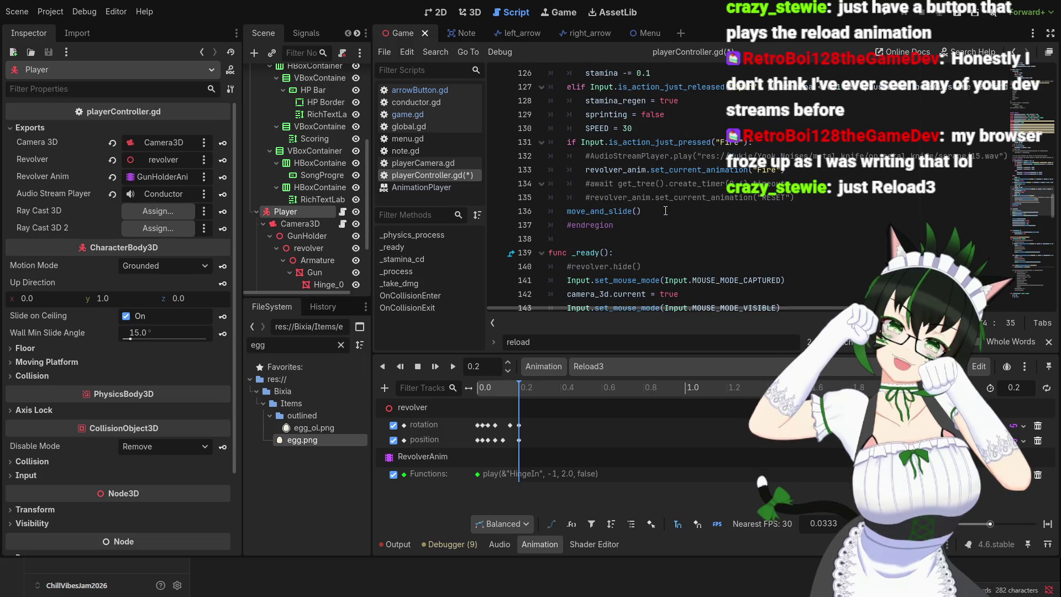
{"action": "scroll", "coordinate": [665, 210], "scroll_direction": "down", "scroll_amount": 14}
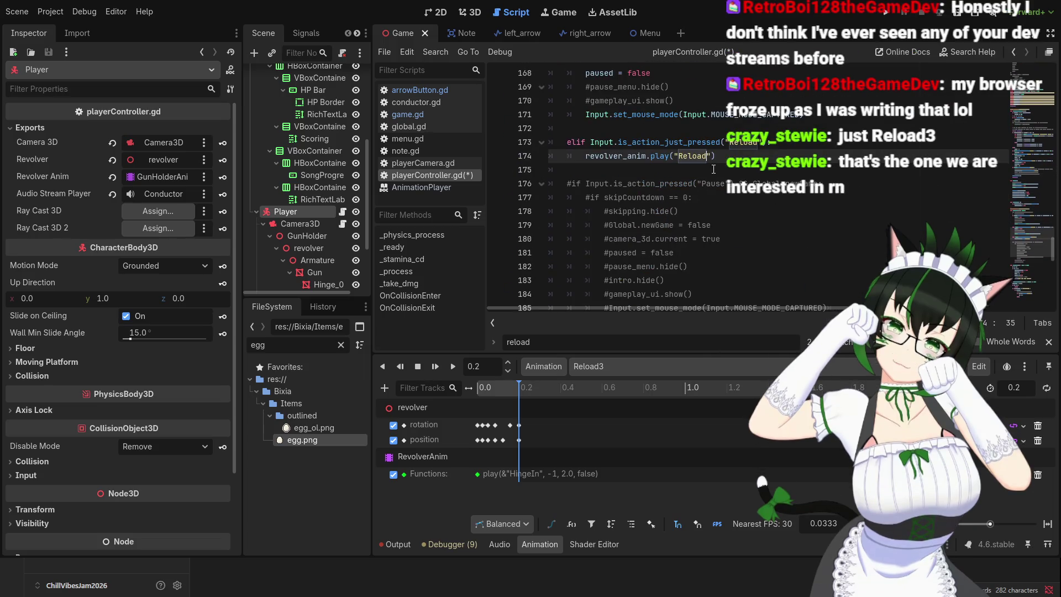
{"action": "type", "text": "3"}
- Save playerController.gd and run the project to test the reload
{"action": "left_click", "coordinate": [737, 159]}
{"action": "key", "text": "ctrl+s"}
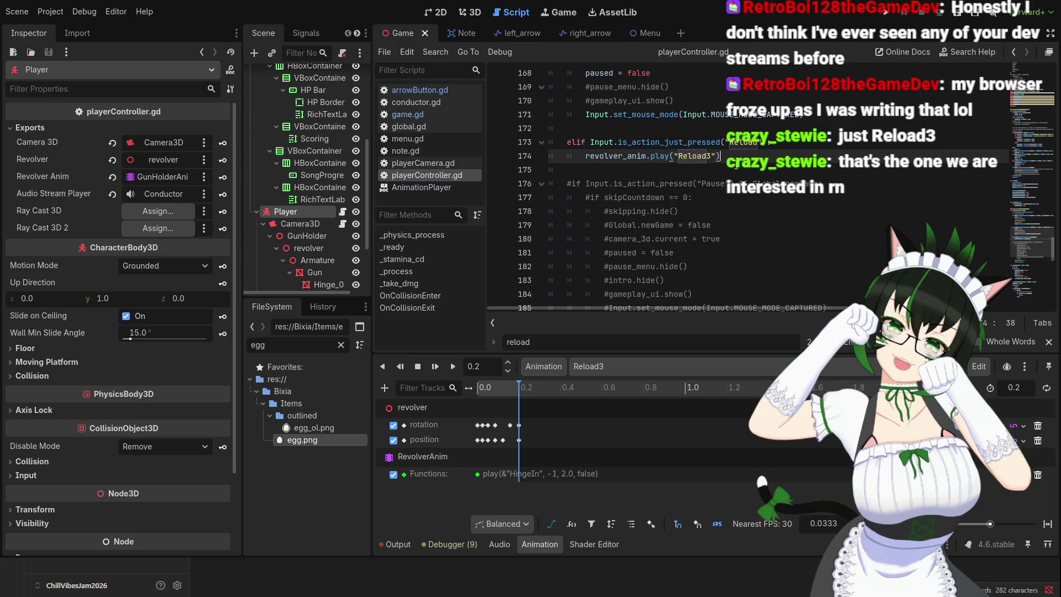
{"action": "left_click", "coordinate": [883, 14]}
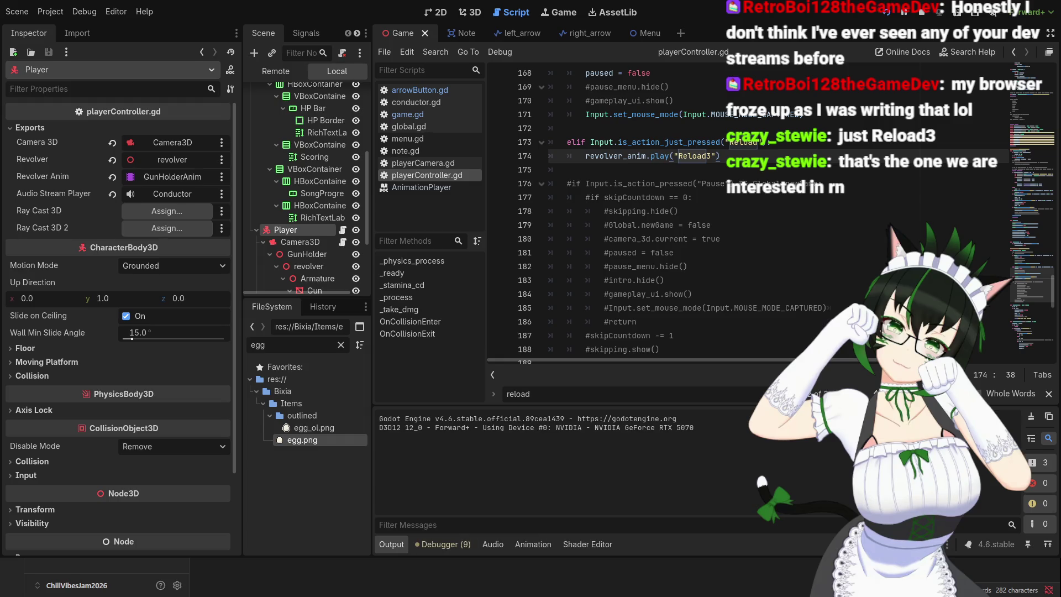
- Trigger the revolver reload three times in the running game, then stop the run
{"action": "key", "text": "r"}
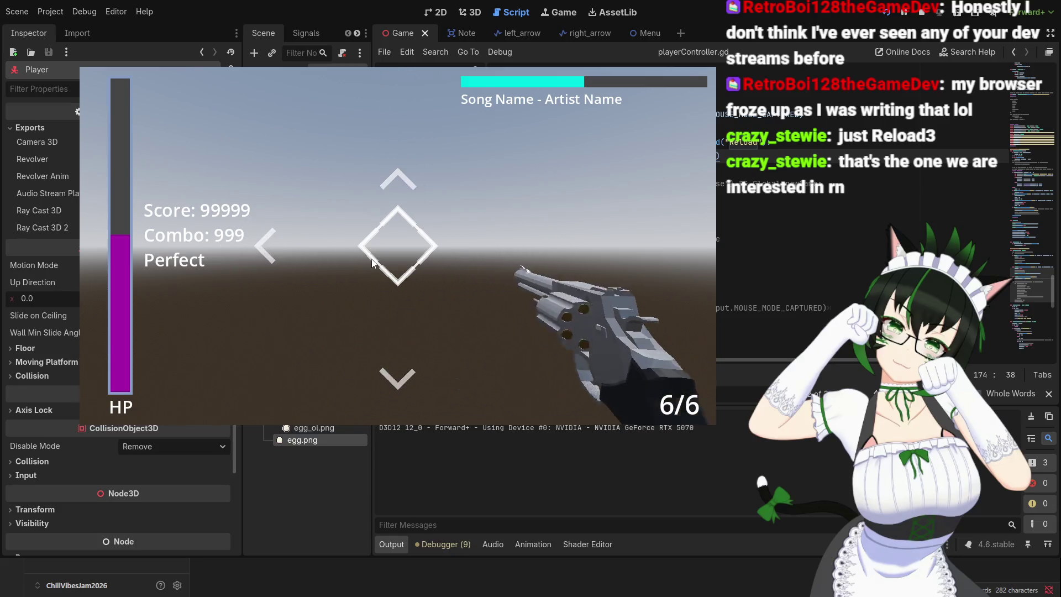
{"action": "key", "text": "r"}
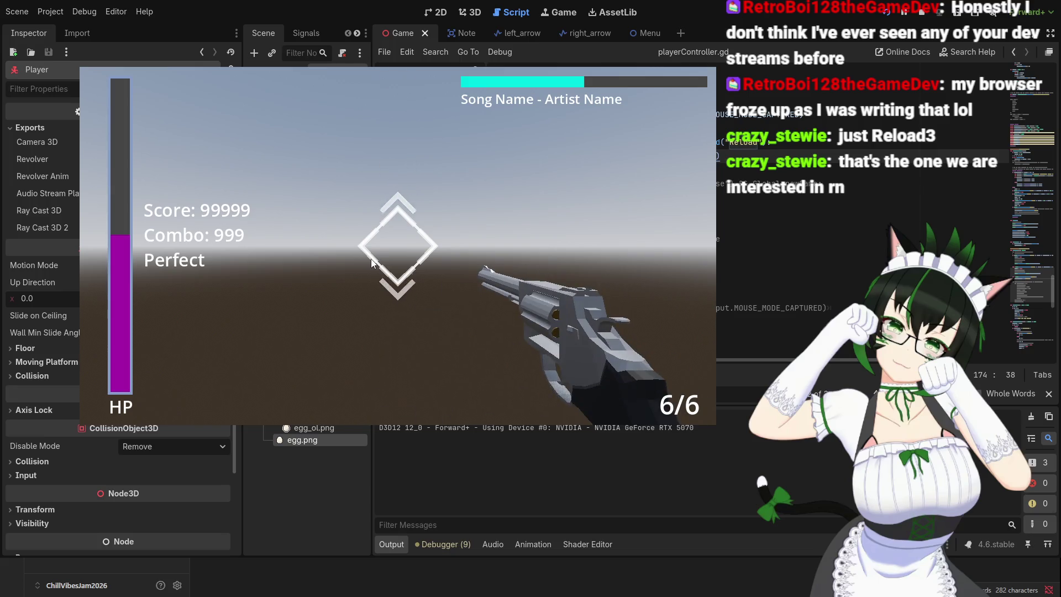
{"action": "key", "text": "r"}
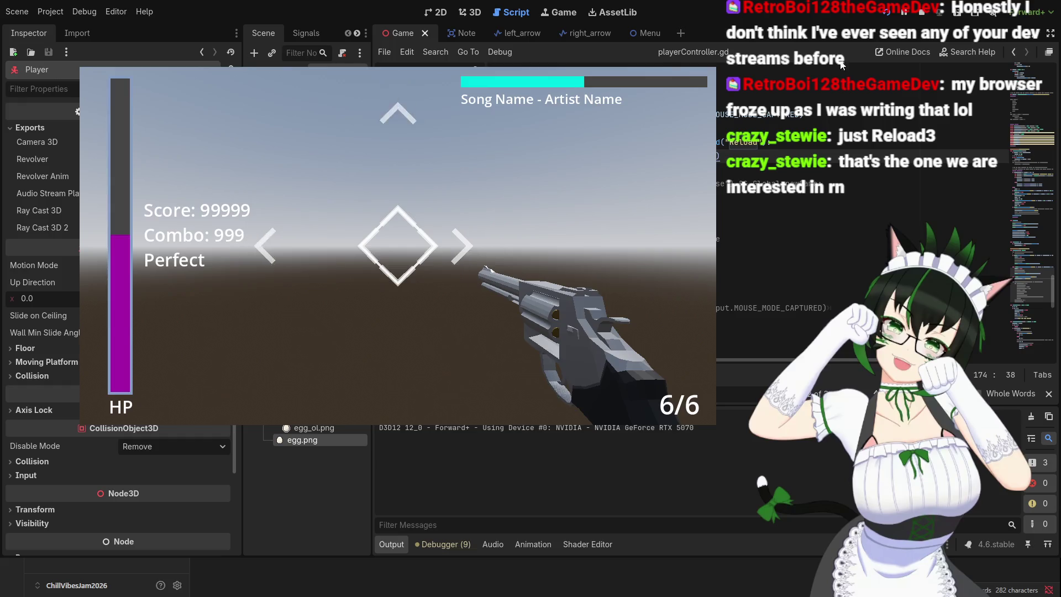
{"action": "key", "text": "F8"}
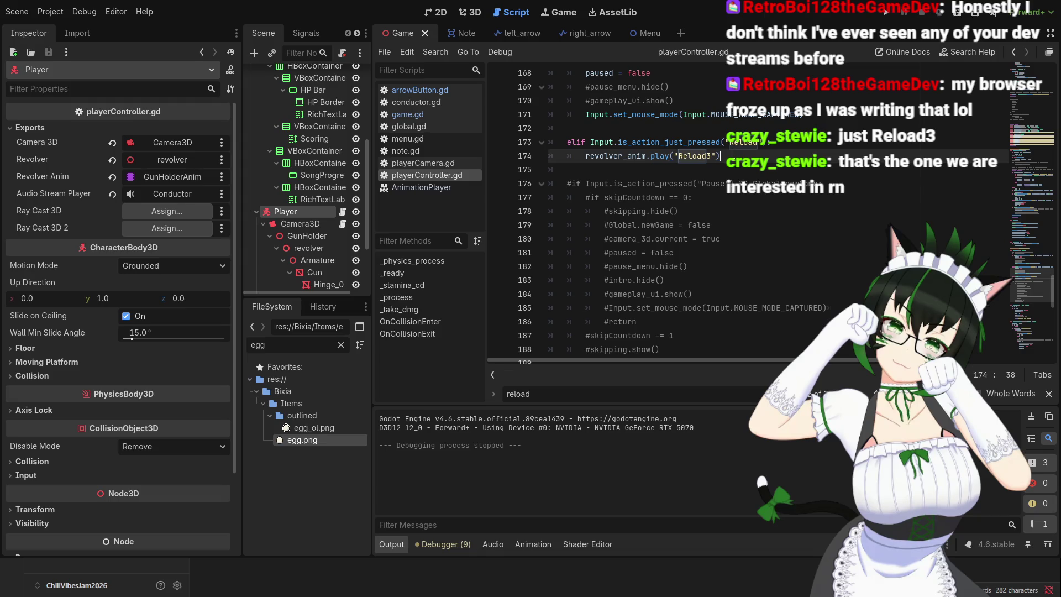
{"action": "scroll", "coordinate": [709, 179], "scroll_direction": "up", "scroll_amount": 3}
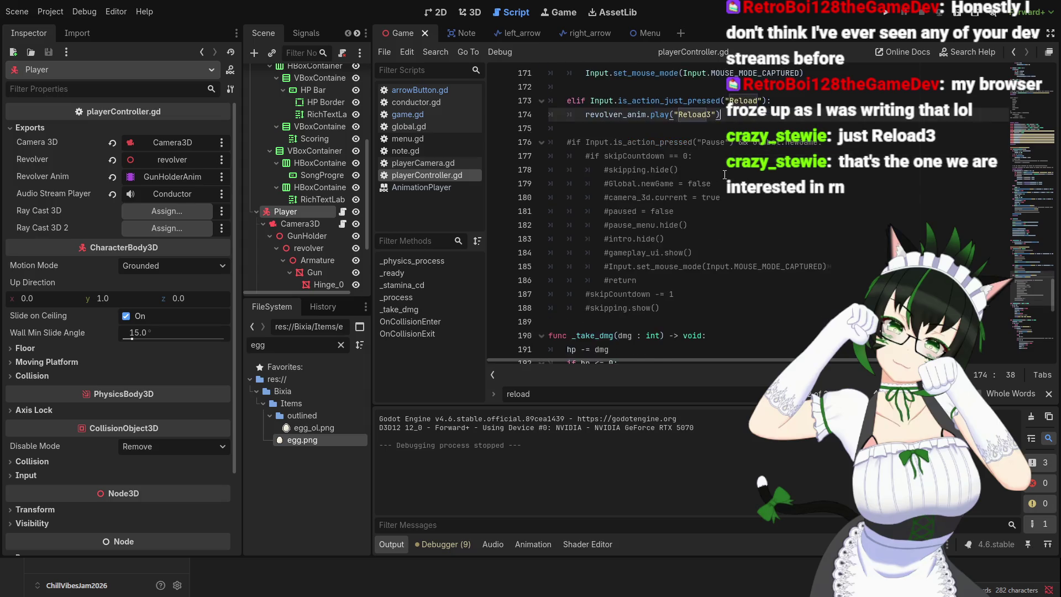
{"action": "scroll", "coordinate": [729, 265], "scroll_direction": "up", "scroll_amount": 3}
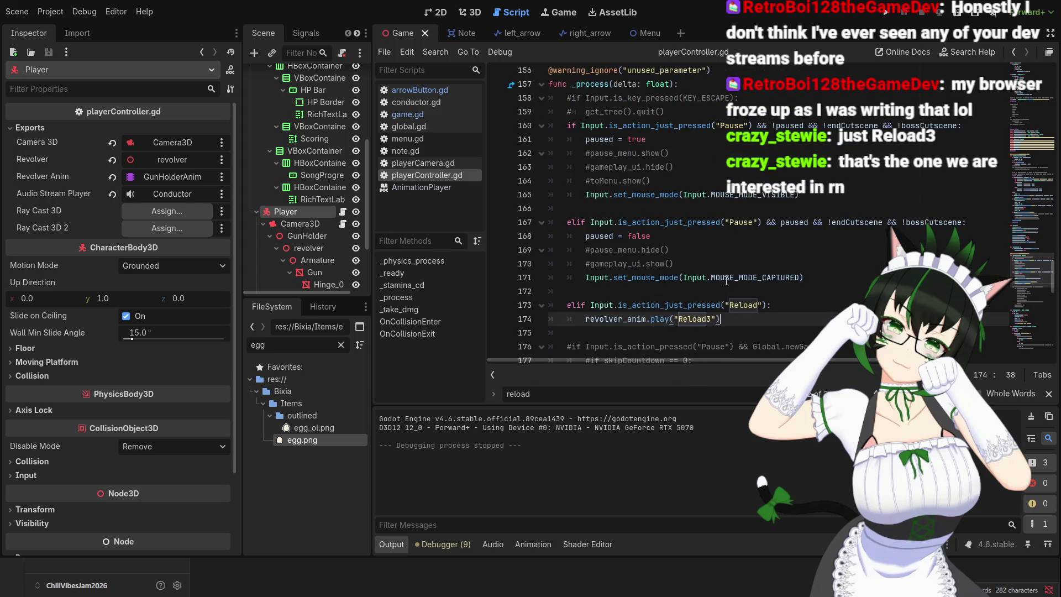
{"action": "scroll", "coordinate": [743, 255], "scroll_direction": "up", "scroll_amount": 5}
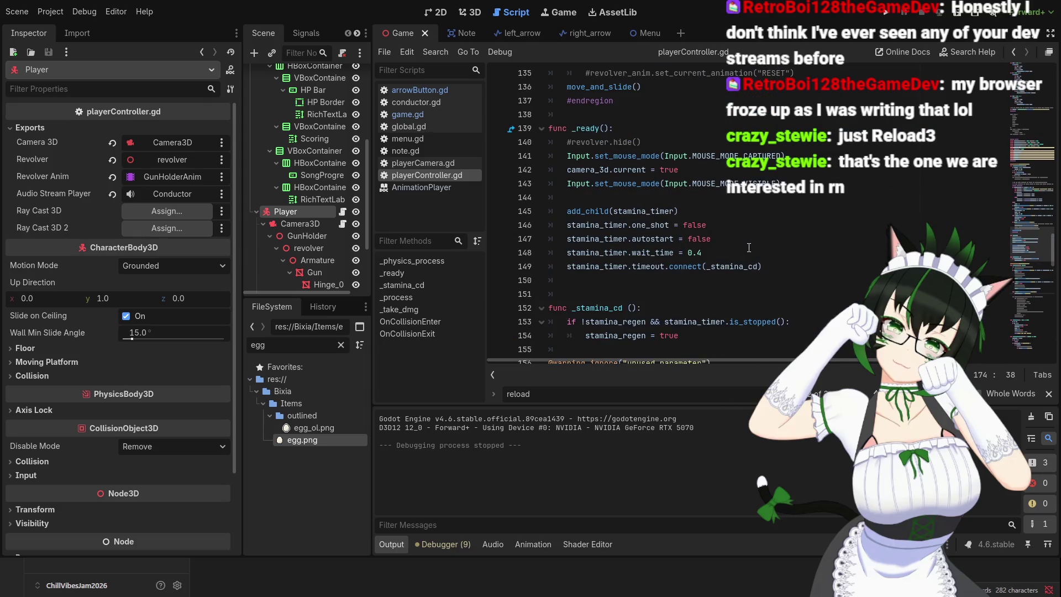
{"action": "scroll", "coordinate": [749, 247], "scroll_direction": "up", "scroll_amount": 7}
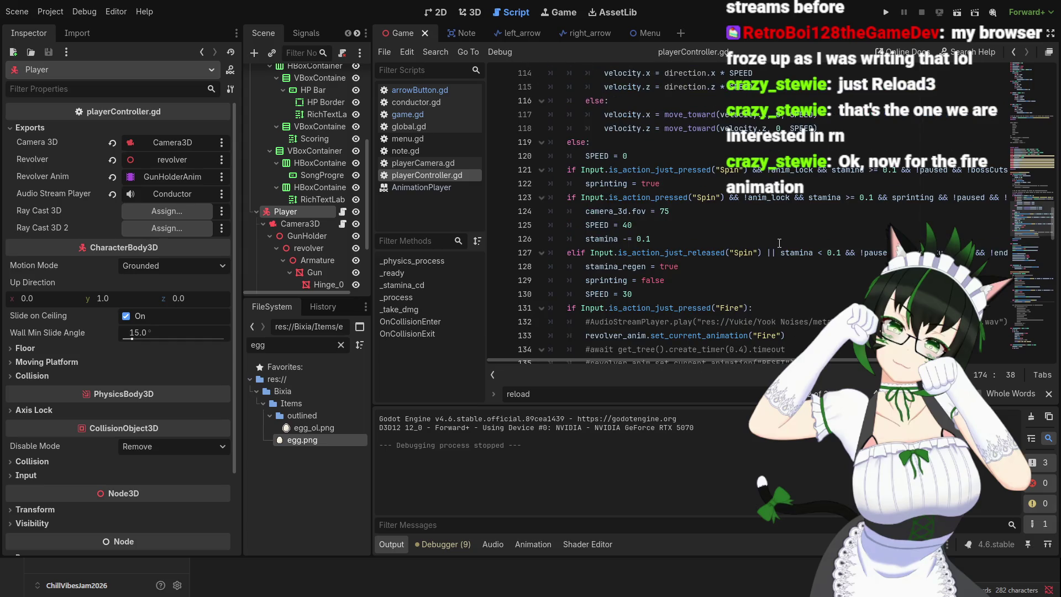
{"action": "scroll", "coordinate": [773, 248], "scroll_direction": "down", "scroll_amount": 9}
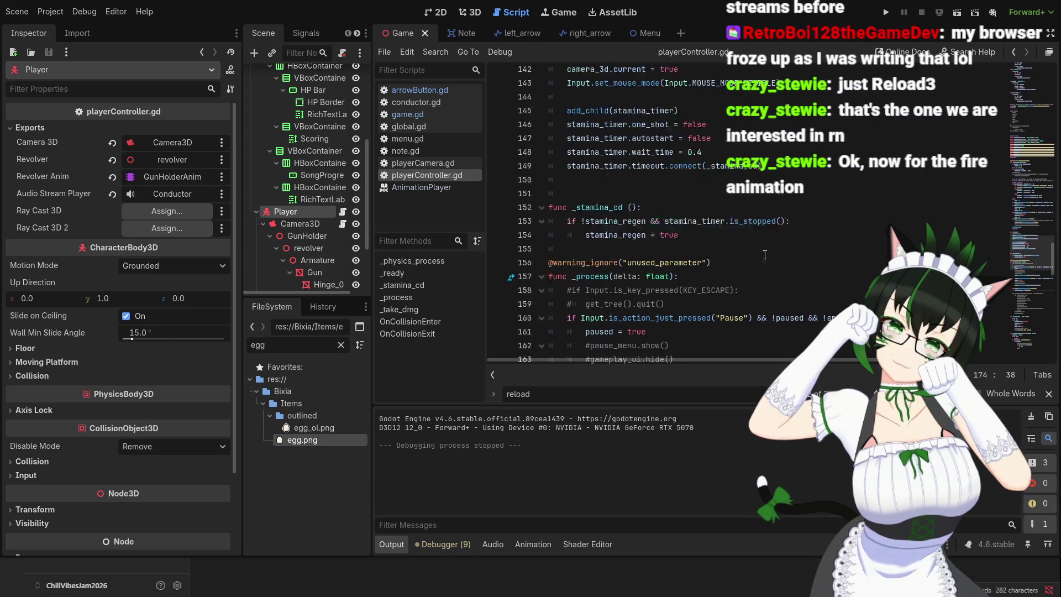
{"action": "scroll", "coordinate": [765, 254], "scroll_direction": "down", "scroll_amount": 1}
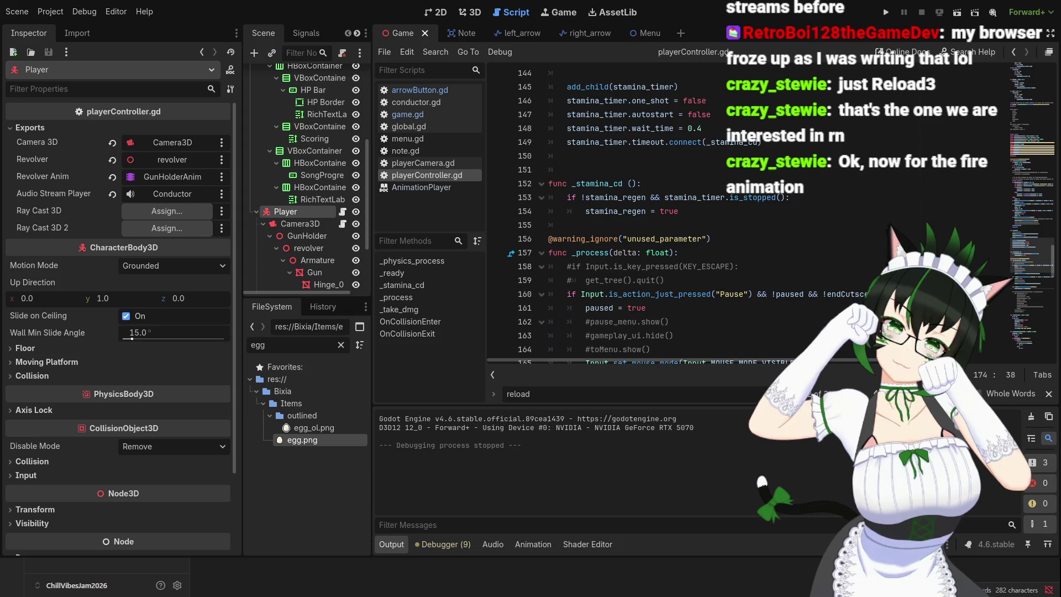
{"action": "left_click", "coordinate": [884, 12]}
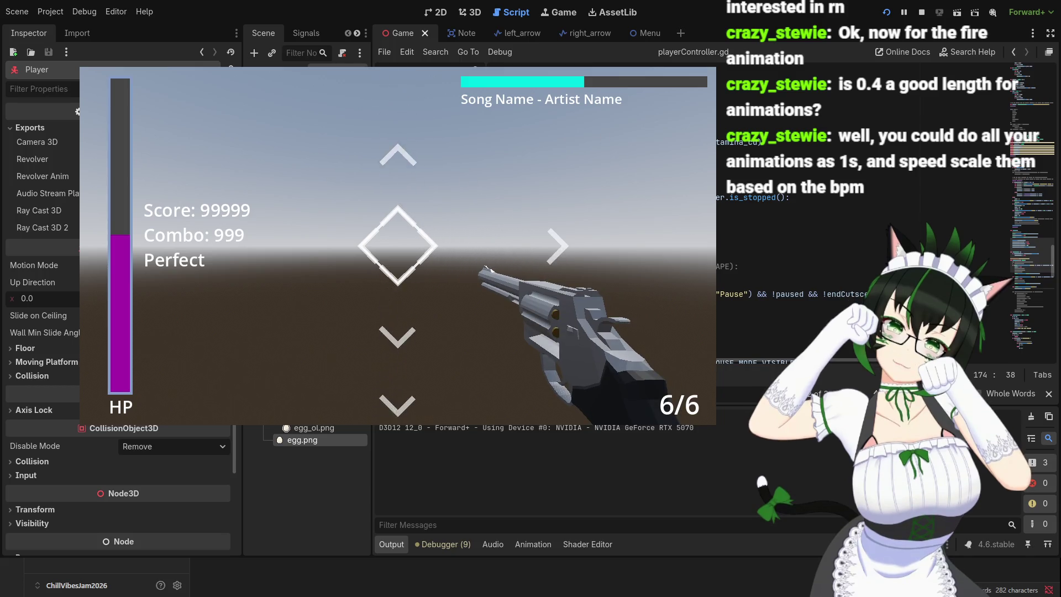
{"action": "key", "text": "F8"}
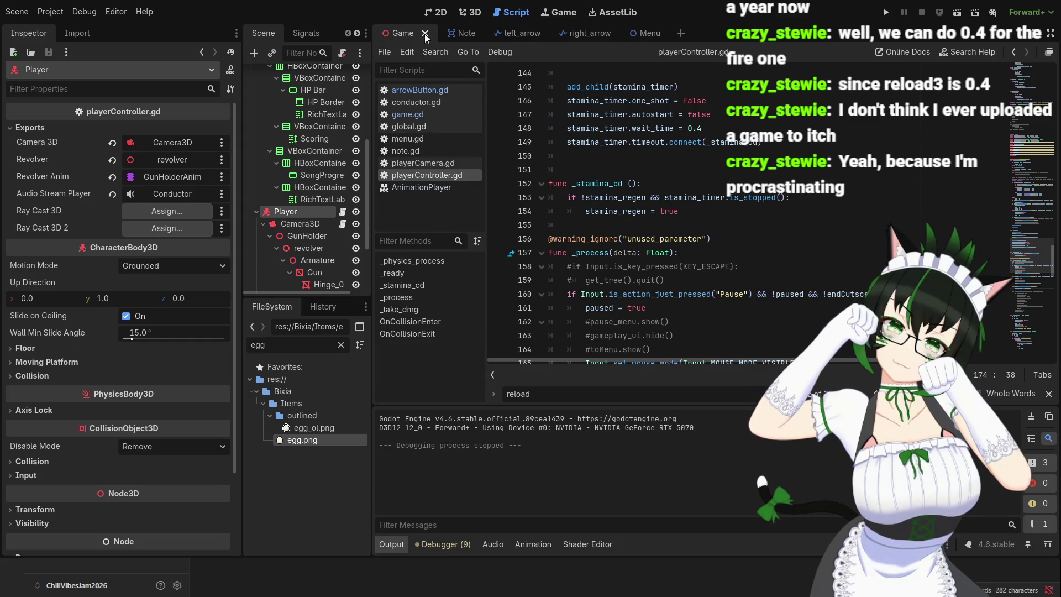
- Browse RevolverAnim's animations, then return to GunHolderAnim to show its Reload3 keys
{"action": "scroll", "coordinate": [311, 249], "scroll_direction": "down", "scroll_amount": 4}
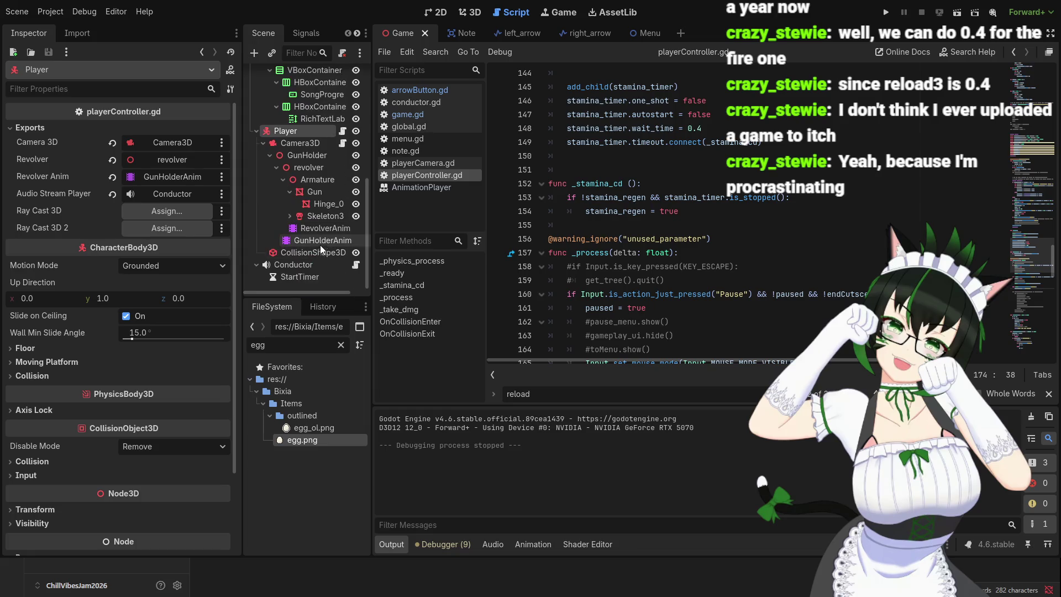
{"action": "left_click", "coordinate": [320, 242]}
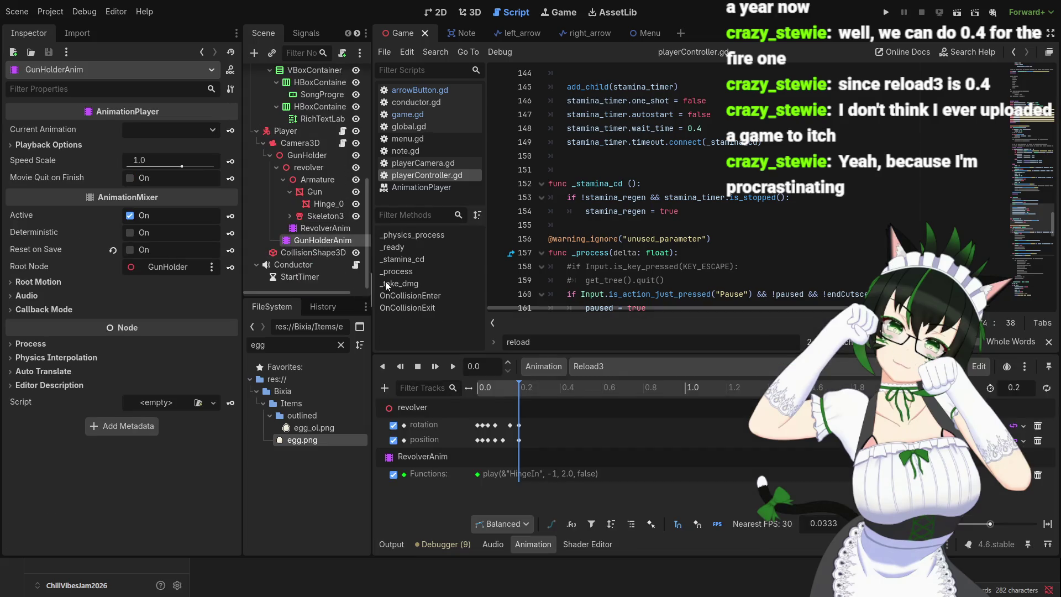
{"action": "left_click", "coordinate": [324, 228]}
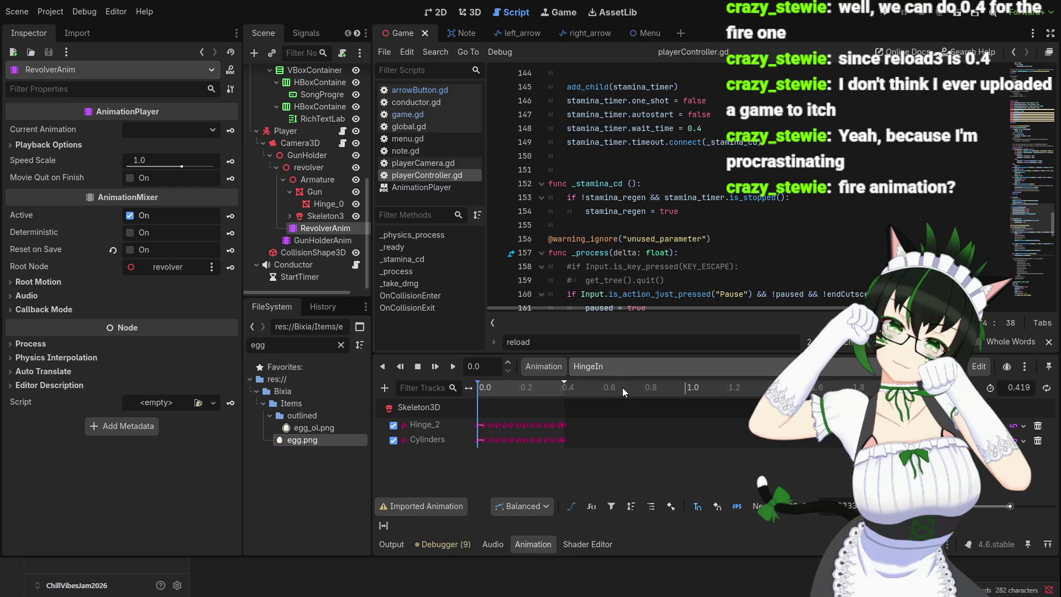
{"action": "key", "text": "Up"}
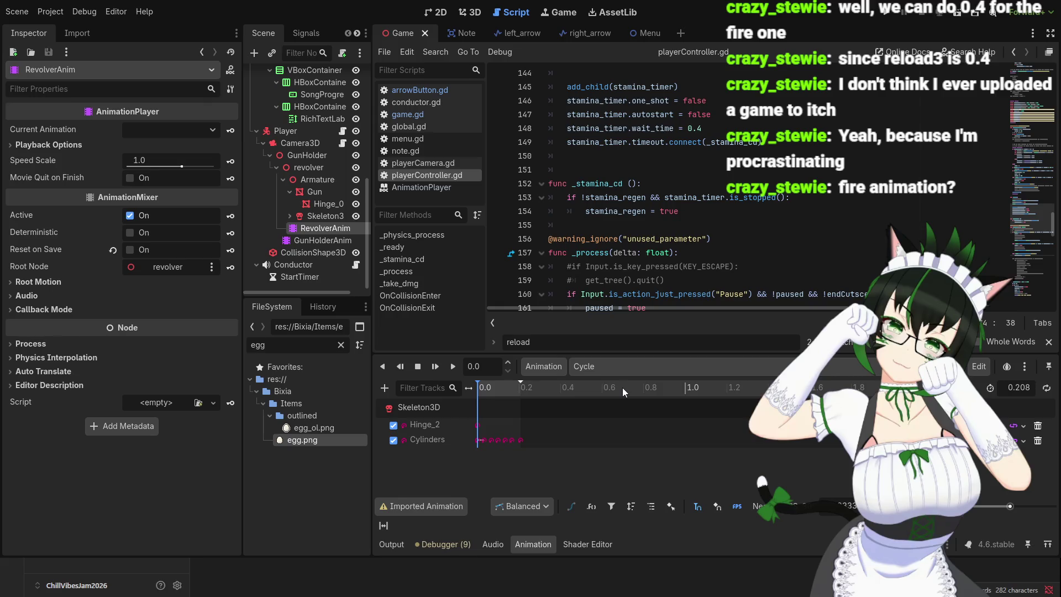
{"action": "left_click", "coordinate": [315, 241]}
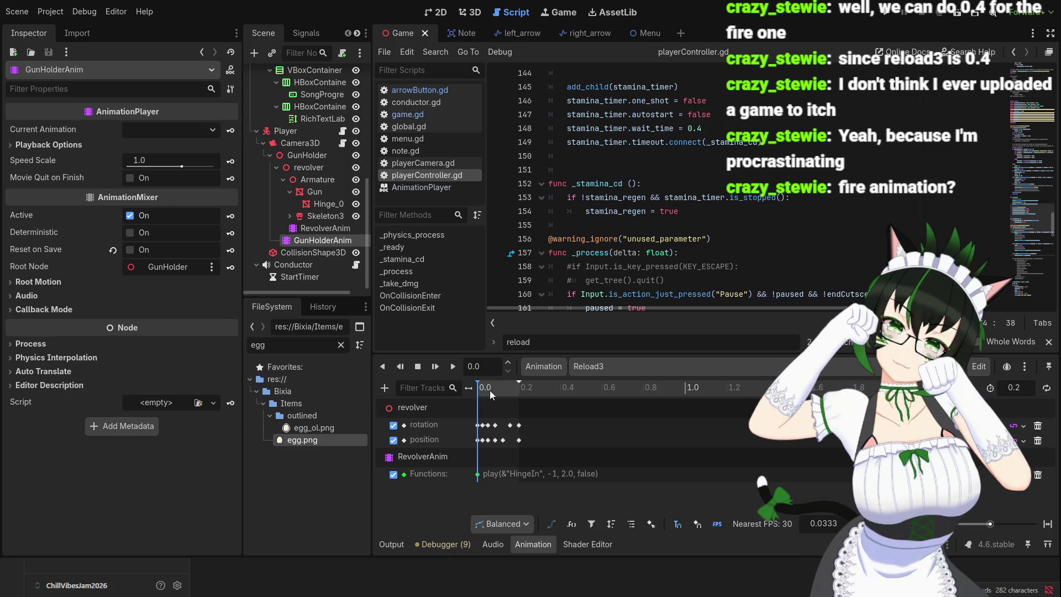
{"action": "mouse_move", "coordinate": [490, 390]}
{"action": "left_mouse_down"}
{"action": "mouse_move", "coordinate": [520, 391]}
{"action": "mouse_move", "coordinate": [460, 402]}
{"action": "mouse_move", "coordinate": [519, 409]}
{"action": "mouse_move", "coordinate": [485, 411]}
{"action": "left_mouse_up"}
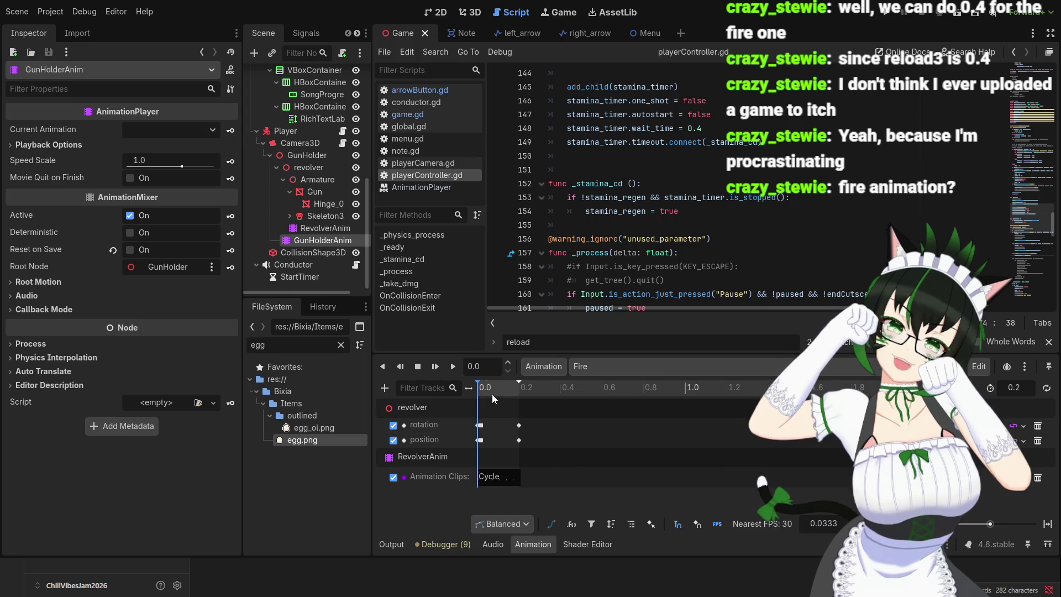
{"action": "left_click", "coordinate": [526, 393]}
{"action": "mouse_move", "coordinate": [526, 392]}
{"action": "left_mouse_down"}
{"action": "mouse_move", "coordinate": [483, 393]}
{"action": "mouse_move", "coordinate": [469, 399]}
{"action": "mouse_move", "coordinate": [496, 403]}
{"action": "mouse_move", "coordinate": [474, 409]}
{"action": "left_mouse_up"}
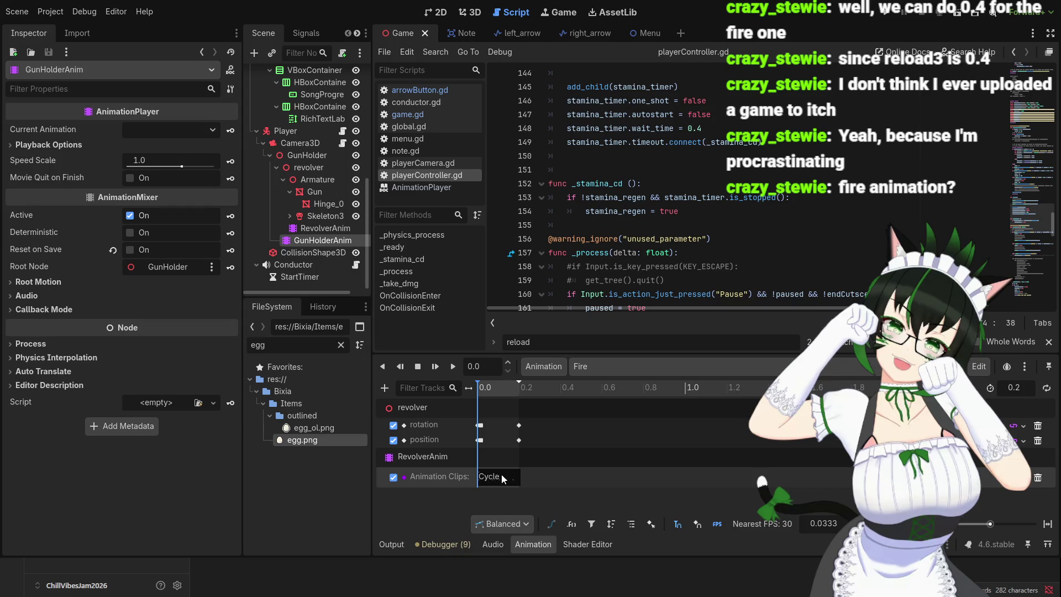
{"action": "left_click", "coordinate": [484, 392]}
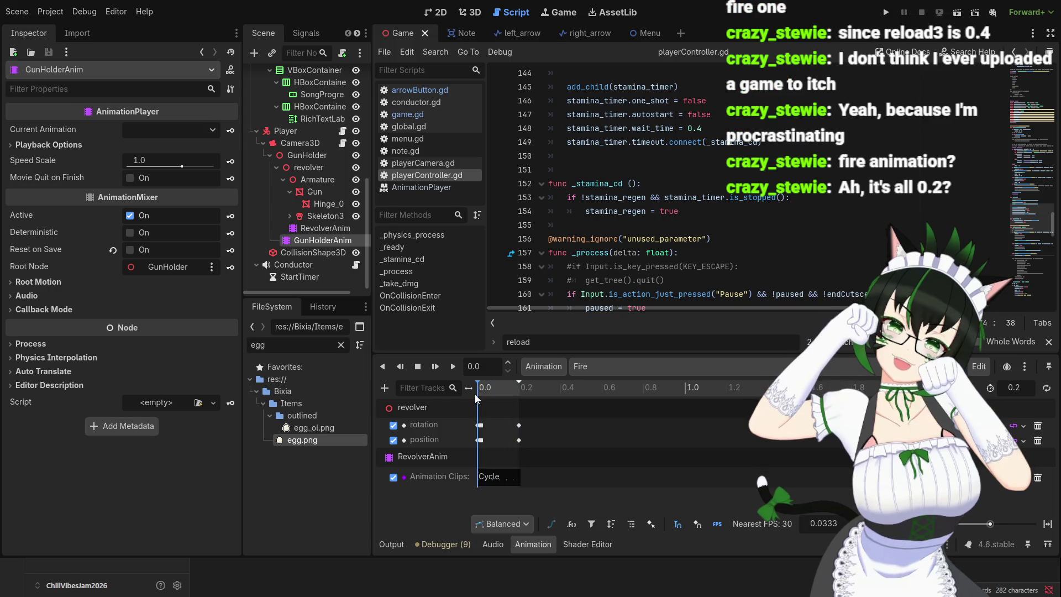
{"action": "mouse_move", "coordinate": [484, 404]}
{"action": "left_mouse_down"}
{"action": "mouse_move", "coordinate": [501, 404]}
{"action": "mouse_move", "coordinate": [470, 405]}
{"action": "left_mouse_up"}
{"action": "mouse_move", "coordinate": [486, 393]}
{"action": "left_mouse_down"}
{"action": "mouse_move", "coordinate": [516, 399]}
{"action": "mouse_move", "coordinate": [473, 399]}
{"action": "mouse_move", "coordinate": [519, 407]}
{"action": "mouse_move", "coordinate": [478, 407]}
{"action": "mouse_move", "coordinate": [520, 407]}
{"action": "mouse_move", "coordinate": [479, 406]}
{"action": "left_mouse_up"}
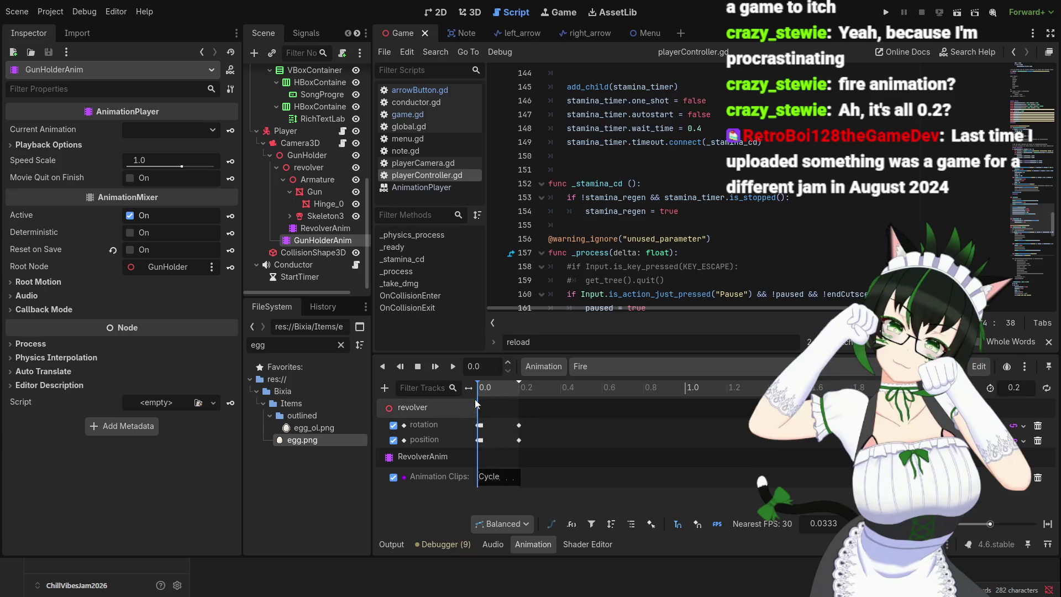
{"action": "left_click", "coordinate": [612, 370]}
{"action": "left_click", "coordinate": [621, 415]}
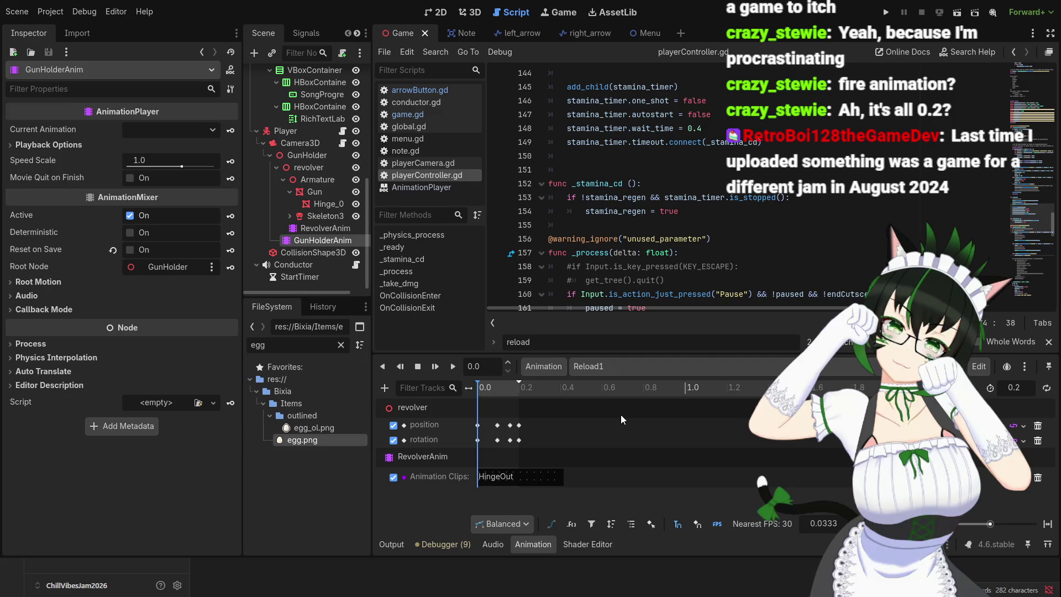
{"action": "mouse_move", "coordinate": [501, 395]}
{"action": "left_mouse_down"}
{"action": "mouse_move", "coordinate": [519, 394]}
{"action": "mouse_move", "coordinate": [472, 396]}
{"action": "mouse_move", "coordinate": [522, 399]}
{"action": "left_mouse_up"}
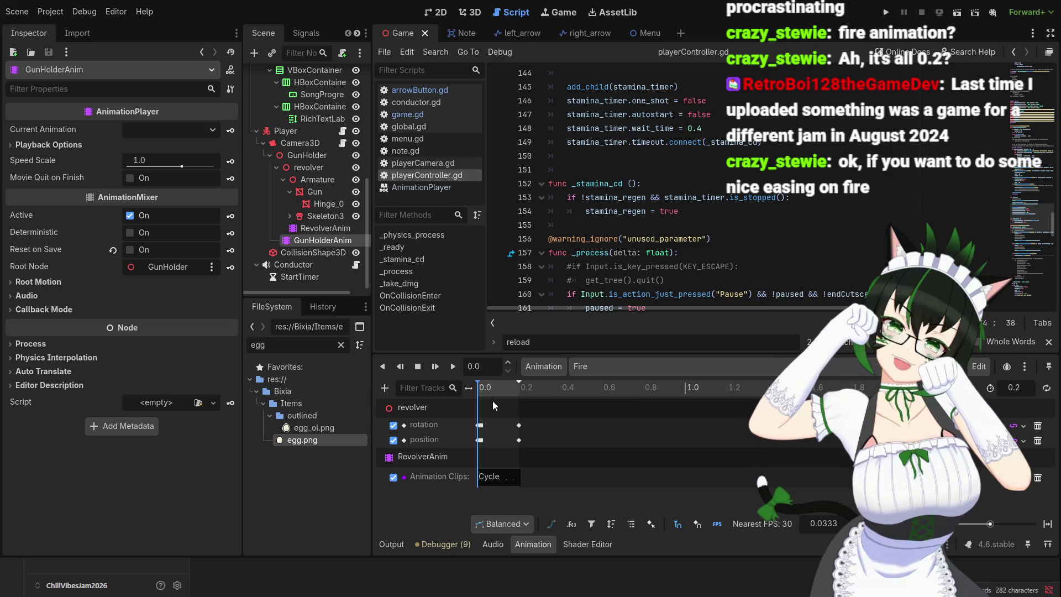
- Switch to the 3D view and deselect the Fire animation's position keyframe at 0.0
{"action": "left_click", "coordinate": [478, 17]}
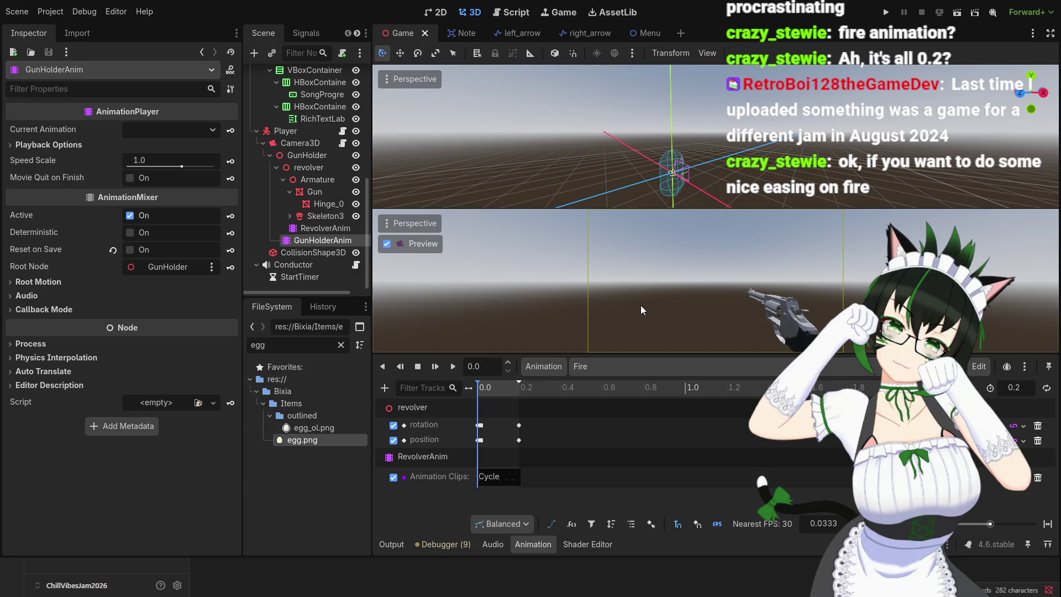
{"action": "left_click", "coordinate": [494, 440]}
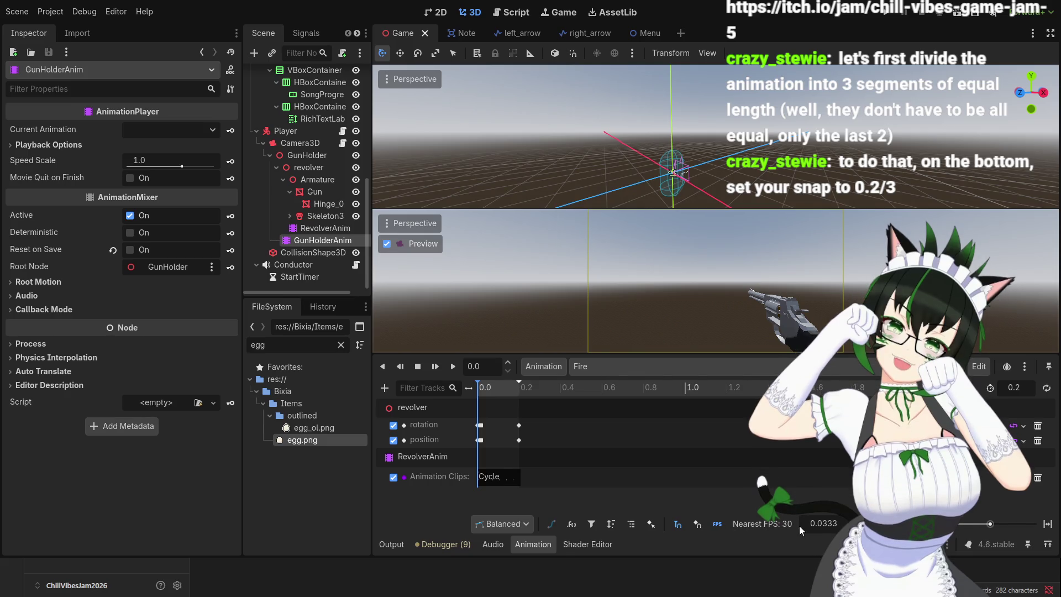
- Change the Fire animation's snap step from 0.0333 to 0.2/3 (0.0667), giving 15 FPS
{"action": "left_click", "coordinate": [826, 524]}
{"action": "left_click_drag", "start_coordinate": [838, 524], "coordinate": [818, 524]}
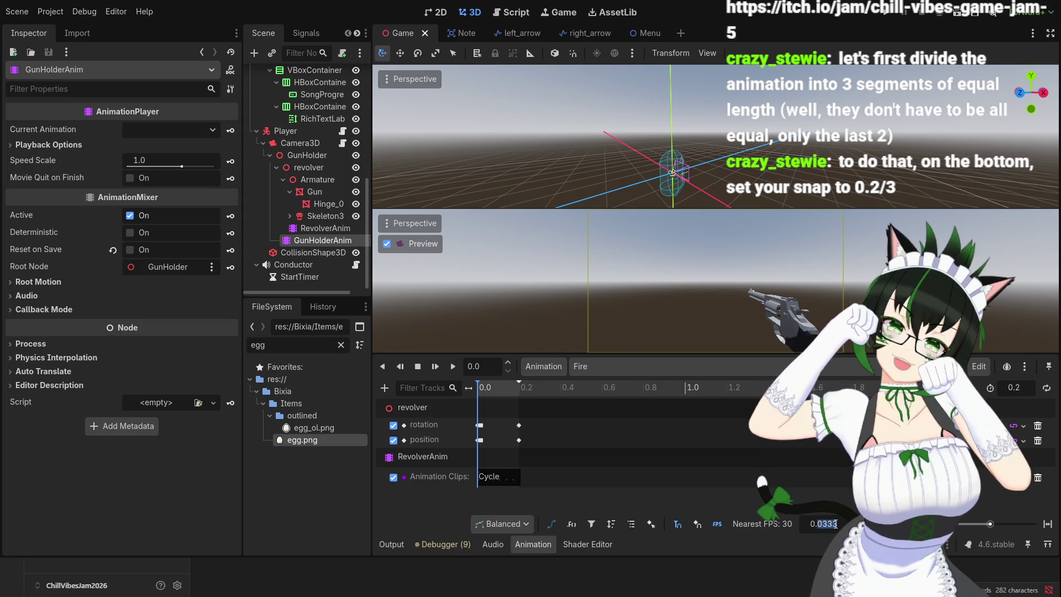
{"action": "key", "text": "BackSpace"}
{"action": "type", "text": "2"}
{"action": "key", "text": "Return"}
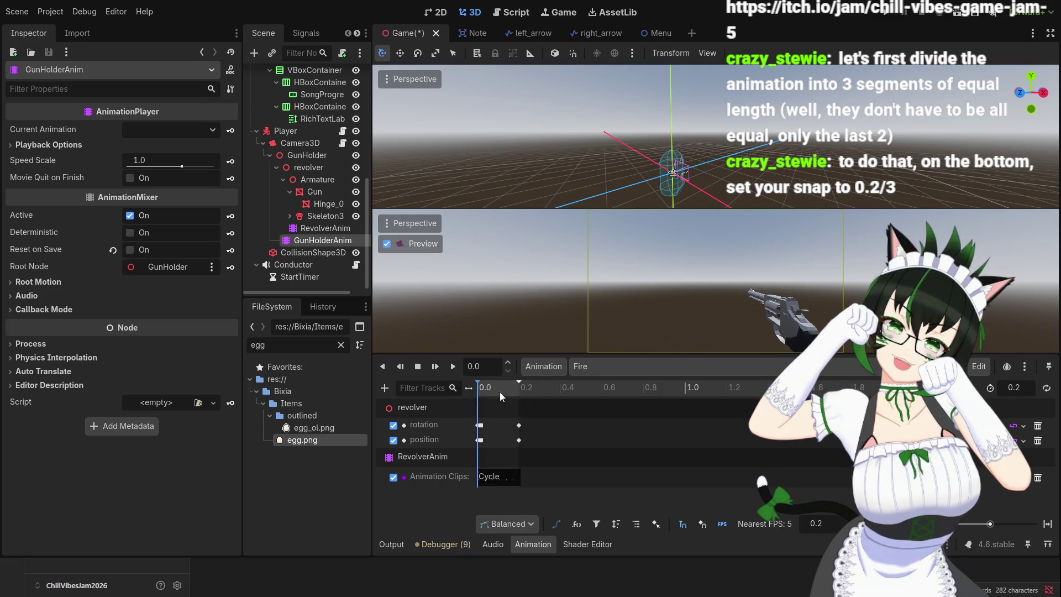
{"action": "left_click", "coordinate": [523, 387]}
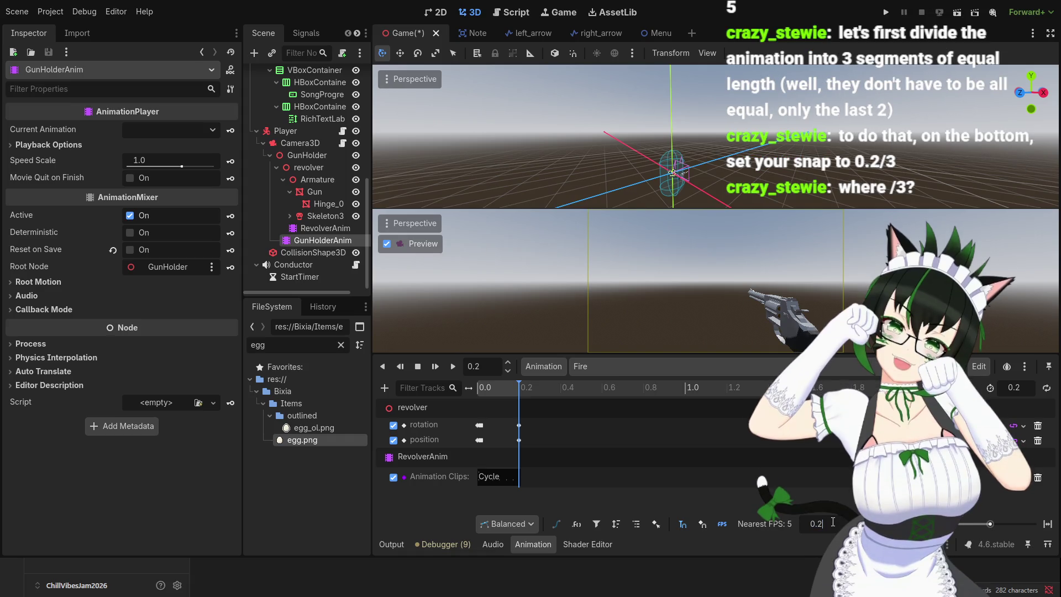
{"action": "type", "text": "/3"}
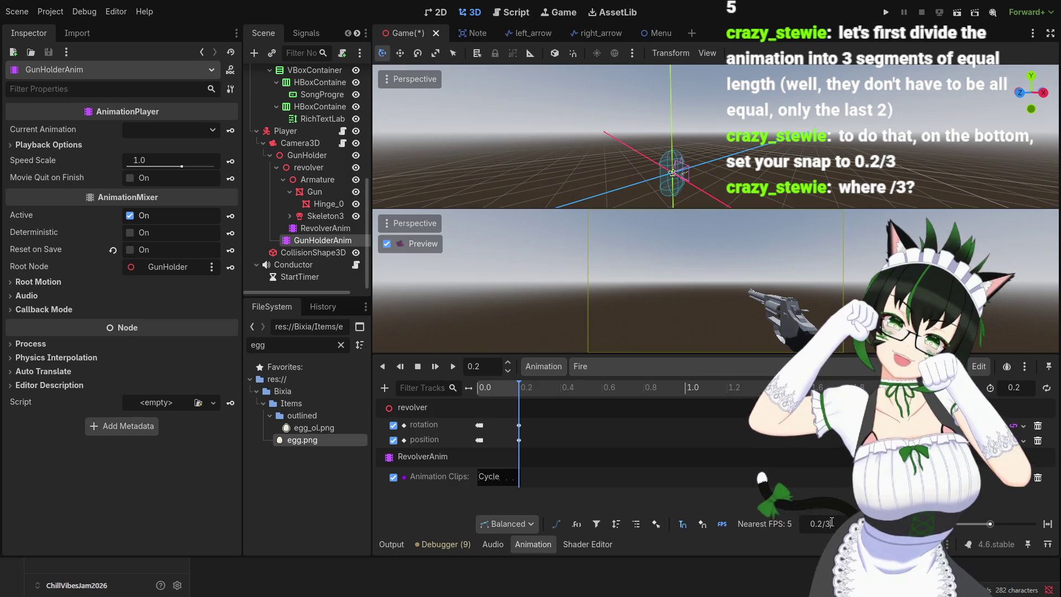
{"action": "key", "text": "Return"}
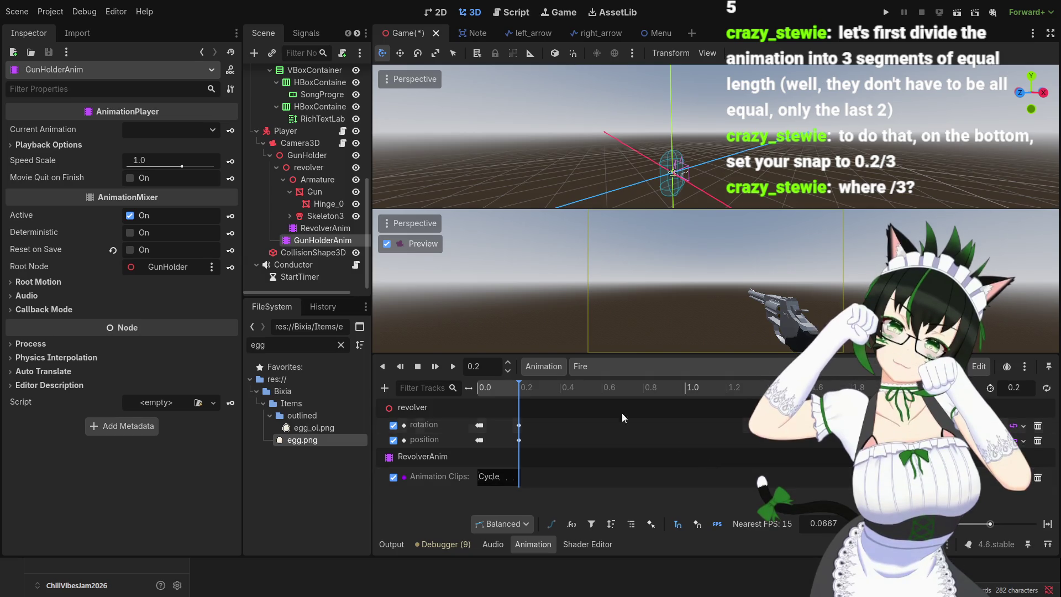
- Scrub the Fire animation around 0.1333 to check the gun pose
{"action": "left_click", "coordinate": [500, 392]}
{"action": "mouse_move", "coordinate": [499, 392]}
{"action": "left_mouse_down"}
{"action": "mouse_move", "coordinate": [466, 394]}
{"action": "mouse_move", "coordinate": [522, 393]}
{"action": "mouse_move", "coordinate": [470, 394]}
{"action": "mouse_move", "coordinate": [525, 415]}
{"action": "left_mouse_up"}
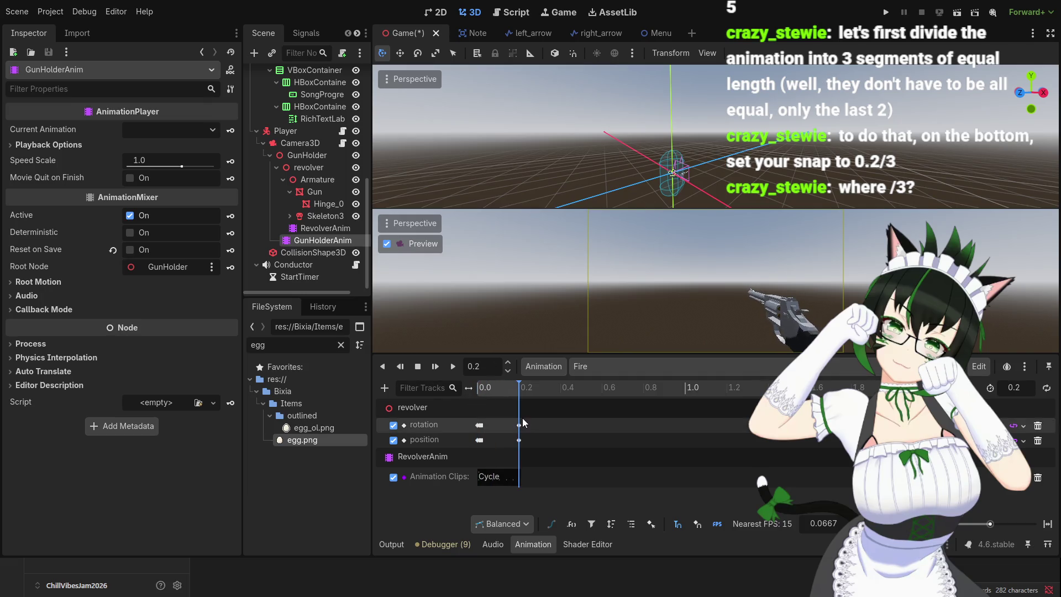
{"action": "mouse_move", "coordinate": [514, 397]}
{"action": "left_mouse_down"}
{"action": "mouse_move", "coordinate": [478, 392]}
{"action": "mouse_move", "coordinate": [516, 395]}
{"action": "mouse_move", "coordinate": [478, 403]}
{"action": "left_mouse_up"}
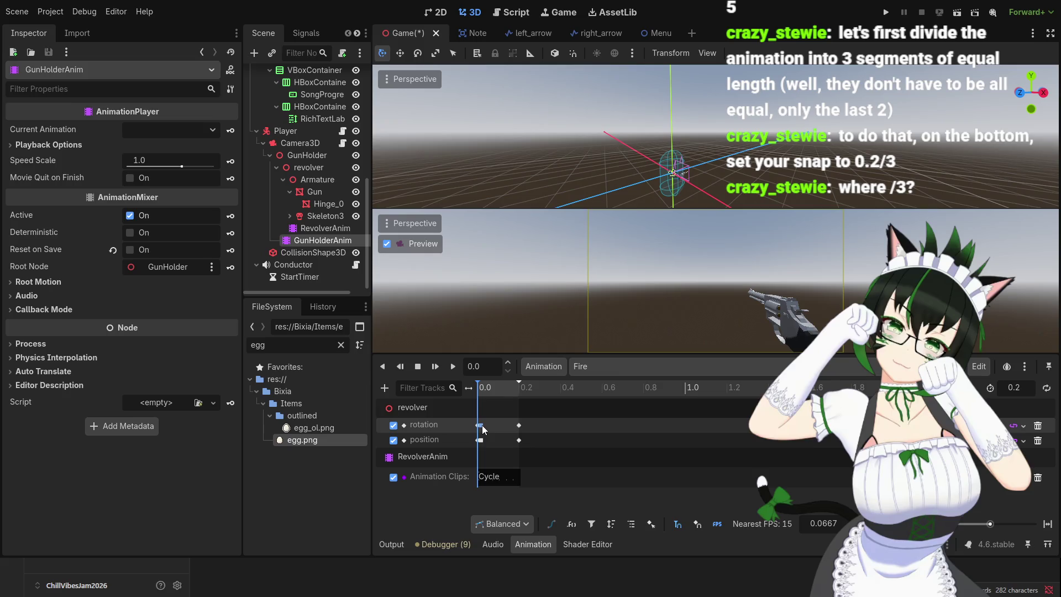
- Move the rotation and position recoil keyframes onto the 0.0667 snap point
{"action": "left_click_drag", "start_coordinate": [497, 421], "coordinate": [480, 449]}
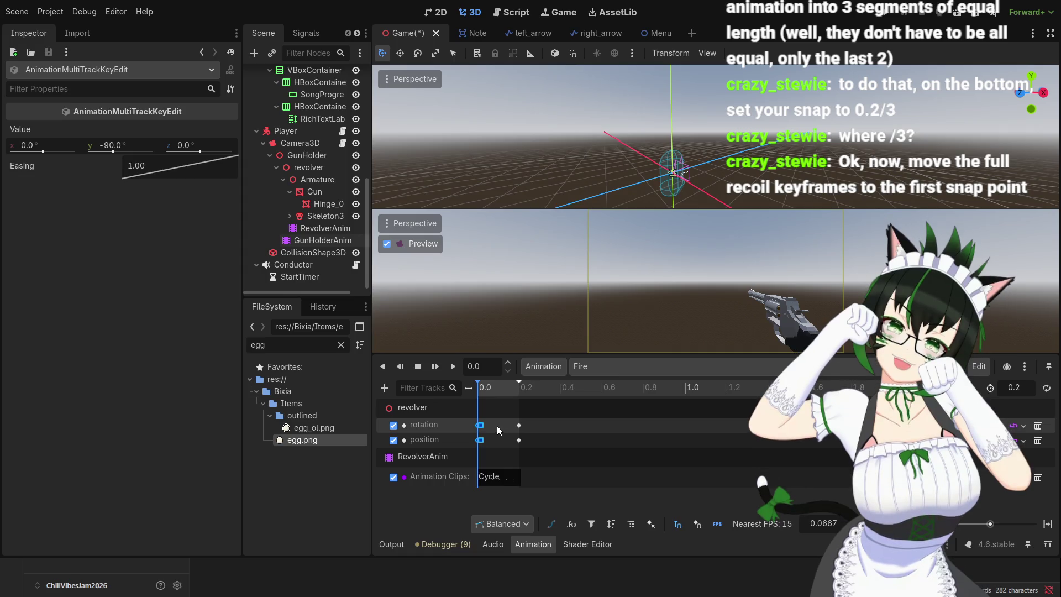
{"action": "left_click", "coordinate": [480, 425]}
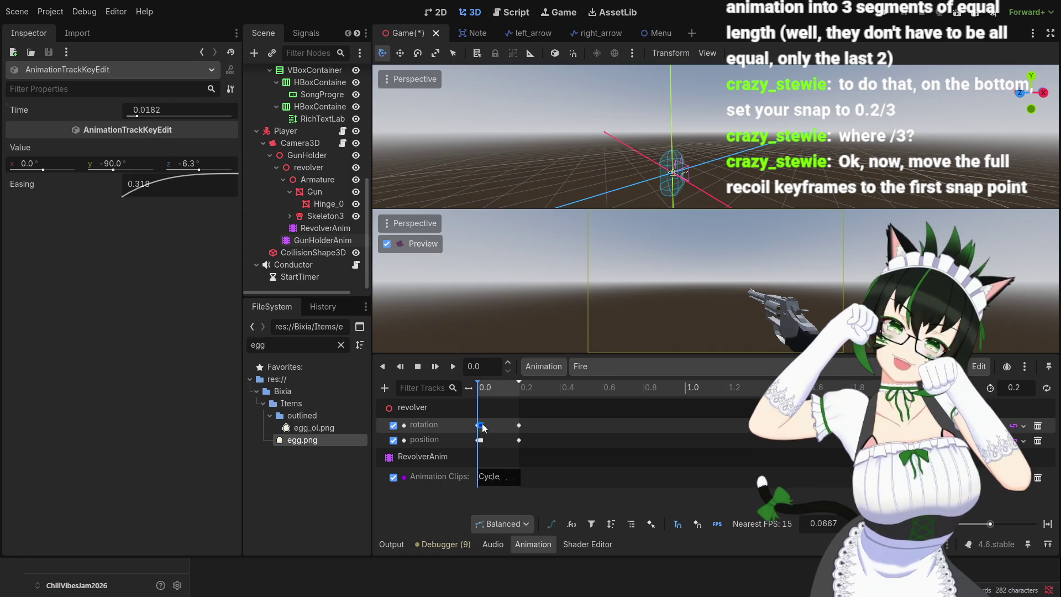
{"action": "left_click", "coordinate": [480, 439], "text": "shift"}
{"action": "left_click_drag", "start_coordinate": [483, 435], "coordinate": [500, 432]}
{"action": "left_click", "coordinate": [696, 524]}
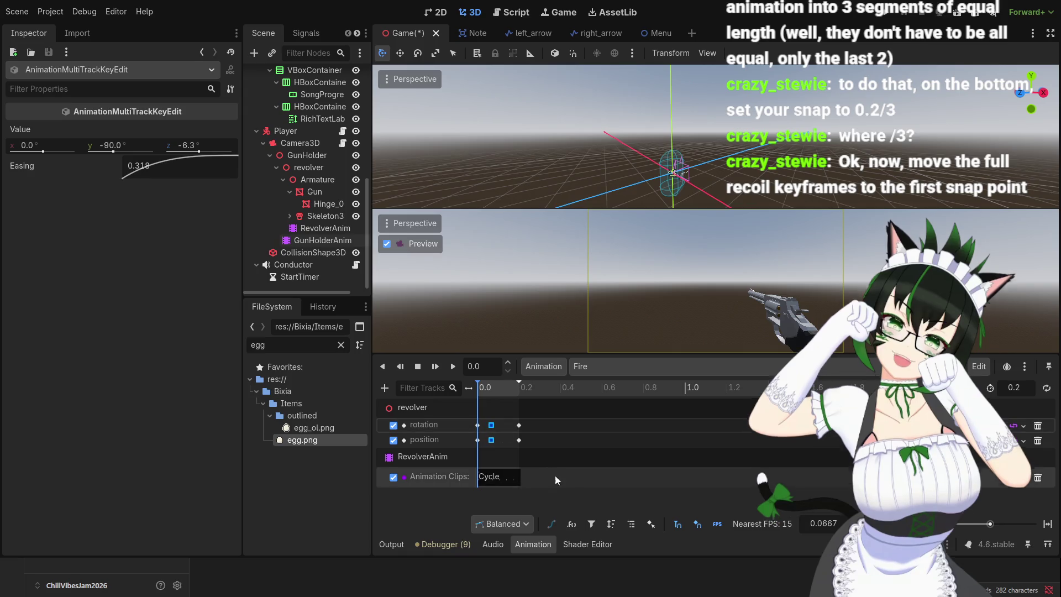
{"action": "left_click", "coordinate": [495, 387]}
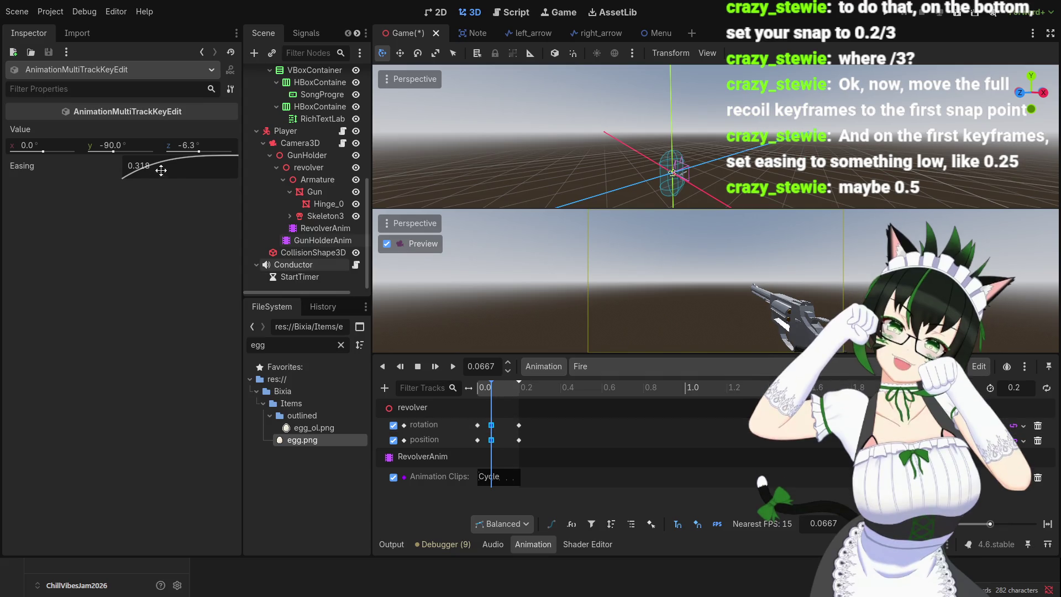
{"action": "left_click_drag", "start_coordinate": [189, 159], "coordinate": [167, 174]}
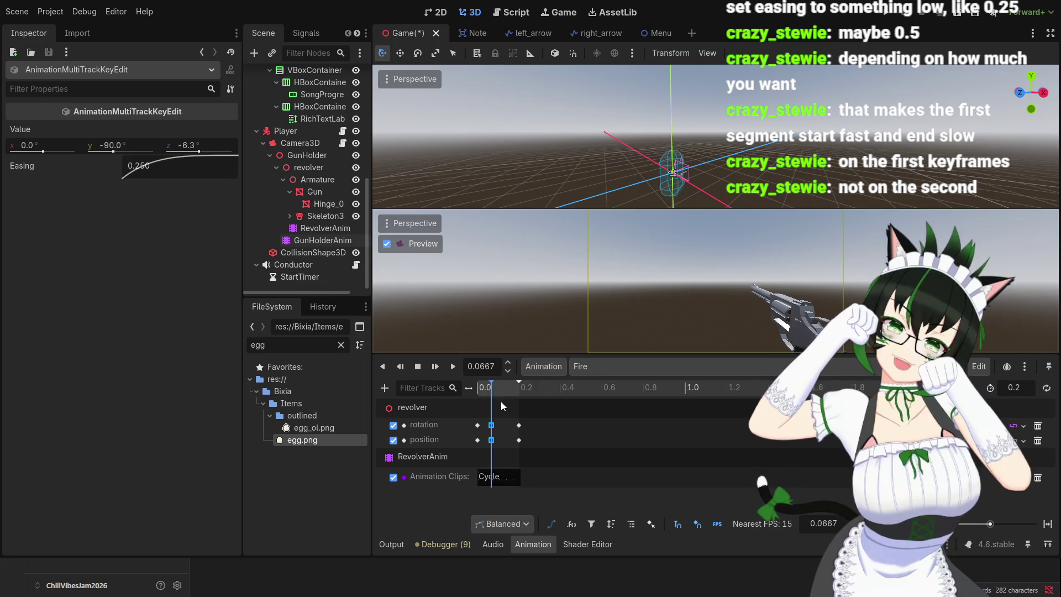
- Revert the easing to 0.318, then give both keyframes at 0.0 an easing of 0.25
{"action": "key", "text": "ctrl+Left"}
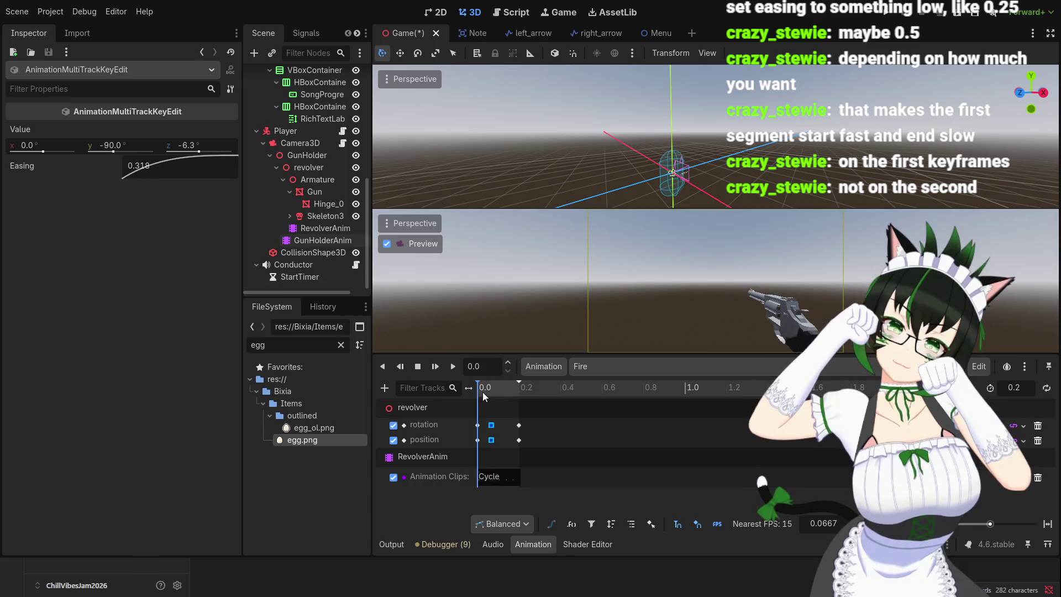
{"action": "left_click", "coordinate": [478, 425]}
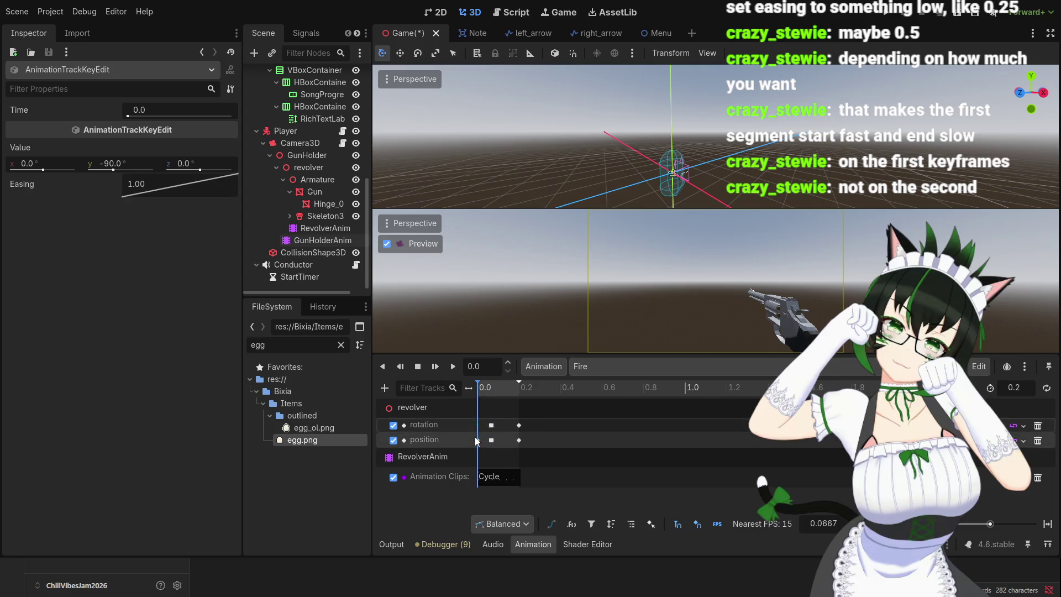
{"action": "left_click", "coordinate": [478, 441], "text": "shift"}
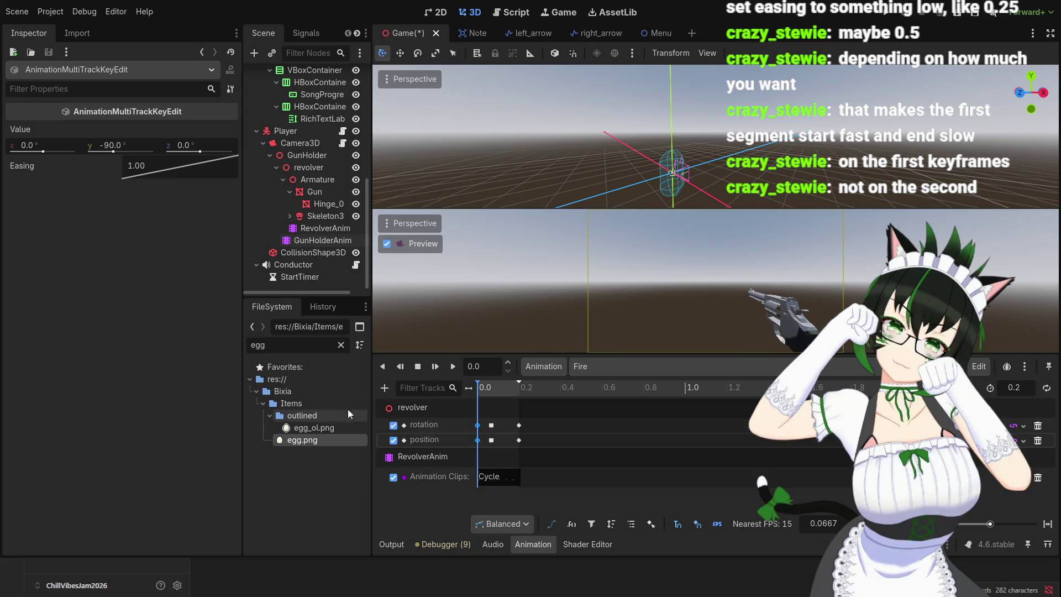
{"action": "left_click_drag", "start_coordinate": [166, 168], "coordinate": [145, 166]}
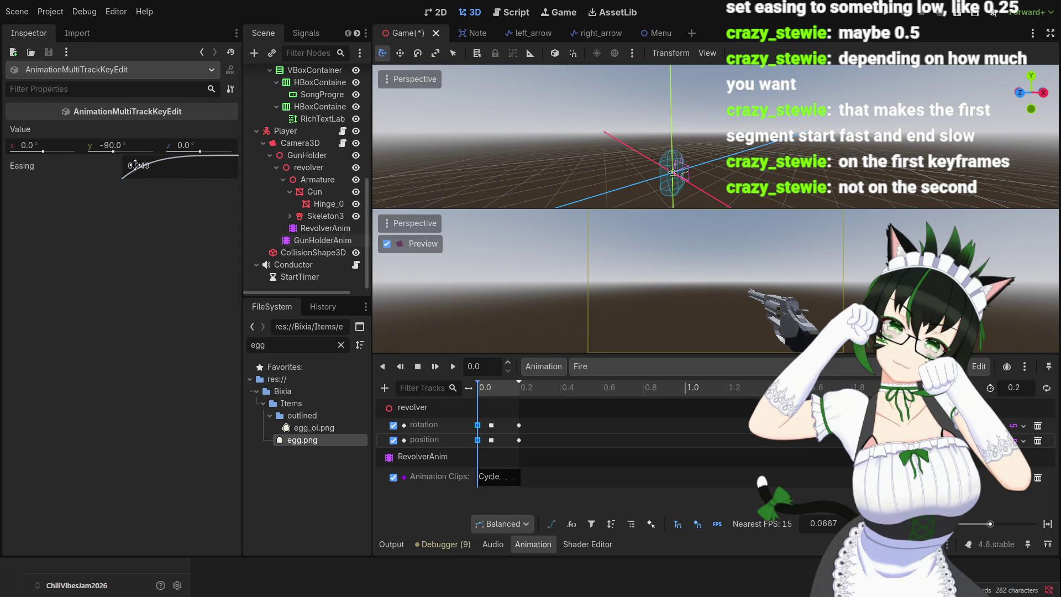
{"action": "left_click", "coordinate": [155, 172]}
{"action": "type", "text": "0.25"}
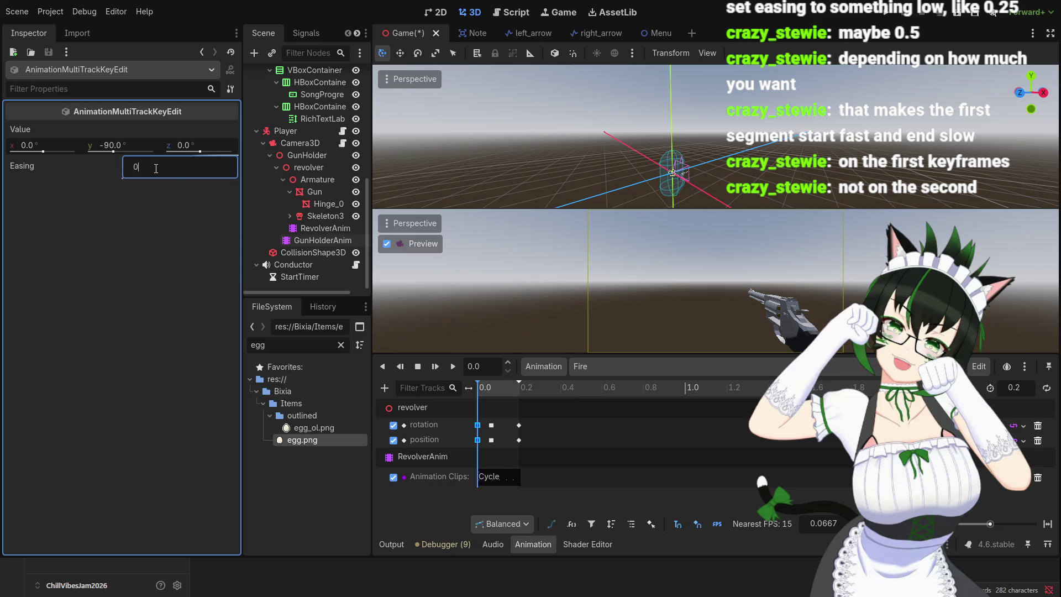
{"action": "key", "text": "Return"}
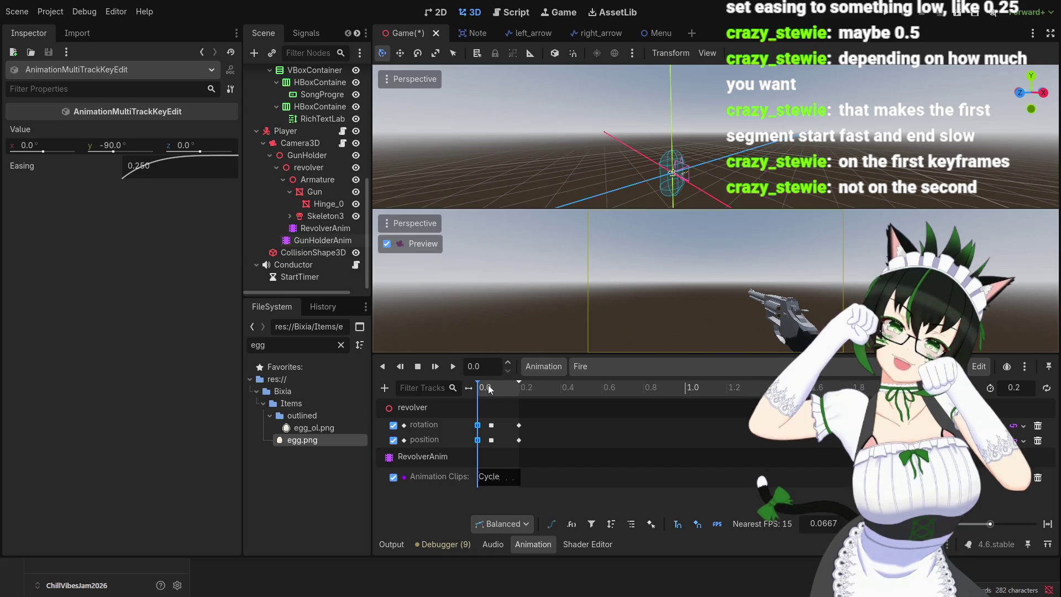
- Preview the Fire animation and select the rotation and position keyframes at 0.0667
{"action": "left_click", "coordinate": [452, 366]}
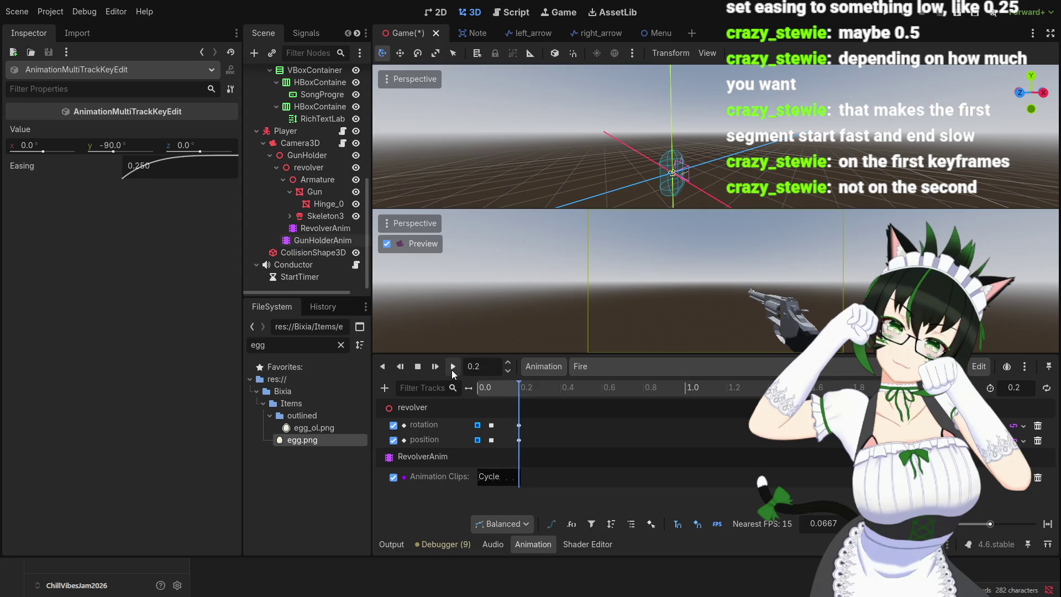
{"action": "left_click", "coordinate": [502, 423]}
{"action": "left_click", "coordinate": [492, 425]}
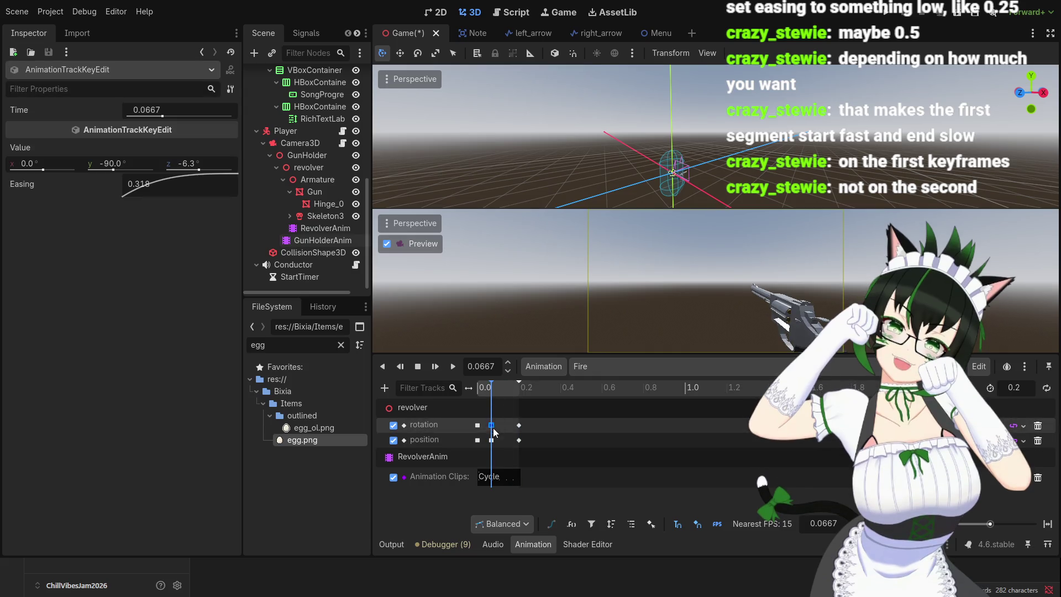
{"action": "left_click", "coordinate": [492, 440]}
{"action": "left_click", "coordinate": [491, 425], "text": "shift"}
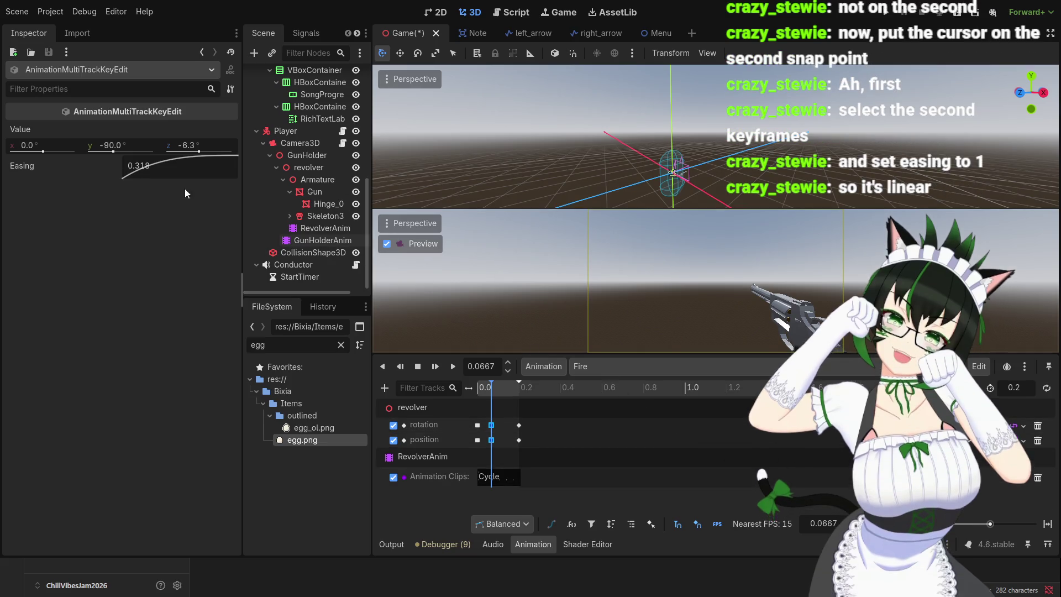
- Enter an easing of 1 for the selected 0.0667 recoil keyframes
{"action": "double_click", "coordinate": [134, 163]}
{"action": "type", "text": "1"}
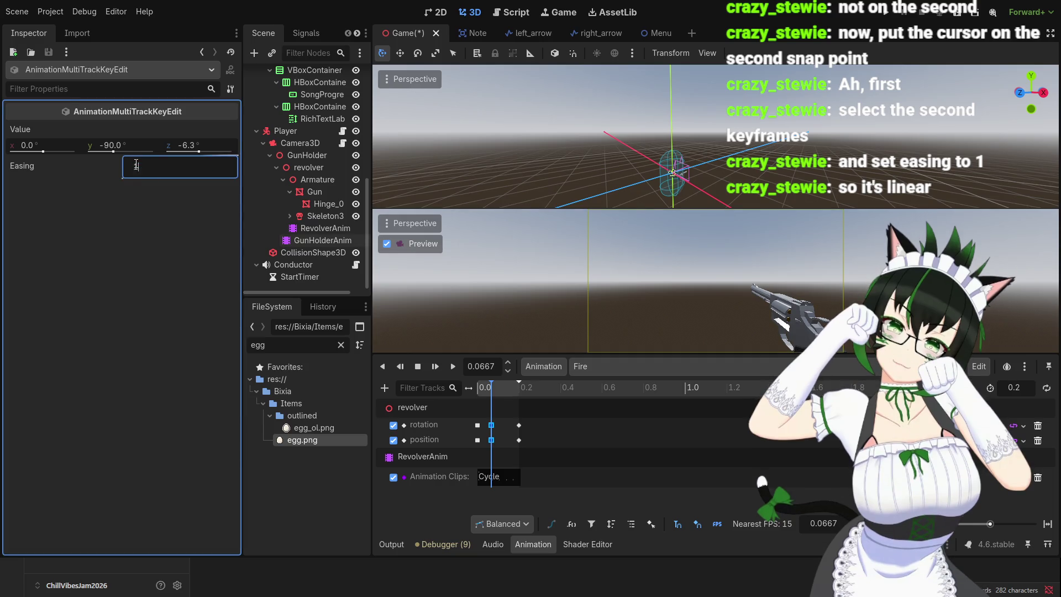
{"action": "key", "text": "Return"}
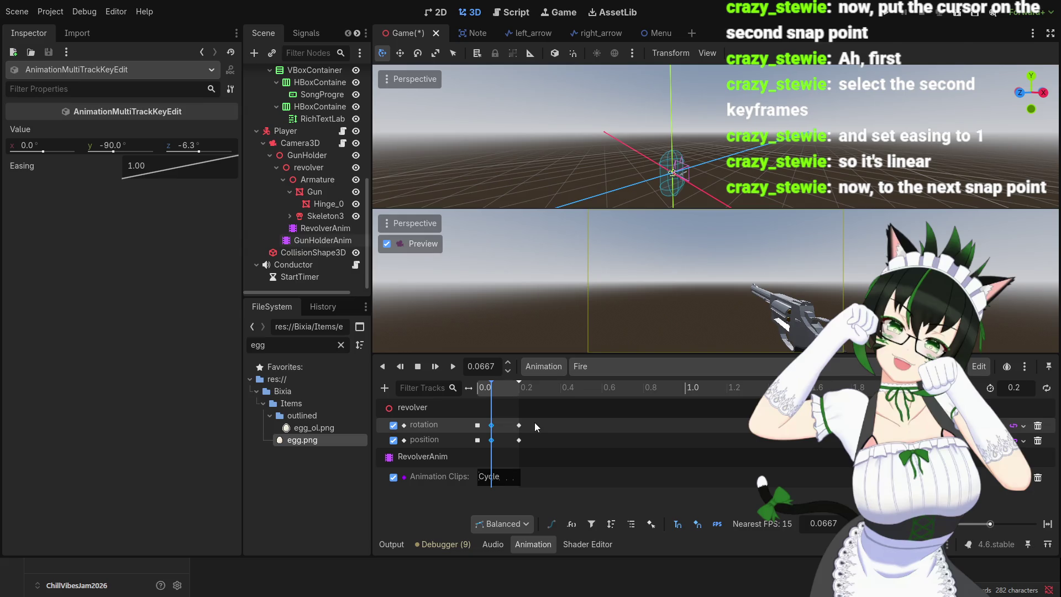
- Raise the easing of the final keyframes at 0.2 and replay the Fire animation to compare
{"action": "left_click_drag", "start_coordinate": [535, 423], "coordinate": [514, 446]}
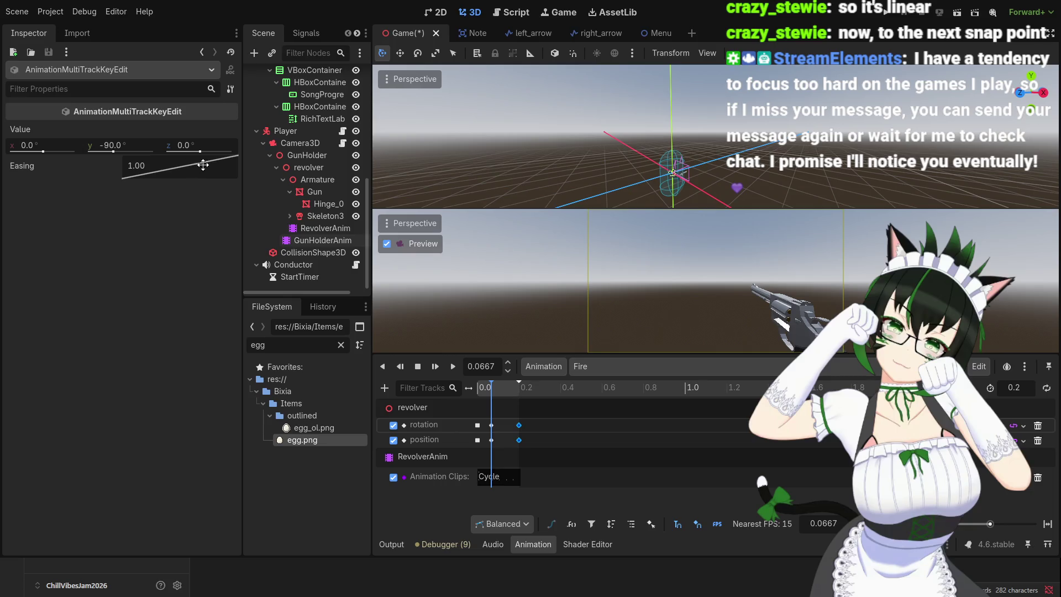
{"action": "mouse_move", "coordinate": [201, 161]}
{"action": "left_mouse_down"}
{"action": "mouse_move", "coordinate": [232, 177]}
{"action": "mouse_move", "coordinate": [221, 165]}
{"action": "left_mouse_up"}
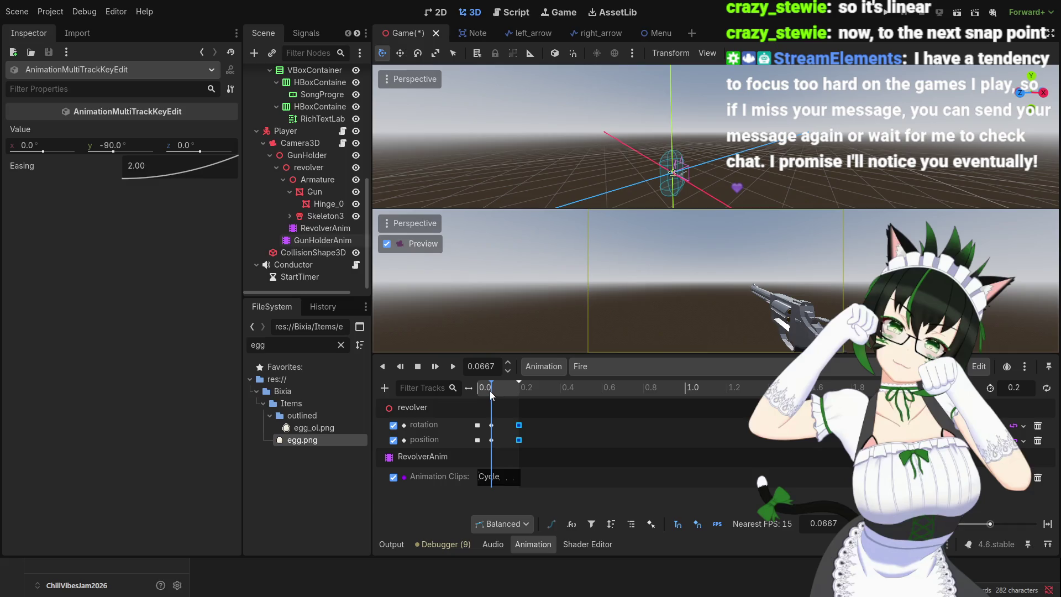
{"action": "left_click_drag", "start_coordinate": [490, 390], "coordinate": [475, 390]}
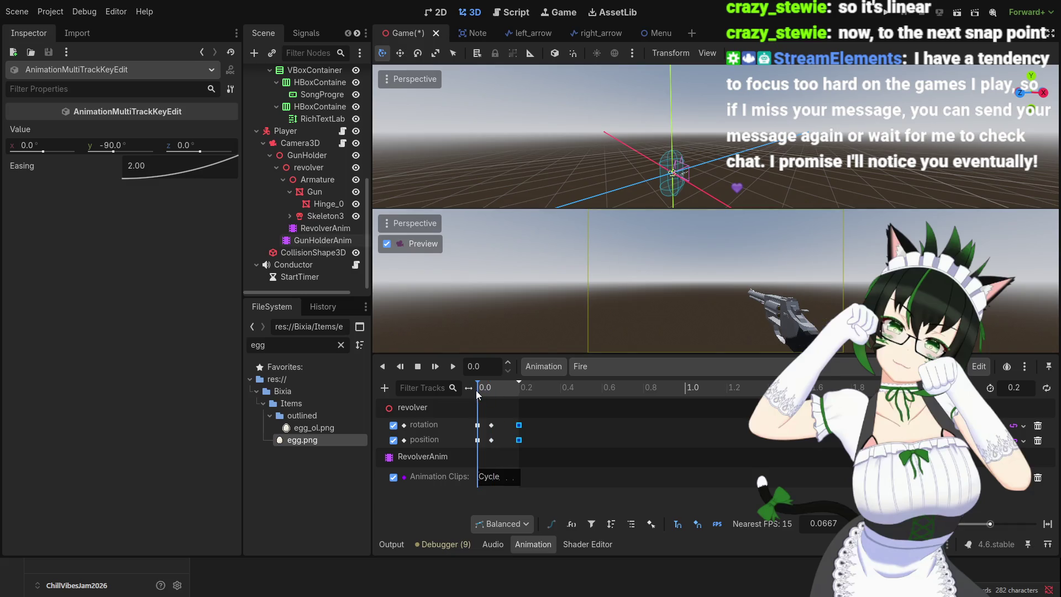
{"action": "left_click", "coordinate": [451, 367]}
{"action": "left_click", "coordinate": [452, 367]}
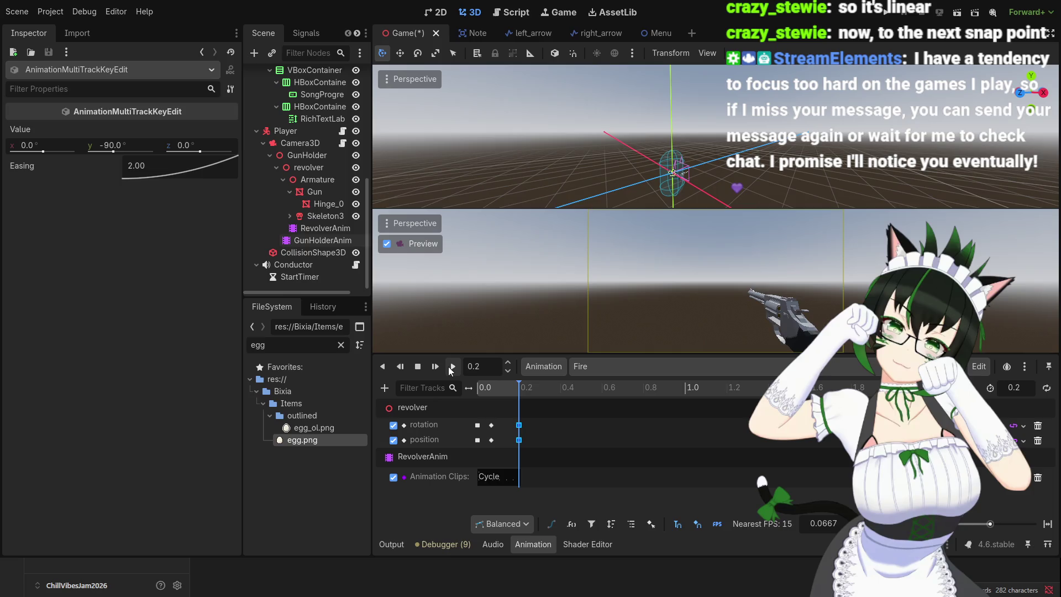
{"action": "left_click", "coordinate": [450, 369]}
{"action": "left_click", "coordinate": [449, 369]}
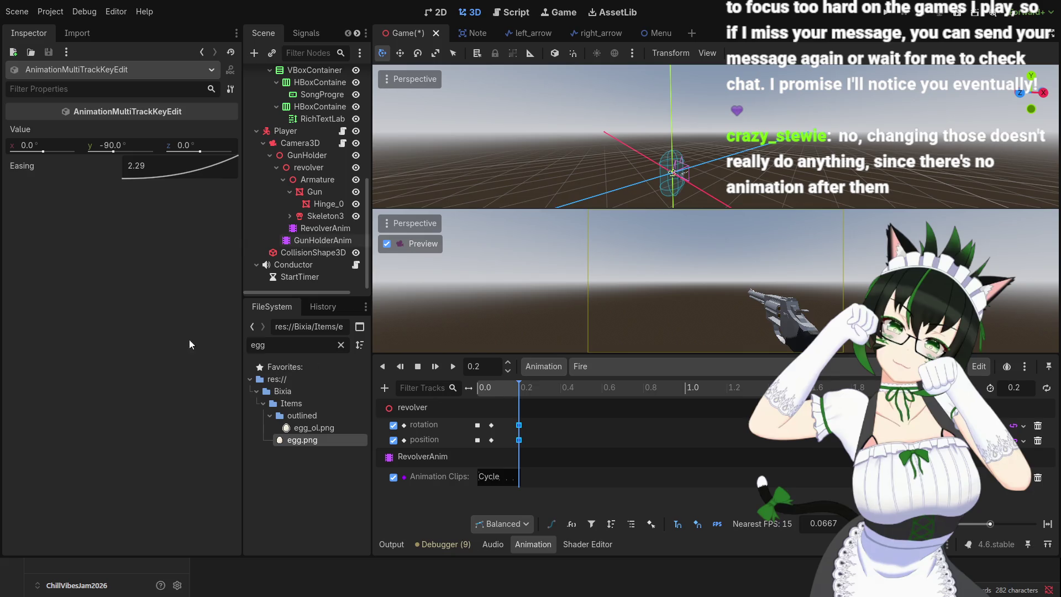
- Undo the change back to linear 1.00 and select the rotation and position keys at 0.0667
{"action": "key", "text": "ctrl+z"}
{"action": "left_click", "coordinate": [489, 390]}
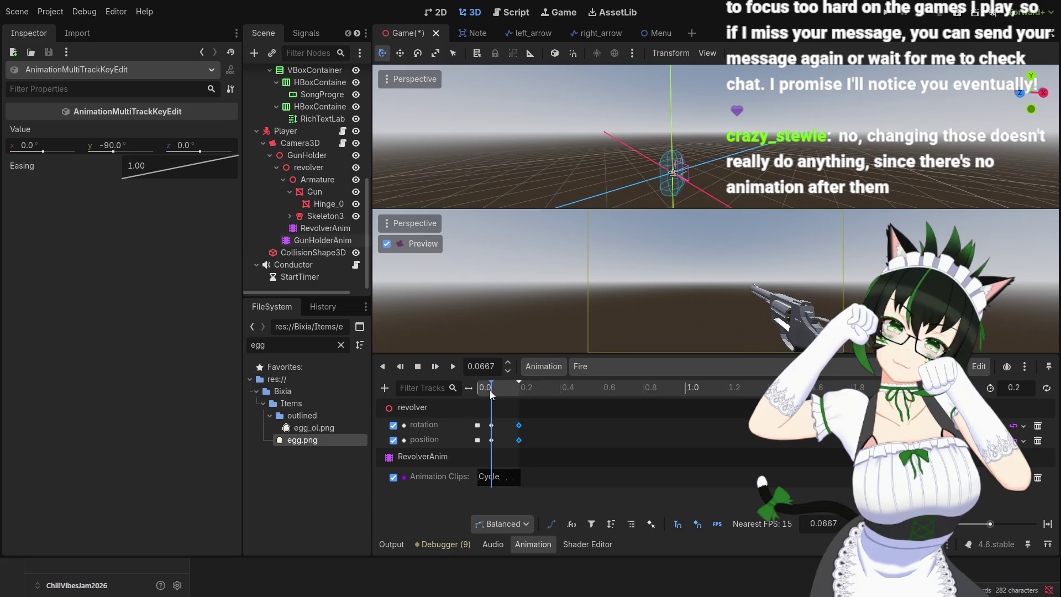
{"action": "left_click", "coordinate": [491, 425]}
{"action": "left_click", "coordinate": [491, 440], "text": "shift"}
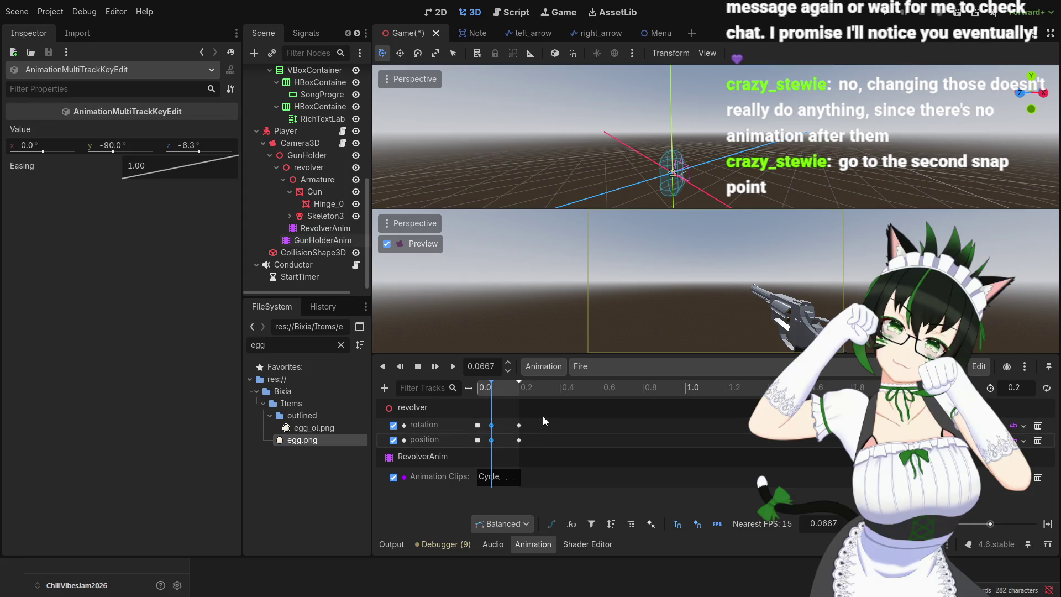
- Move the Fire animation's playhead to 0.1333 on the timeline ruler
{"action": "left_click", "coordinate": [499, 391]}
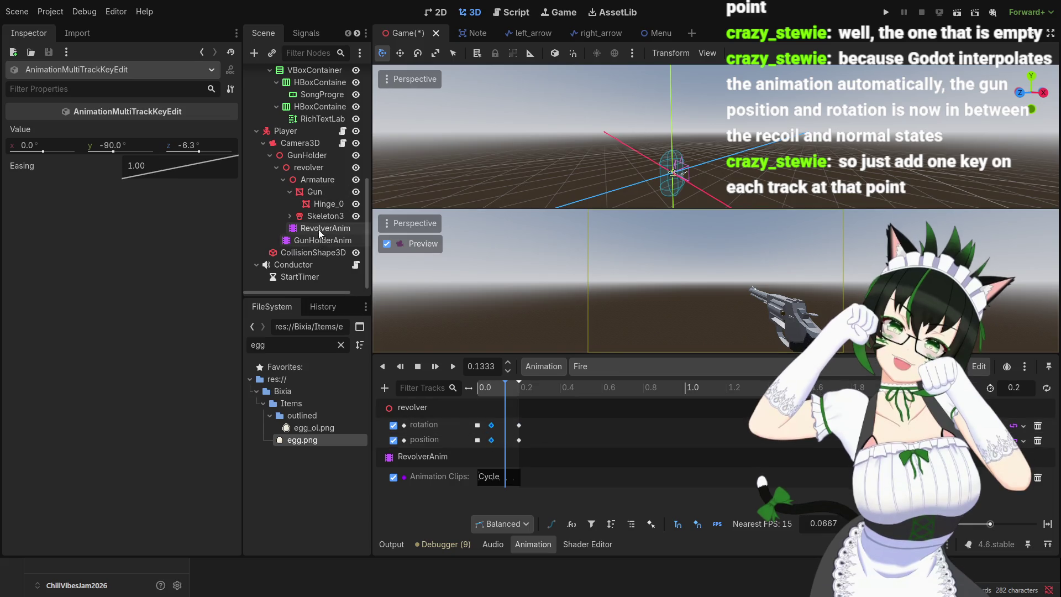
- Select the revolver and insert position and rotation keys at 0.1333 s
{"action": "left_click", "coordinate": [319, 171]}
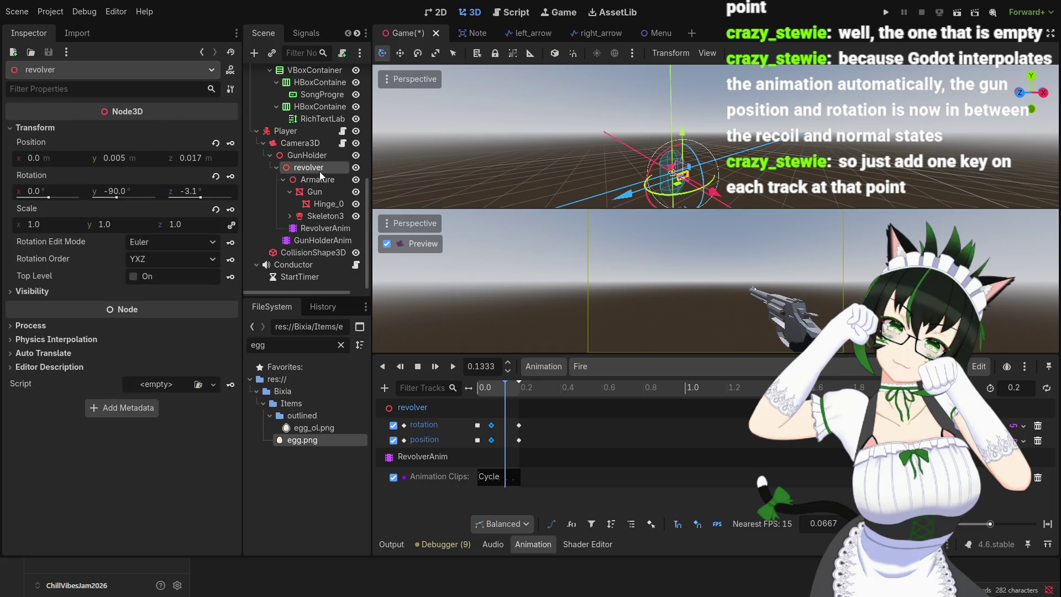
{"action": "left_click", "coordinate": [230, 144]}
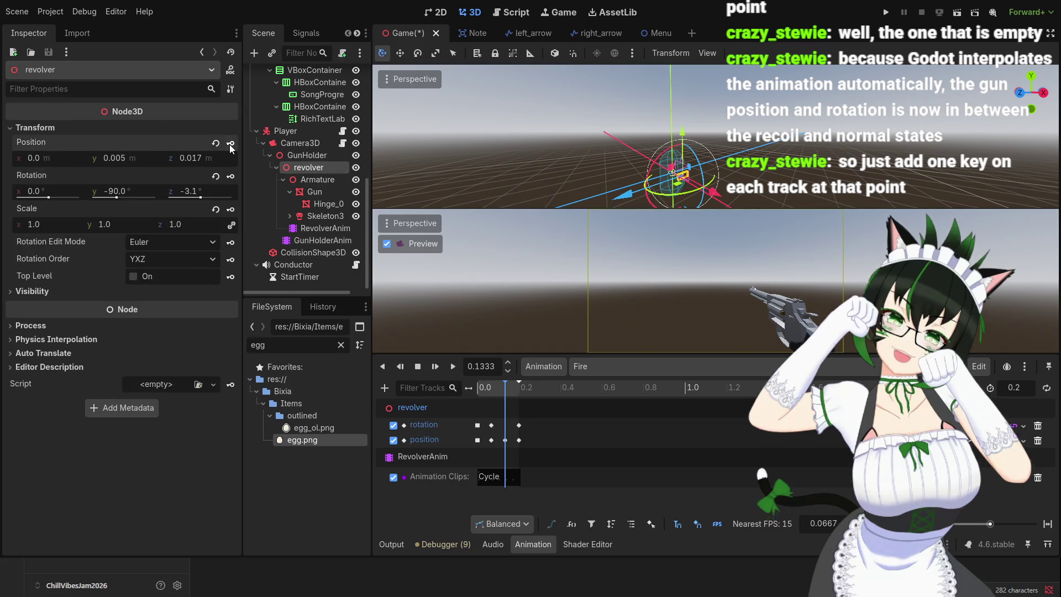
{"action": "left_click", "coordinate": [231, 179]}
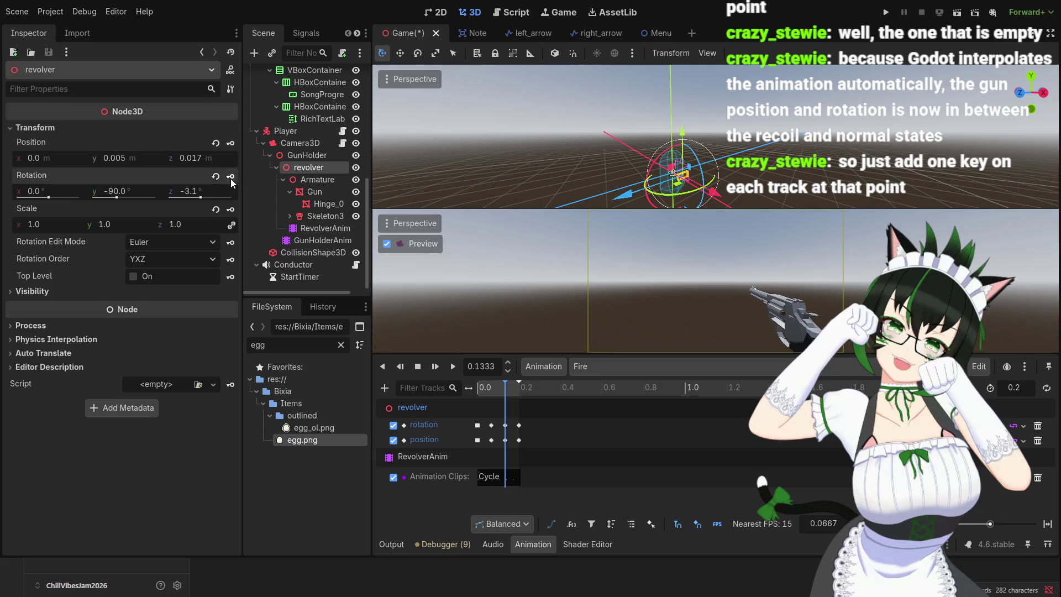
- Select both new 0.1333 s keys and raise their easing to about 1.57
{"action": "left_click_drag", "start_coordinate": [503, 390], "coordinate": [466, 393]}
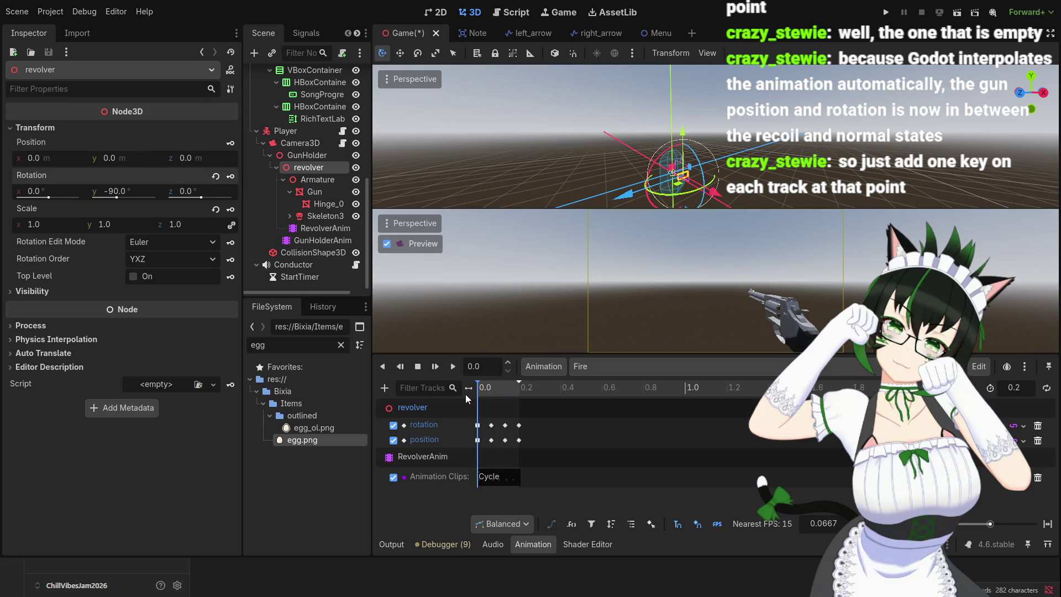
{"action": "left_click", "coordinate": [504, 425]}
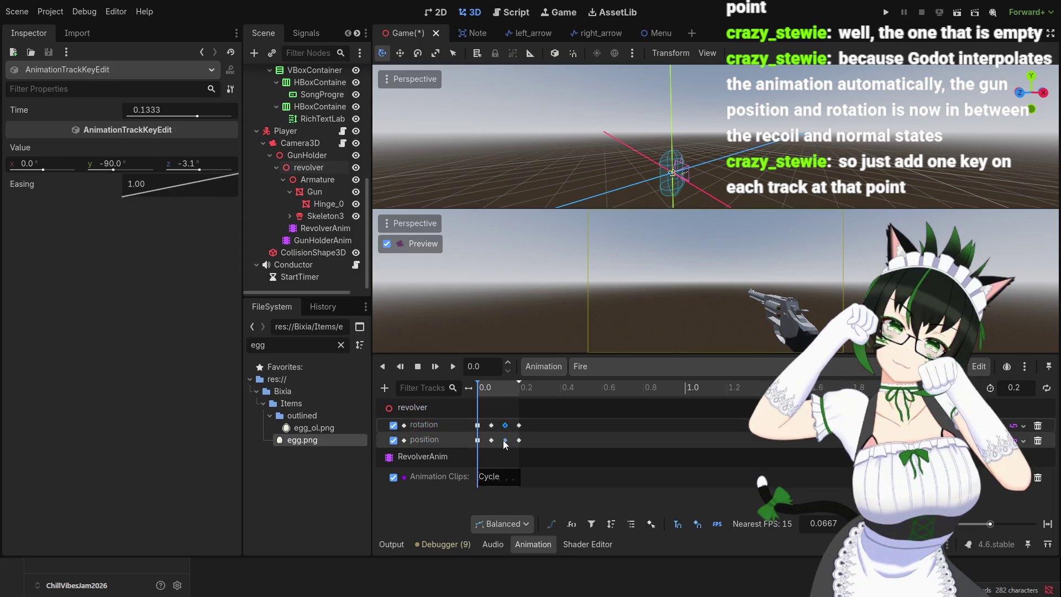
{"action": "left_click", "coordinate": [505, 440], "text": "shift"}
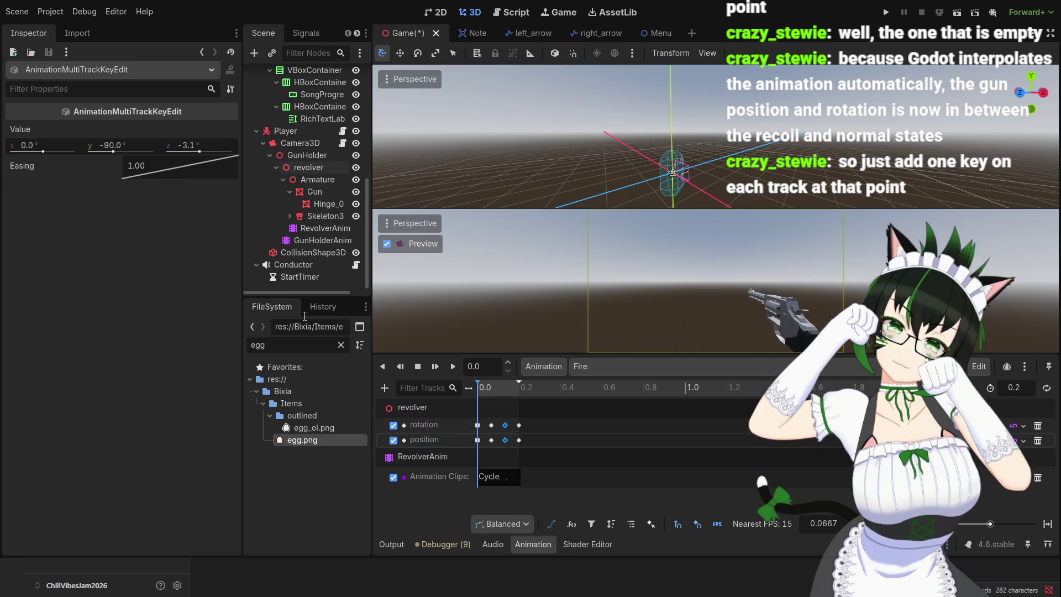
{"action": "left_click_drag", "start_coordinate": [209, 164], "coordinate": [217, 180]}
- Set the middle revolver keys' easing to exactly 1.5
{"action": "double_click", "coordinate": [156, 168]}
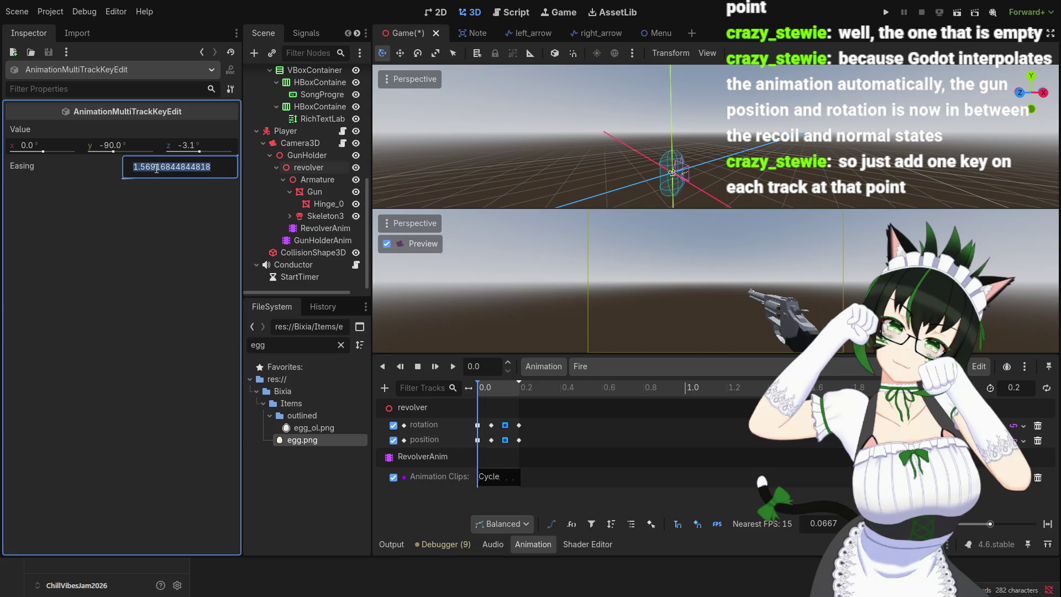
{"action": "type", "text": "1.5"}
{"action": "key", "text": "Return"}
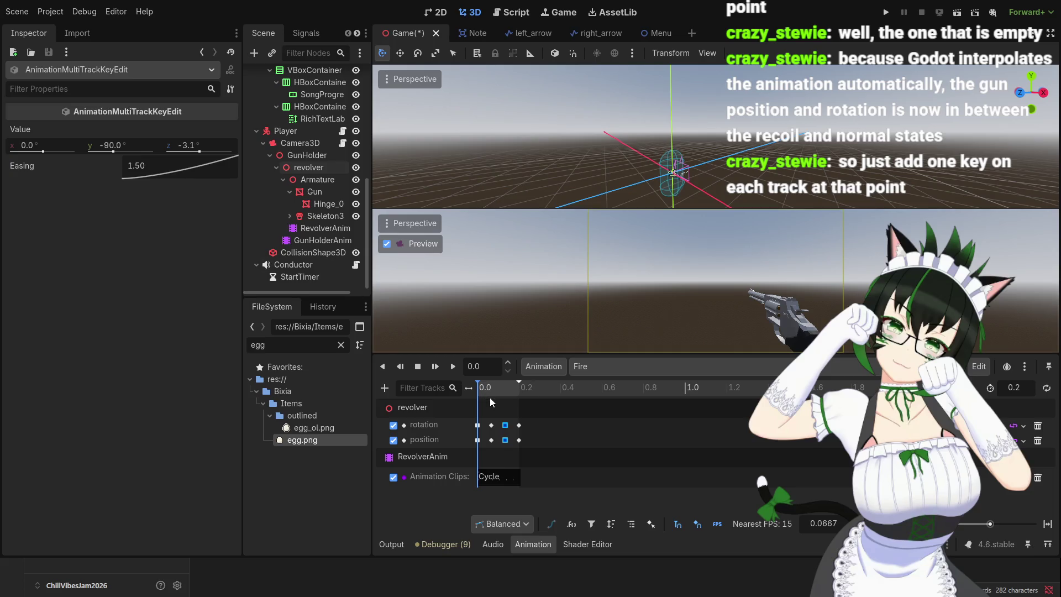
- Play the Fire animation and scrub back to 0.0667 to preview the recoil
{"action": "left_click", "coordinate": [492, 389]}
{"action": "left_click", "coordinate": [452, 367]}
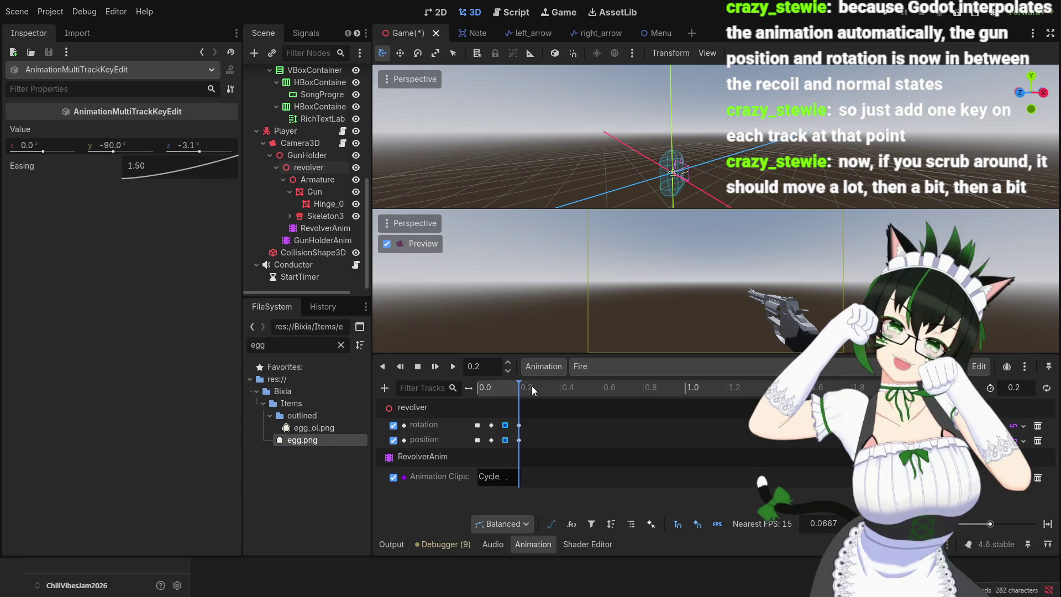
{"action": "mouse_move", "coordinate": [515, 388]}
{"action": "left_mouse_down"}
{"action": "mouse_move", "coordinate": [457, 393]}
{"action": "mouse_move", "coordinate": [515, 399]}
{"action": "mouse_move", "coordinate": [465, 396]}
{"action": "left_mouse_up"}
- Replay the Fire recoil repeatedly, then raise the middle keys' easing from 1.50 to about 2.8
{"action": "left_click", "coordinate": [456, 370]}
{"action": "left_click", "coordinate": [457, 369]}
{"action": "left_click", "coordinate": [456, 370]}
{"action": "left_click", "coordinate": [457, 369]}
{"action": "left_click", "coordinate": [456, 369]}
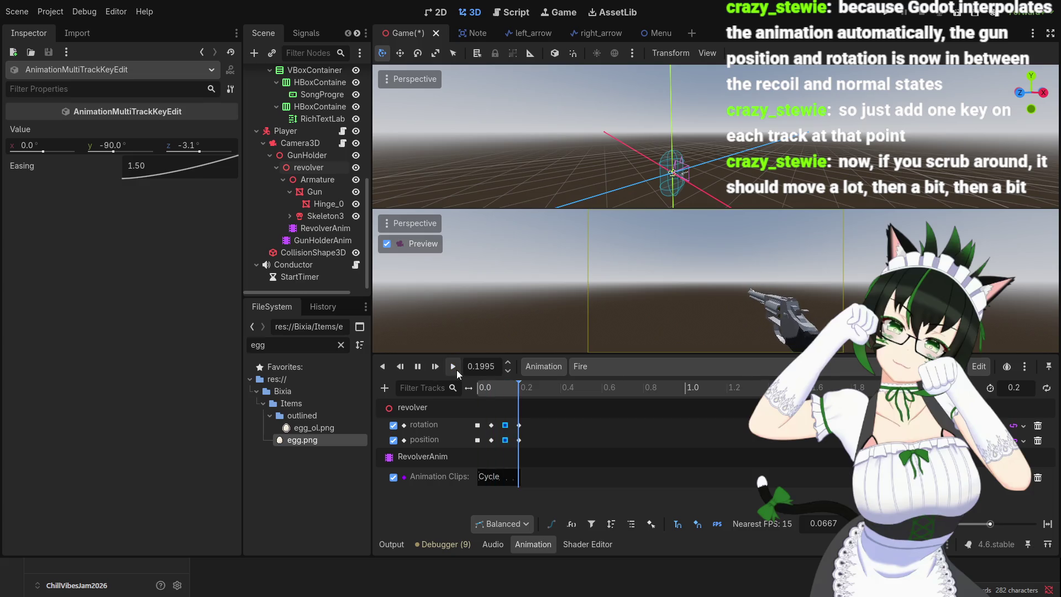
{"action": "left_click", "coordinate": [456, 369]}
{"action": "left_click", "coordinate": [456, 370]}
{"action": "left_click", "coordinate": [456, 369]}
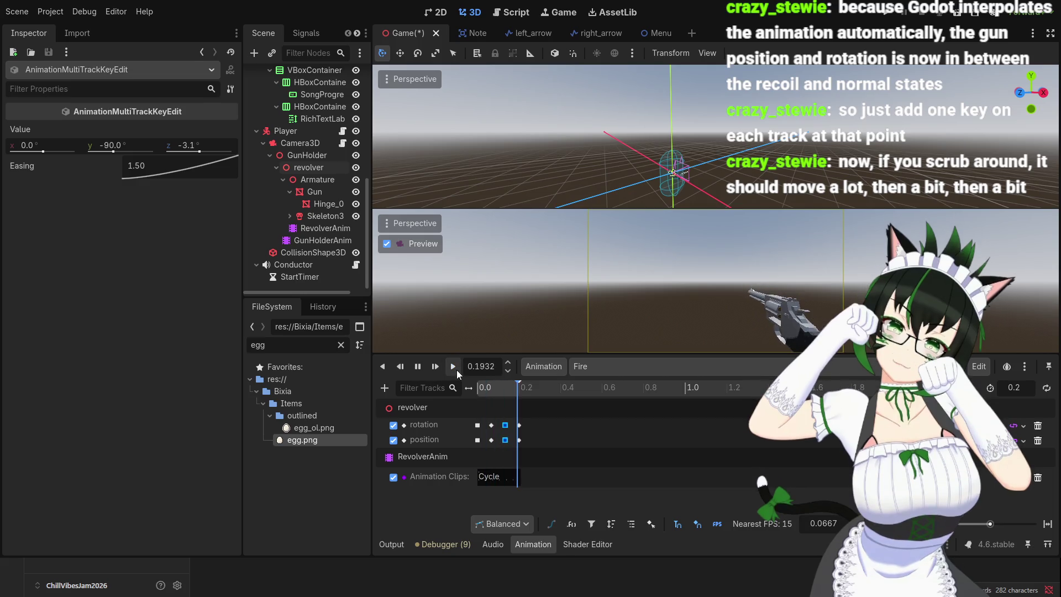
{"action": "left_click", "coordinate": [457, 370]}
{"action": "left_click", "coordinate": [456, 369]}
{"action": "left_click", "coordinate": [456, 370]}
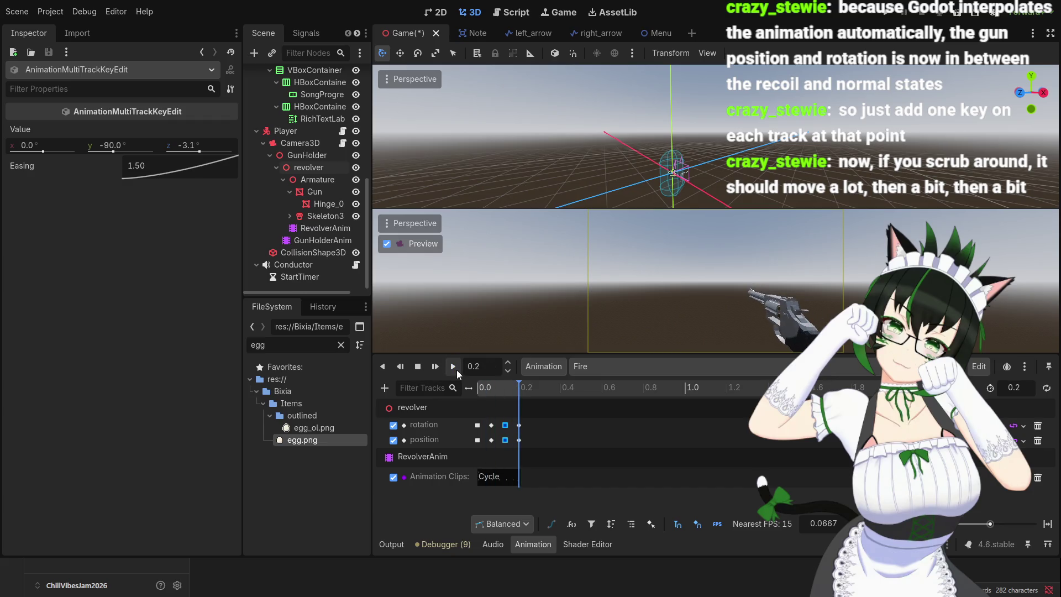
{"action": "left_click", "coordinate": [456, 369]}
{"action": "left_click", "coordinate": [456, 369]}
{"action": "left_click", "coordinate": [456, 370]}
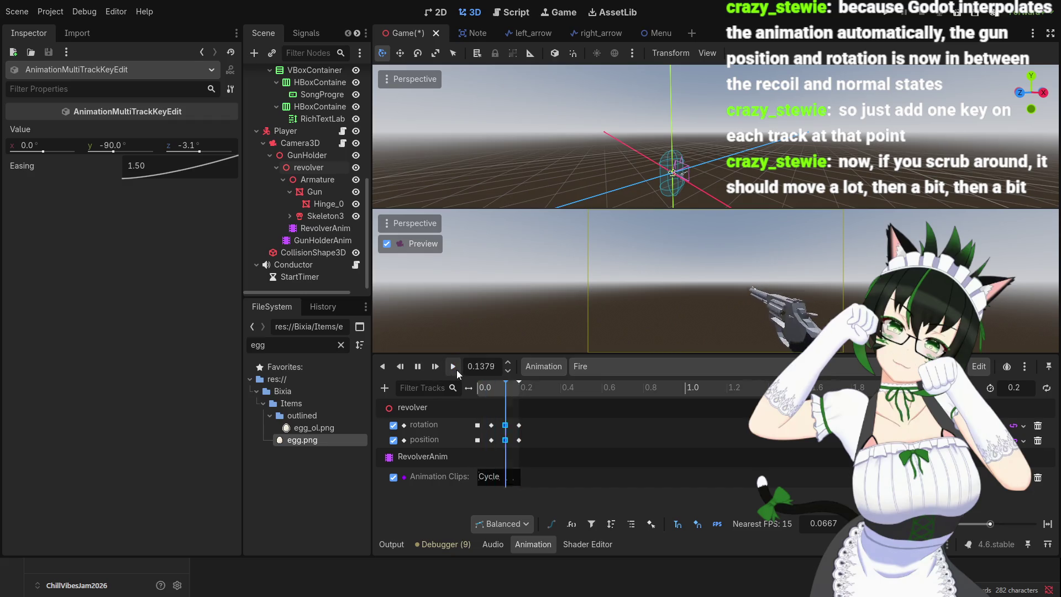
{"action": "left_click", "coordinate": [456, 369]}
{"action": "left_click", "coordinate": [456, 369]}
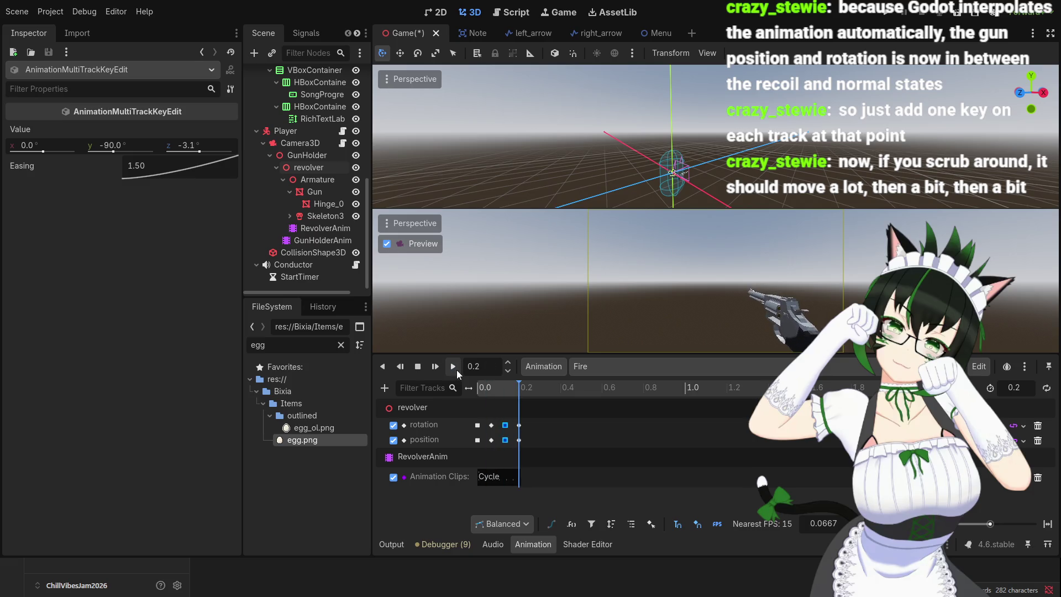
{"action": "left_click", "coordinate": [456, 369]}
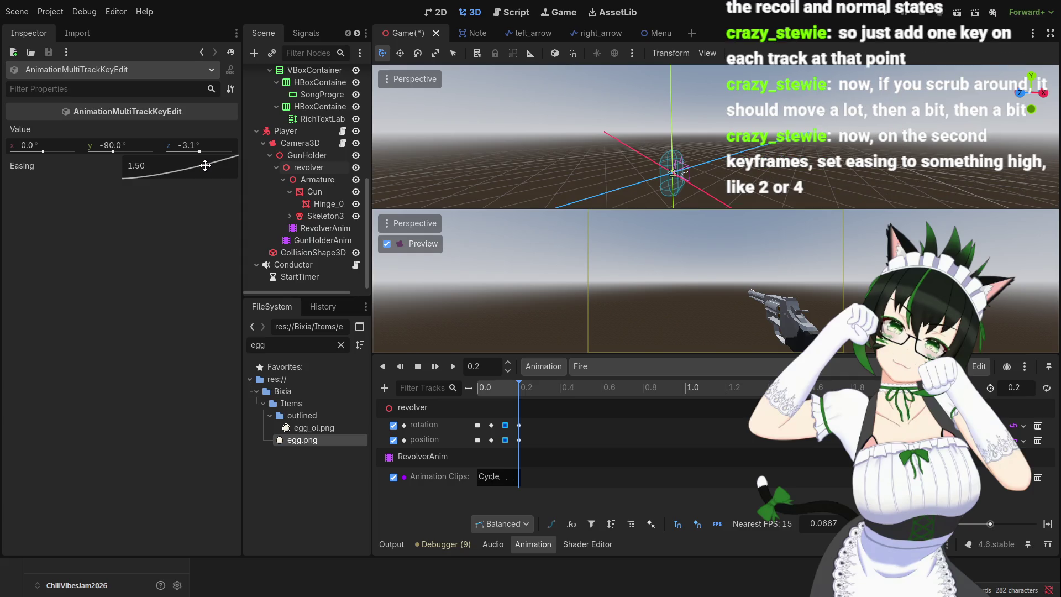
{"action": "left_click_drag", "start_coordinate": [205, 166], "coordinate": [212, 169]}
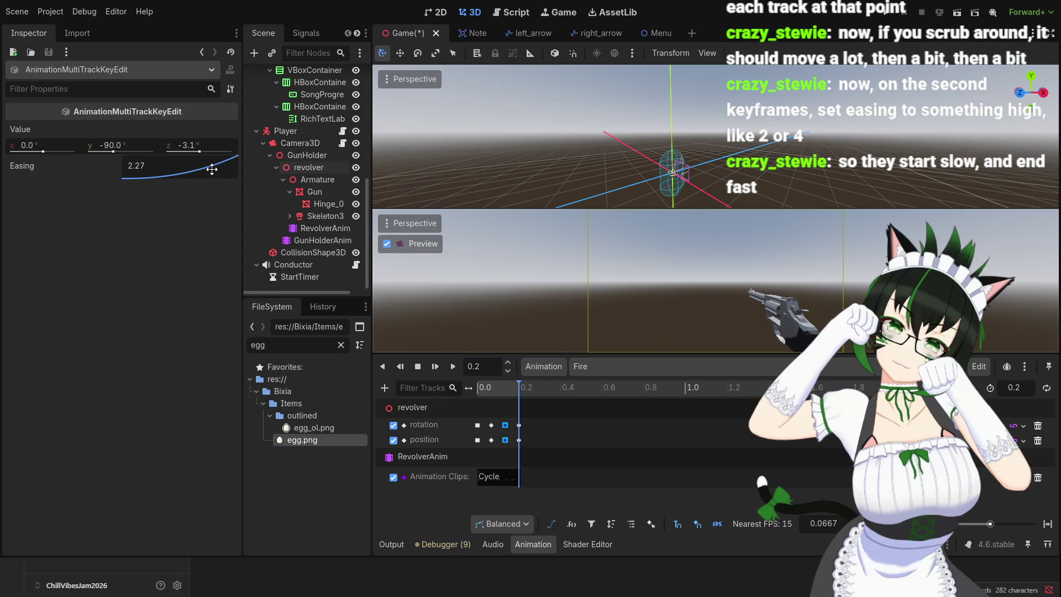
{"action": "left_click_drag", "start_coordinate": [212, 169], "coordinate": [164, 162]}
- Try an easing of 3 on the middle keys and replay the recoil repeatedly
{"action": "double_click", "coordinate": [164, 162]}
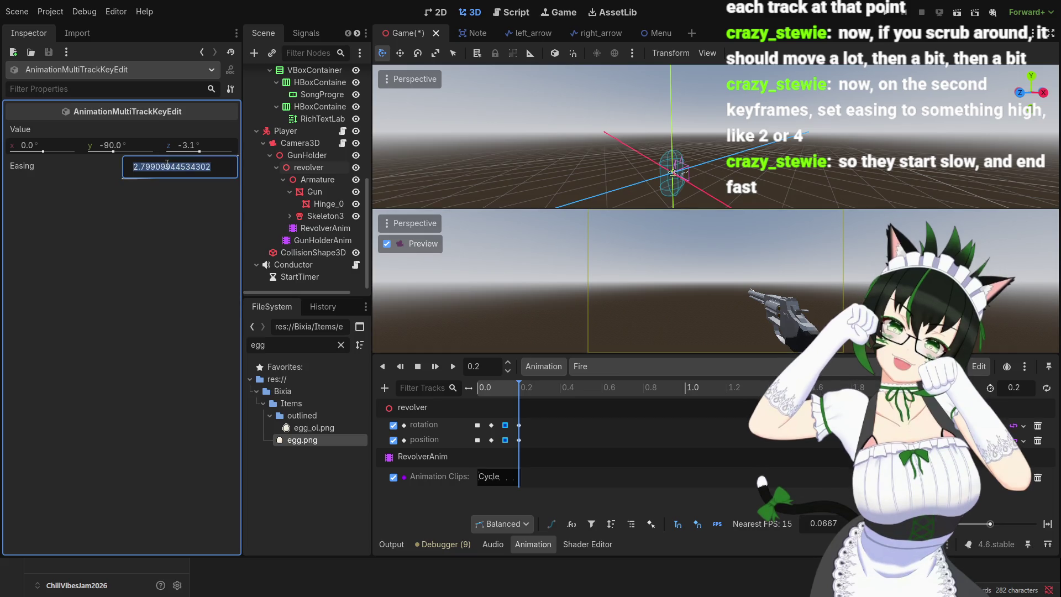
{"action": "type", "text": "3"}
{"action": "key", "text": "Return"}
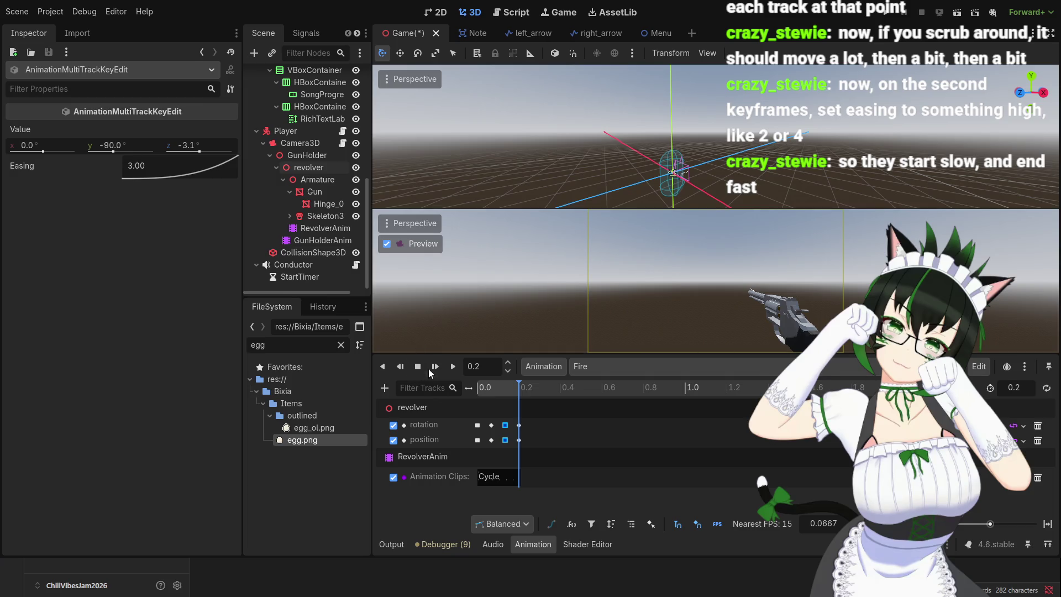
{"action": "left_click", "coordinate": [452, 368]}
{"action": "left_click", "coordinate": [452, 373]}
{"action": "left_click", "coordinate": [452, 372]}
{"action": "left_click", "coordinate": [452, 372]}
{"action": "left_click", "coordinate": [452, 372]}
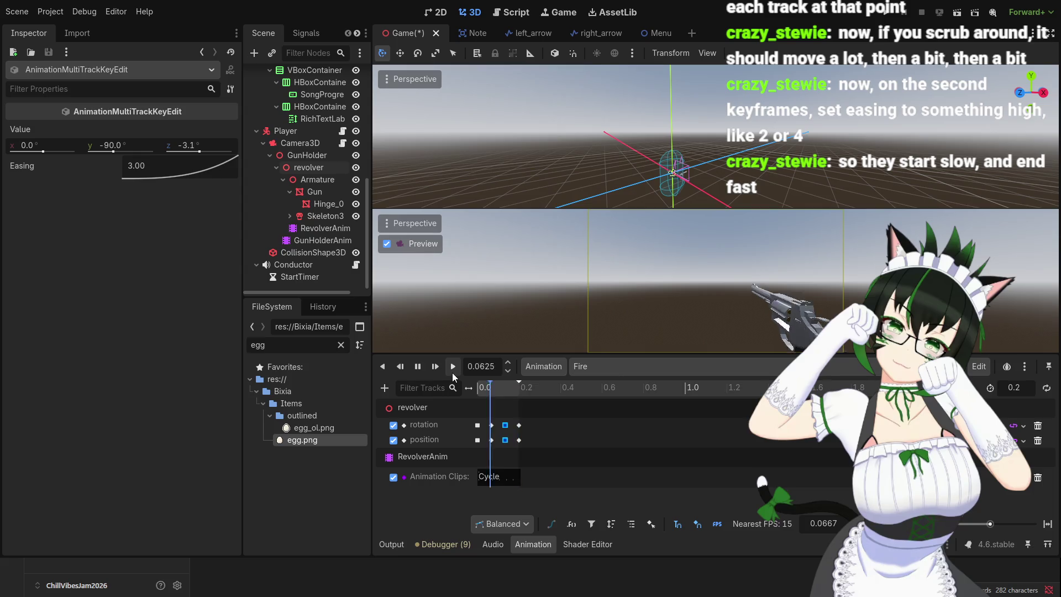
{"action": "left_click", "coordinate": [452, 372]}
{"action": "left_click", "coordinate": [452, 373]}
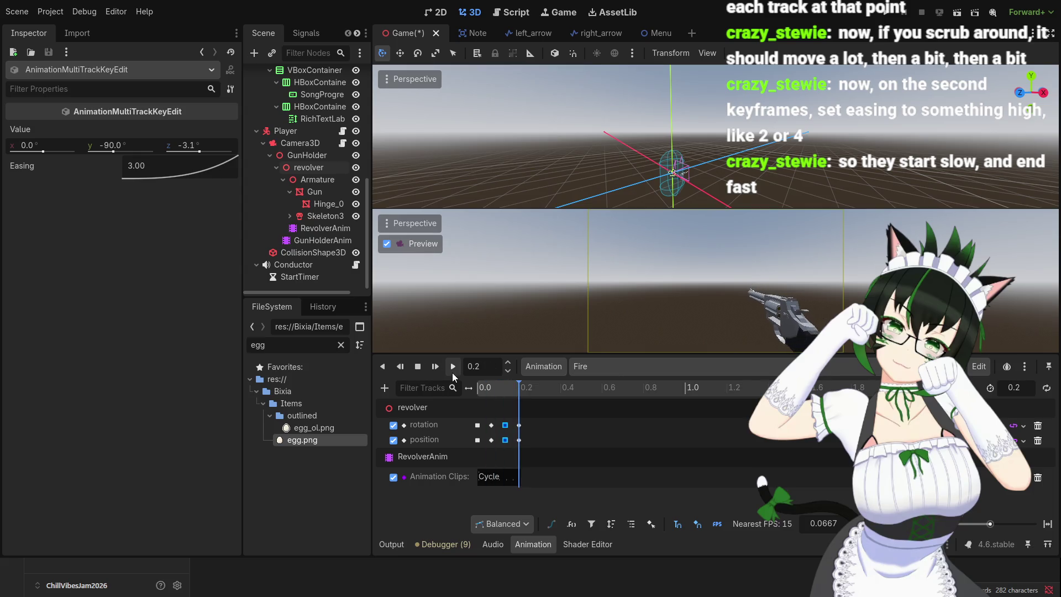
{"action": "left_click", "coordinate": [452, 372]}
{"action": "left_click", "coordinate": [452, 372]}
{"action": "left_click", "coordinate": [452, 372]}
{"action": "left_click", "coordinate": [452, 373]}
{"action": "left_click", "coordinate": [452, 373]}
{"action": "left_click", "coordinate": [451, 366]}
{"action": "left_click", "coordinate": [452, 366]}
{"action": "left_click", "coordinate": [452, 366]}
{"action": "left_click", "coordinate": [452, 366]}
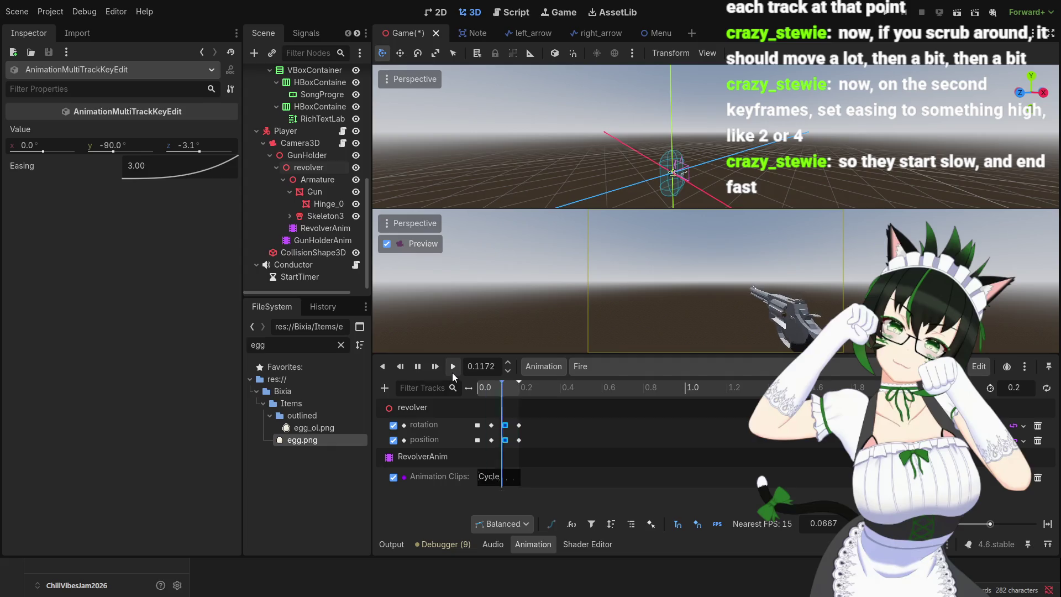
{"action": "left_click", "coordinate": [452, 367]}
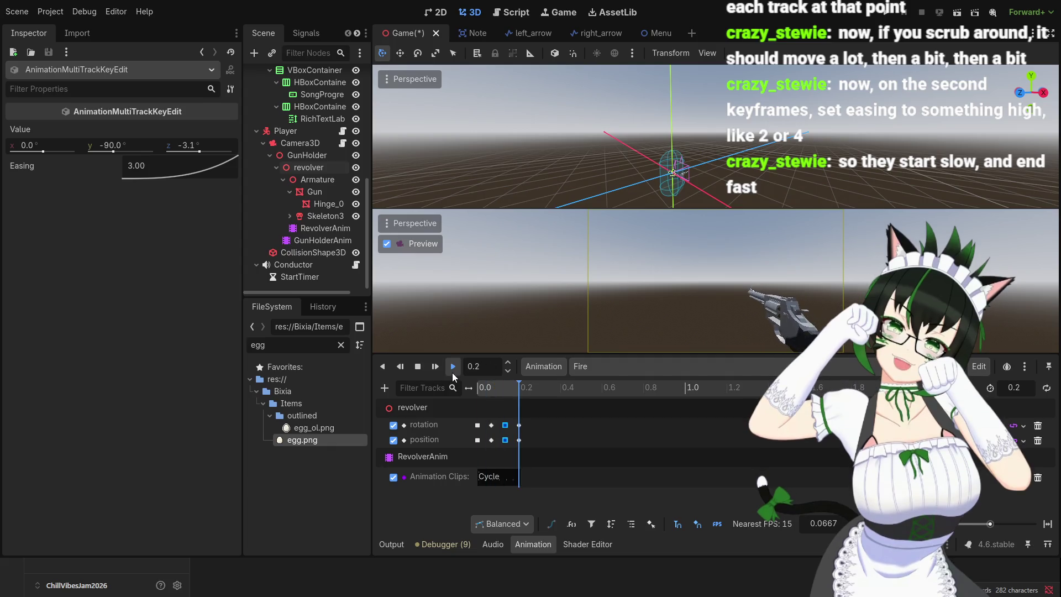
{"action": "left_click", "coordinate": [452, 372]}
{"action": "left_click", "coordinate": [452, 372]}
{"action": "left_click", "coordinate": [452, 373]}
{"action": "left_click", "coordinate": [452, 372]}
{"action": "left_click", "coordinate": [452, 373]}
{"action": "left_click", "coordinate": [452, 372]}
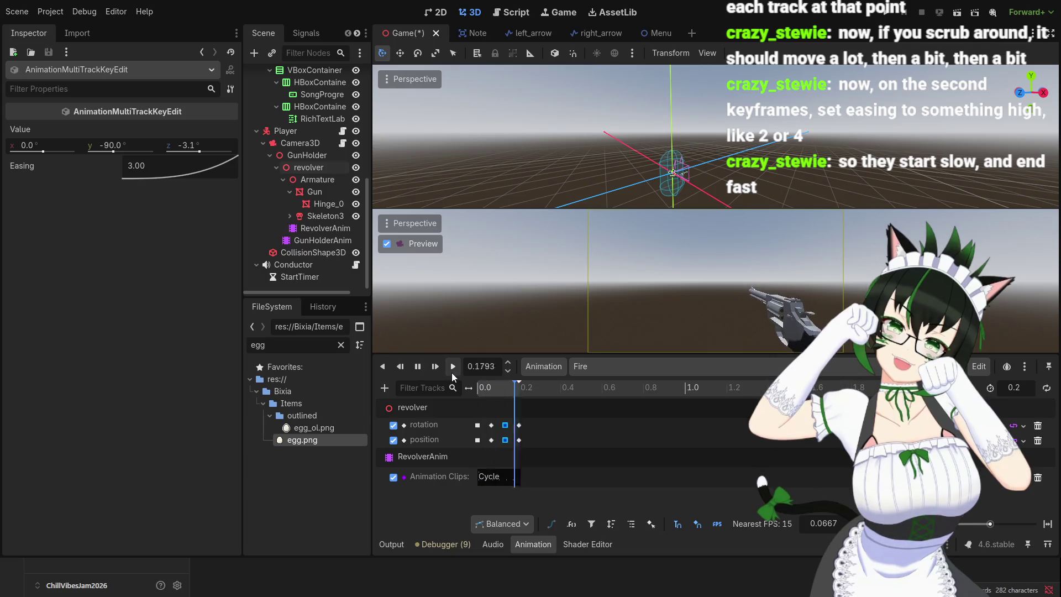
{"action": "left_click", "coordinate": [452, 373]}
{"action": "left_click", "coordinate": [452, 372]}
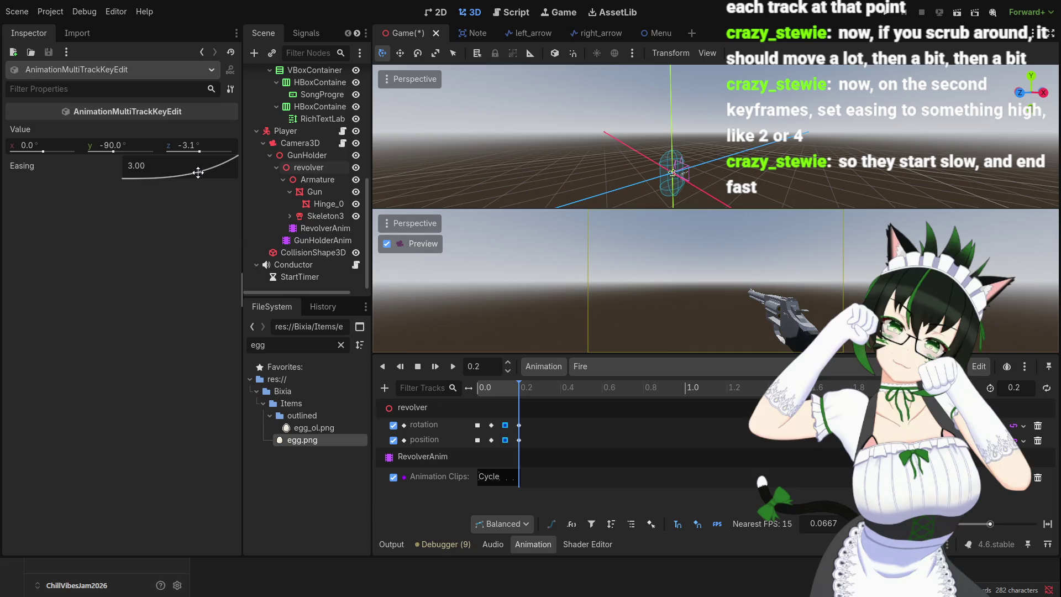
- Change the middle keys' easing to 2 and replay the Fire animation
{"action": "double_click", "coordinate": [143, 165]}
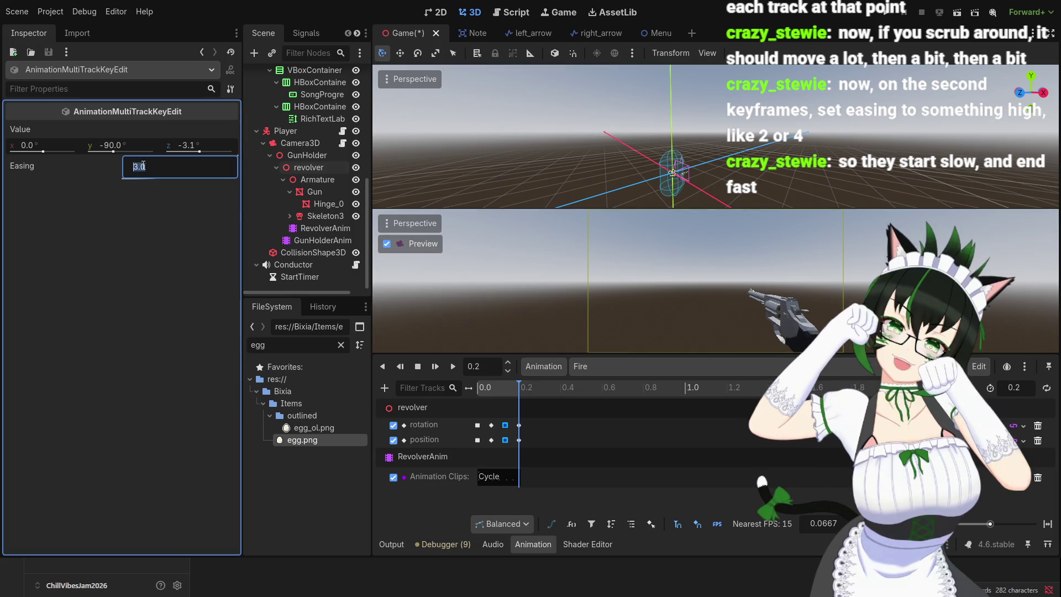
{"action": "type", "text": "2"}
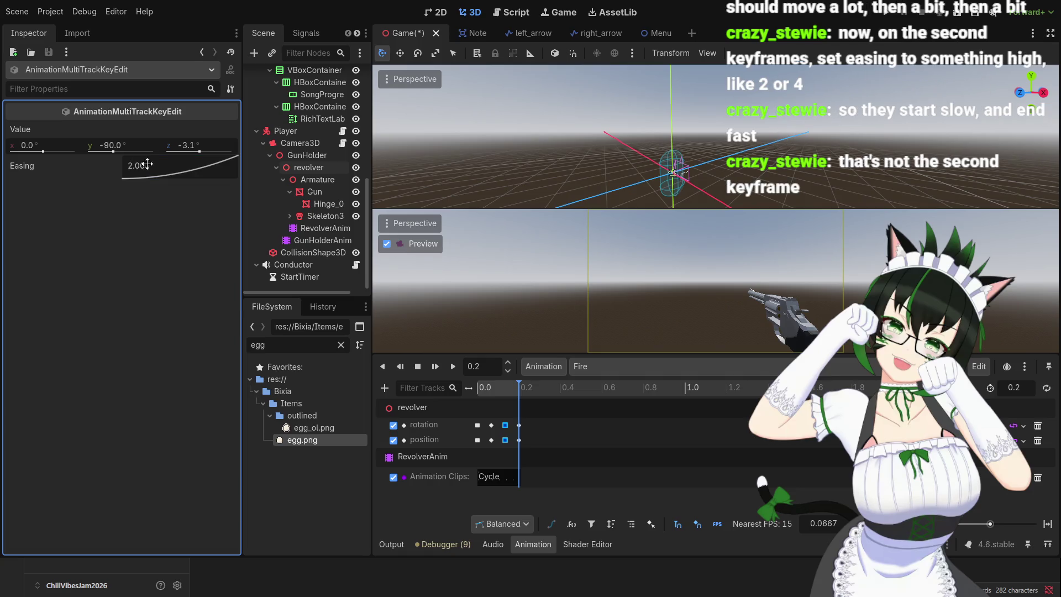
{"action": "key", "text": "Return"}
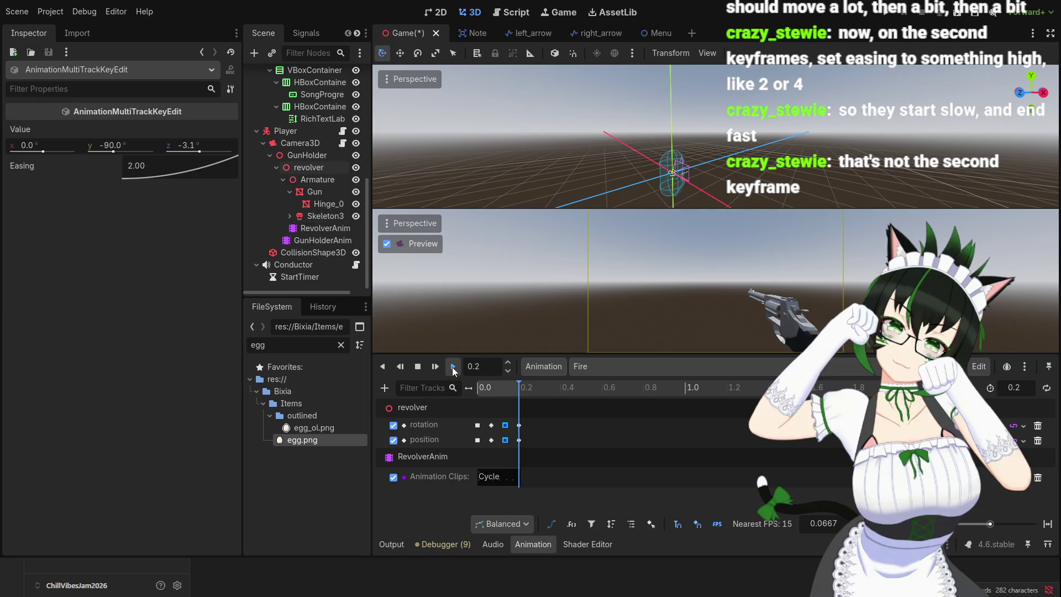
{"action": "left_click", "coordinate": [453, 367]}
{"action": "left_click", "coordinate": [452, 367]}
{"action": "left_click", "coordinate": [452, 367]}
{"action": "left_click", "coordinate": [452, 367]}
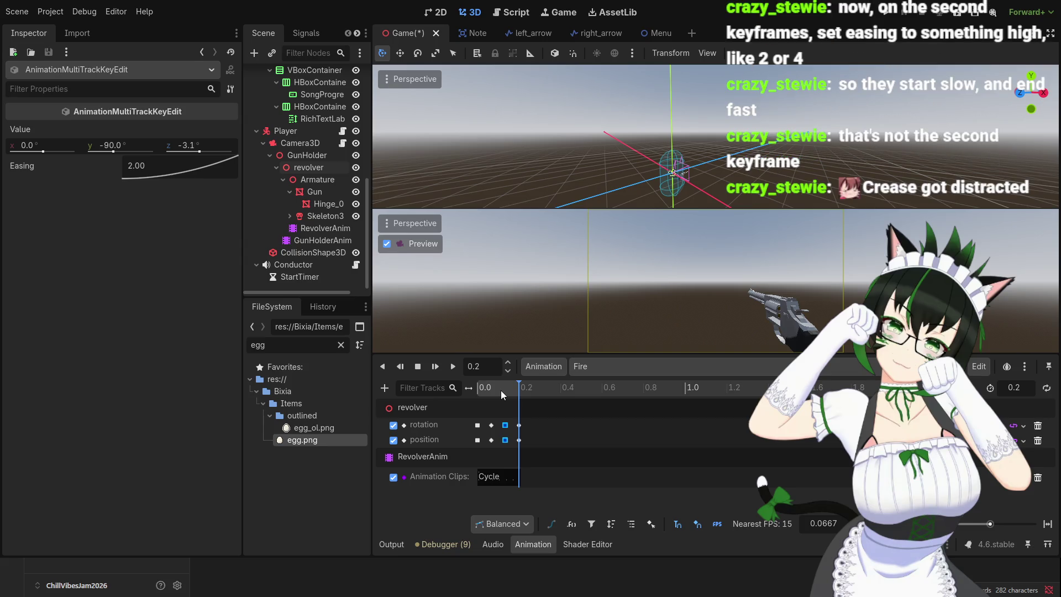
- Reset the 0.1333 s keys' easing to linear 1.00
{"action": "left_click", "coordinate": [502, 391]}
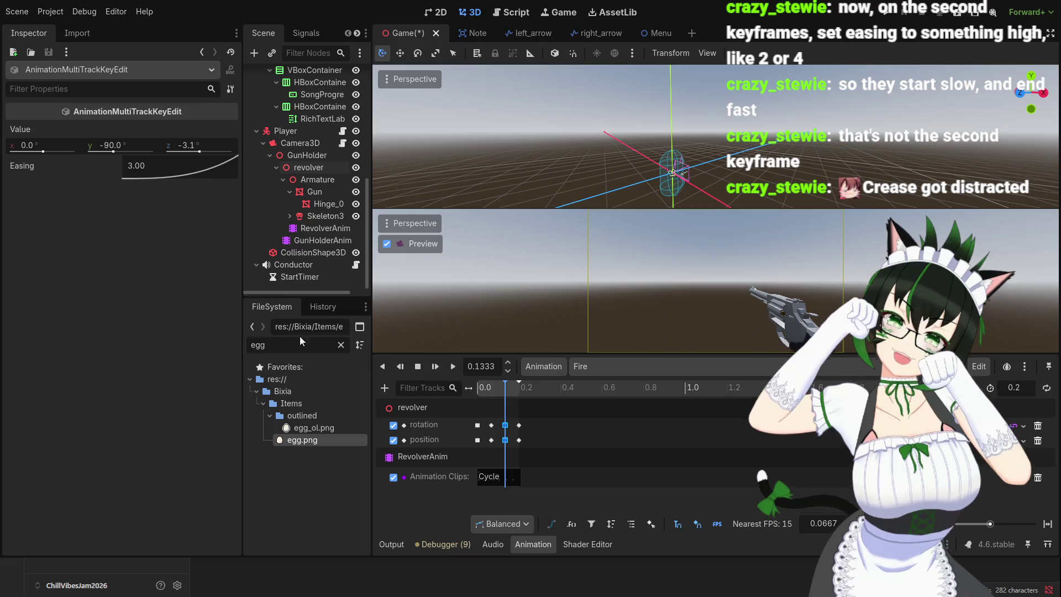
{"action": "left_click_drag", "start_coordinate": [159, 168], "coordinate": [183, 168]}
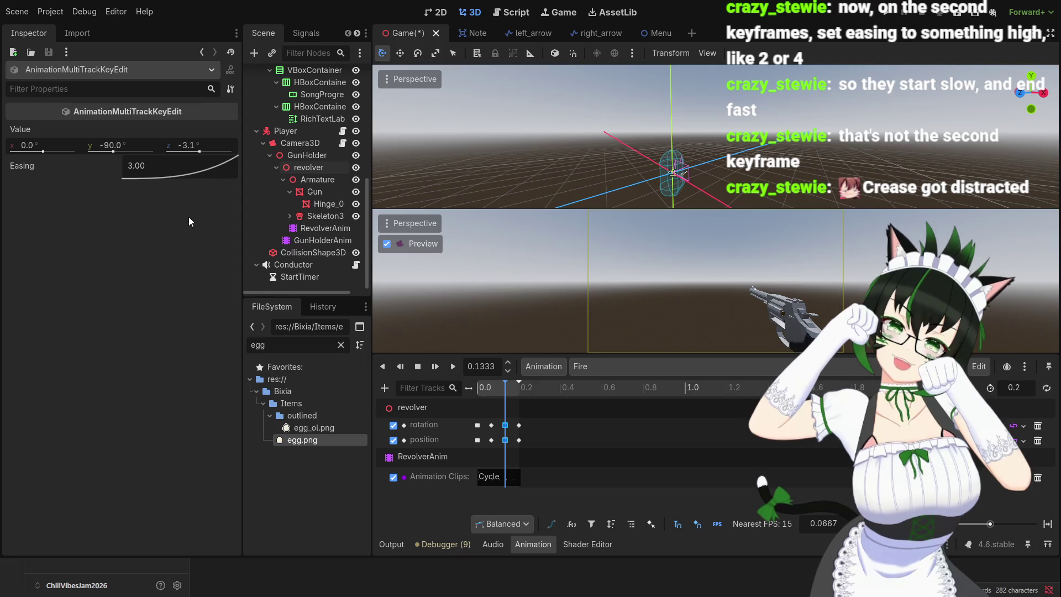
{"action": "left_click", "coordinate": [142, 164]}
{"action": "type", "text": "1"}
{"action": "key", "text": "Return"}
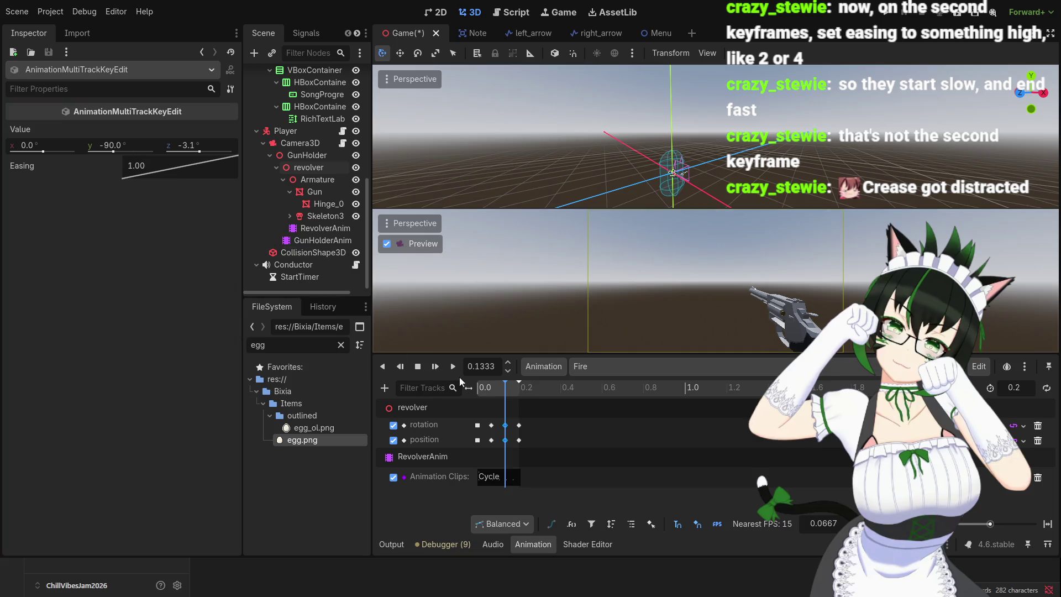
- Select both 0.0667 s keys and raise their easing to about 2.73
{"action": "left_click", "coordinate": [491, 425]}
{"action": "left_click", "coordinate": [491, 440], "text": "shift"}
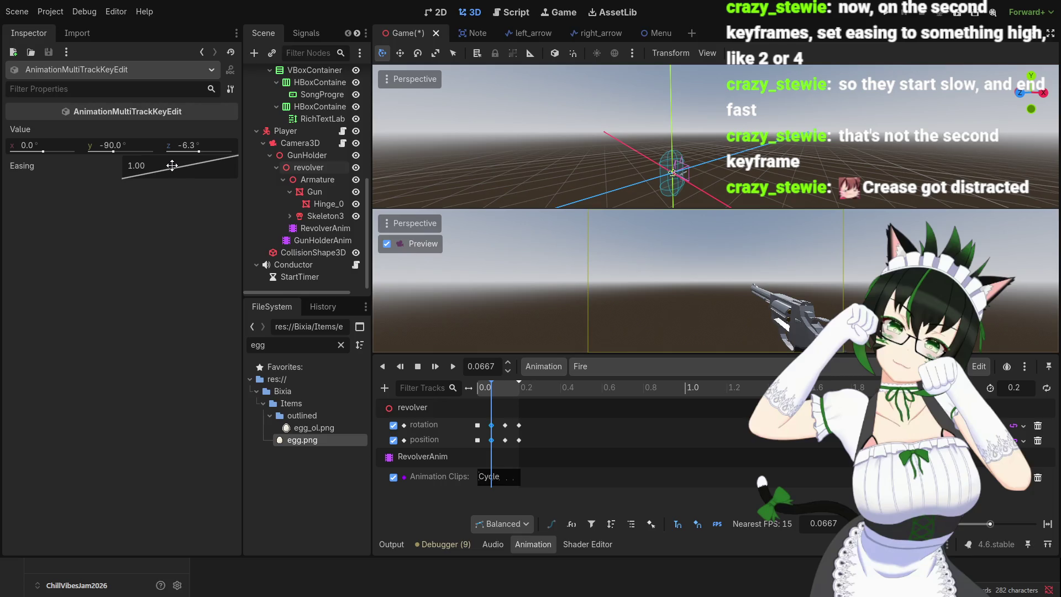
{"action": "left_click_drag", "start_coordinate": [174, 166], "coordinate": [186, 168]}
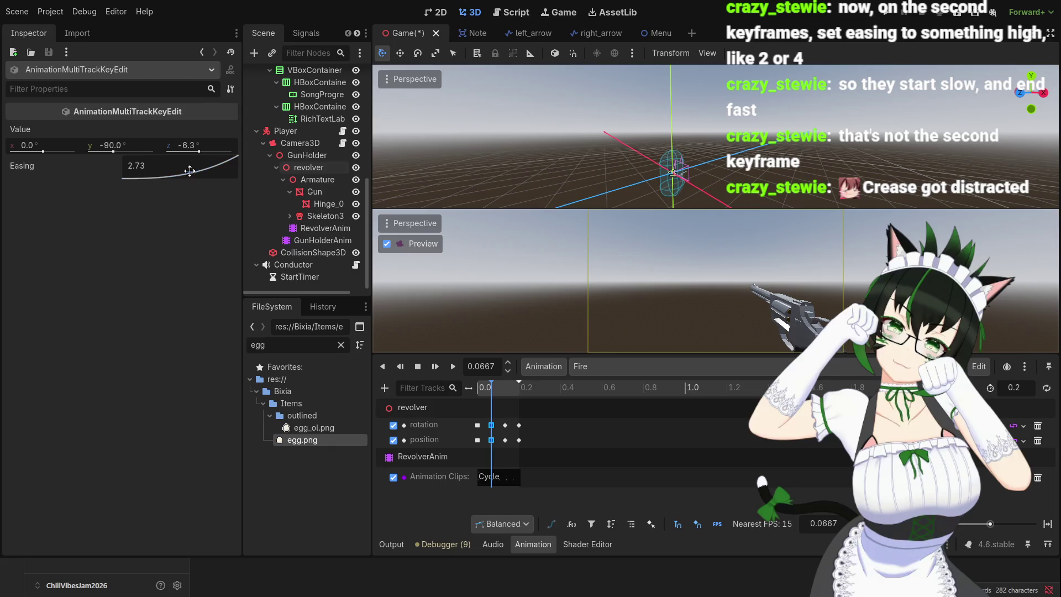
- Set the 0.0667 s keys' easing to 2 and preview the Fire animation
{"action": "left_click", "coordinate": [144, 165]}
{"action": "type", "text": "2"}
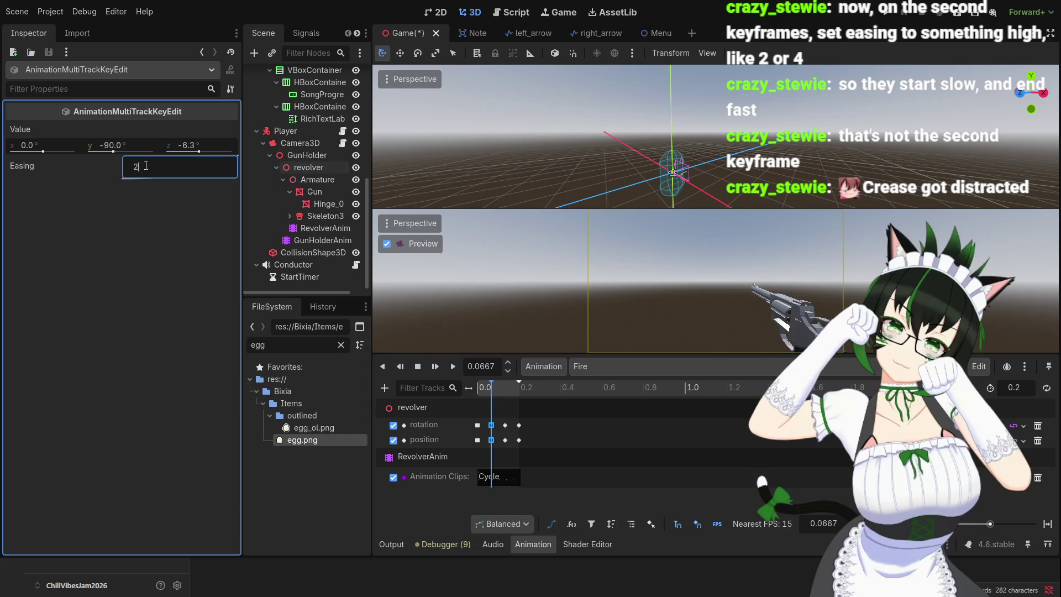
{"action": "key", "text": "Return"}
{"action": "left_click", "coordinate": [435, 399]}
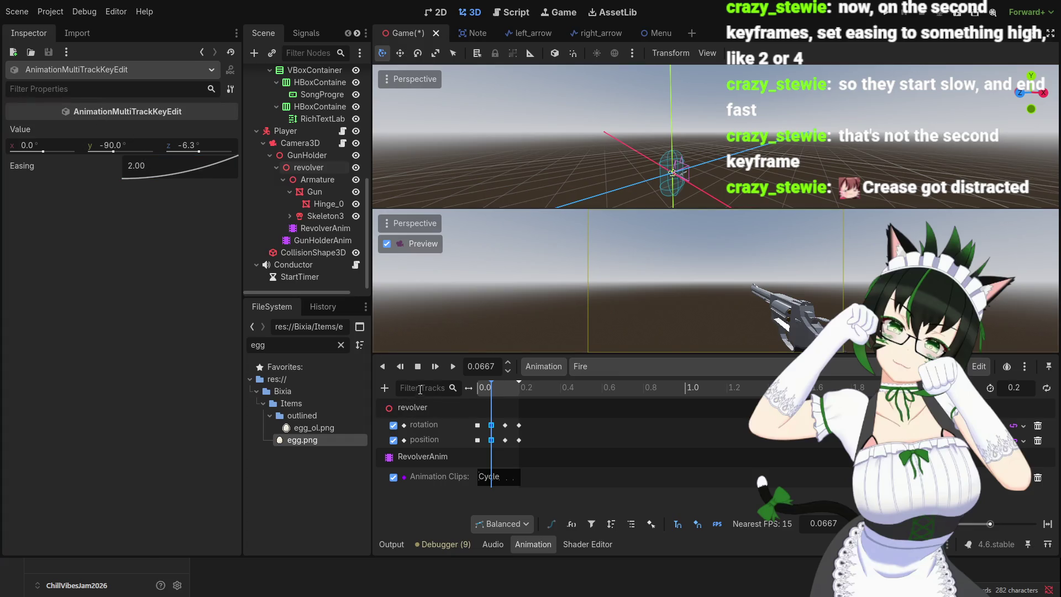
{"action": "left_click", "coordinate": [455, 366]}
{"action": "left_click", "coordinate": [455, 365]}
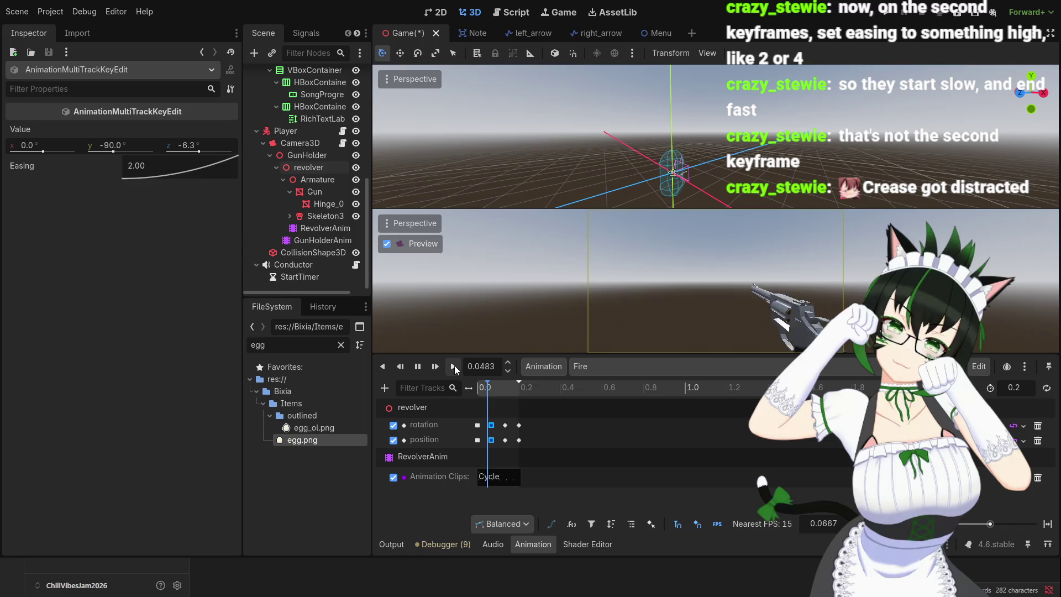
{"action": "left_click", "coordinate": [454, 366]}
{"action": "left_click", "coordinate": [454, 366]}
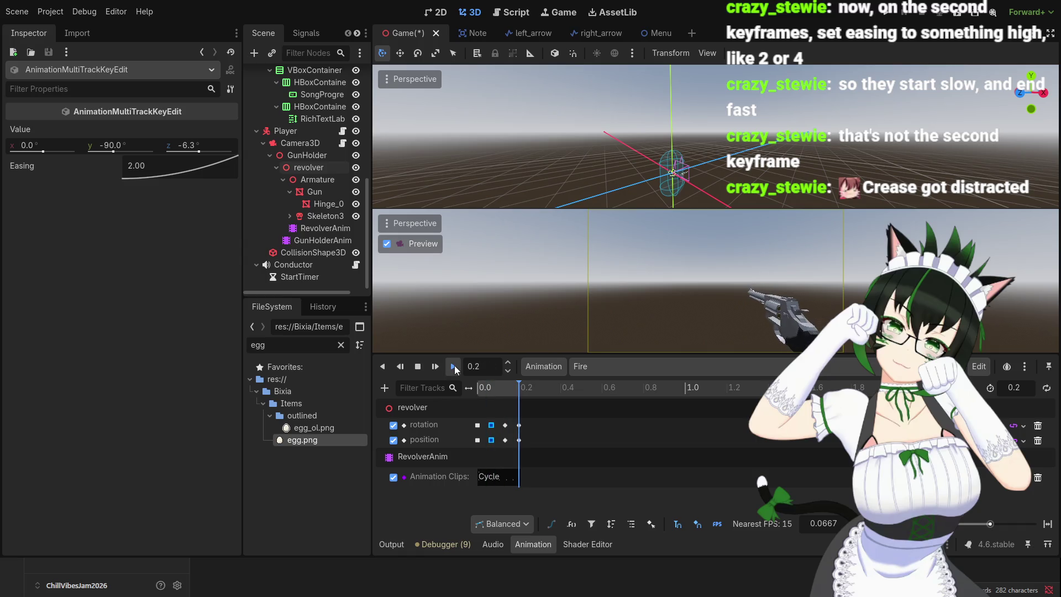
{"action": "left_click", "coordinate": [454, 366]}
{"action": "left_click", "coordinate": [454, 365]}
{"action": "left_click", "coordinate": [455, 366]}
{"action": "left_click", "coordinate": [454, 365]}
- Try an easing of 4 and replay the Fire animation
{"action": "double_click", "coordinate": [140, 166]}
{"action": "type", "text": "4"}
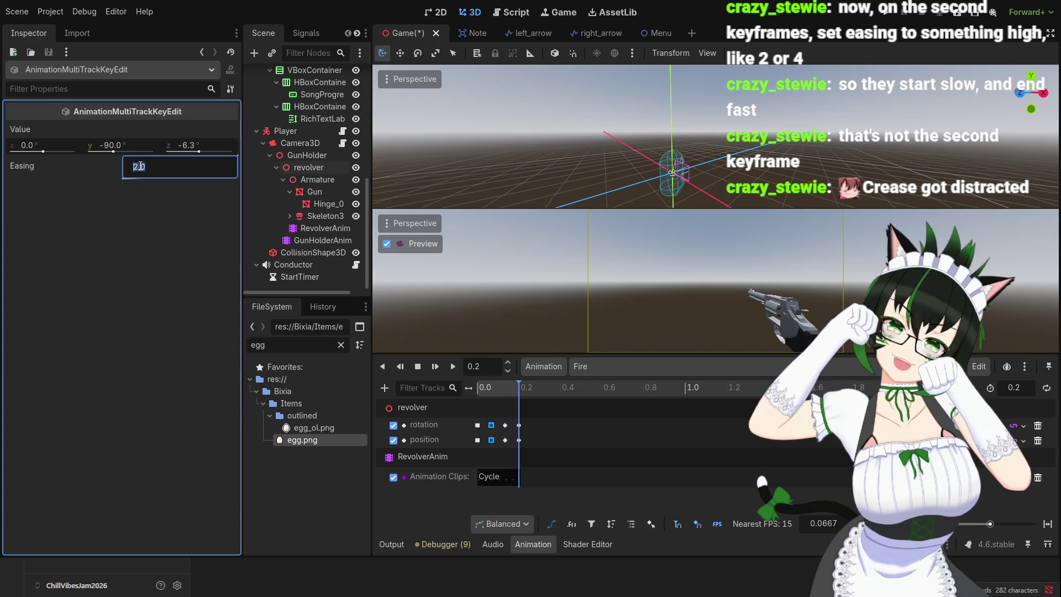
{"action": "key", "text": "Return"}
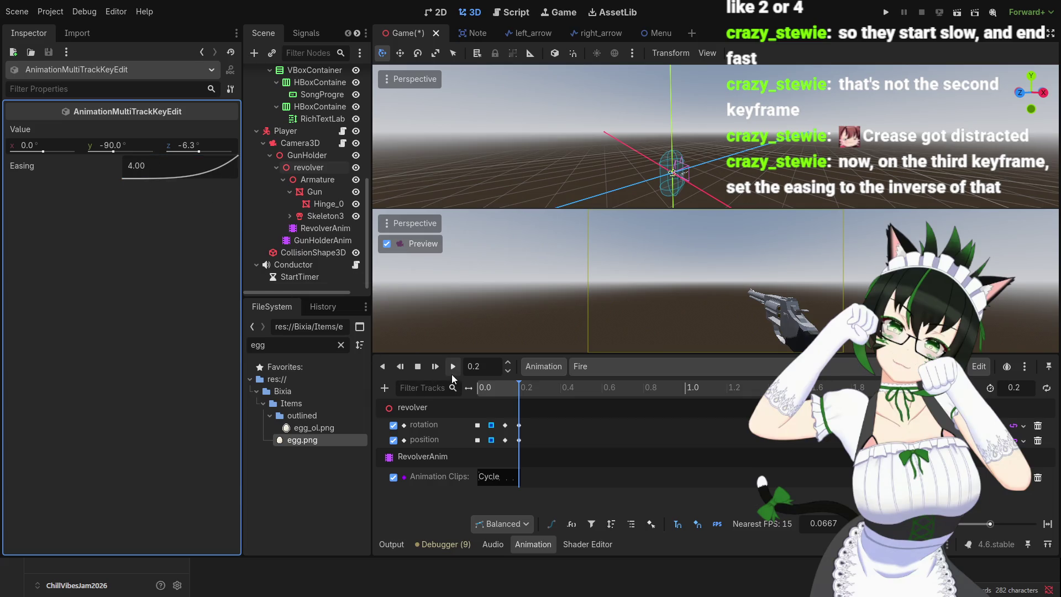
{"action": "left_click", "coordinate": [451, 374]}
{"action": "left_click", "coordinate": [452, 374]}
{"action": "left_click", "coordinate": [452, 374]}
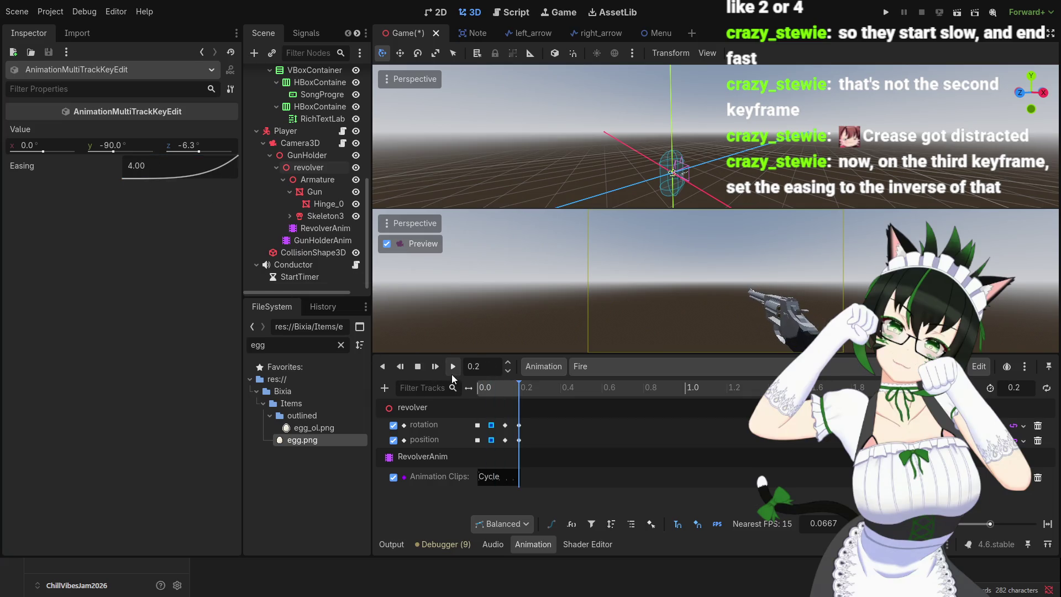
{"action": "left_click", "coordinate": [452, 373]}
{"action": "left_click", "coordinate": [452, 373]}
- Settle on easing 3.00, replay the recoil, then select the 0.1333 s rotation and position keys
{"action": "double_click", "coordinate": [178, 168]}
{"action": "type", "text": "3"}
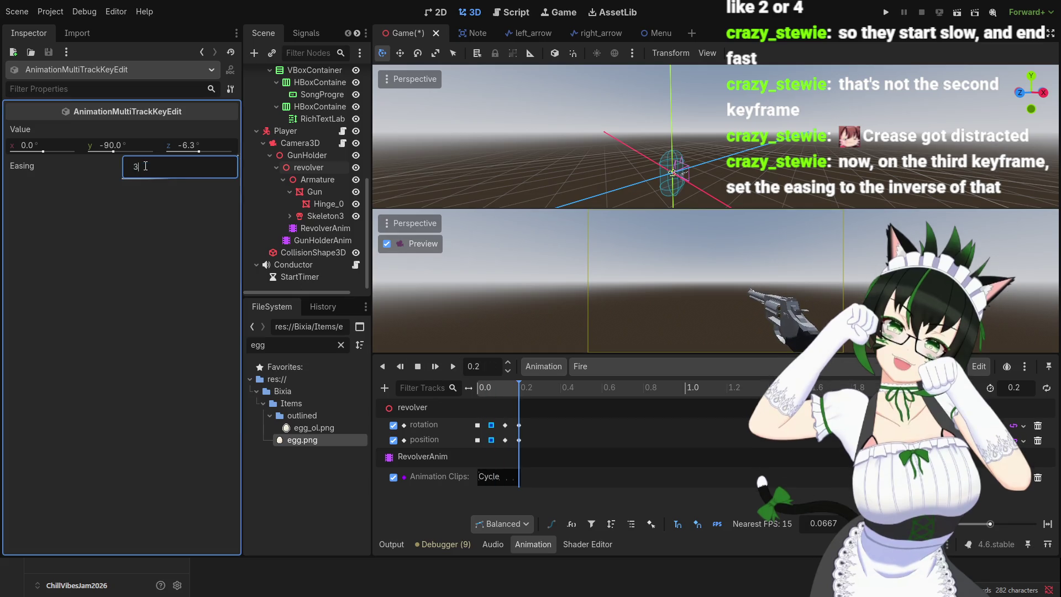
{"action": "key", "text": "Return"}
{"action": "left_click", "coordinate": [452, 366]}
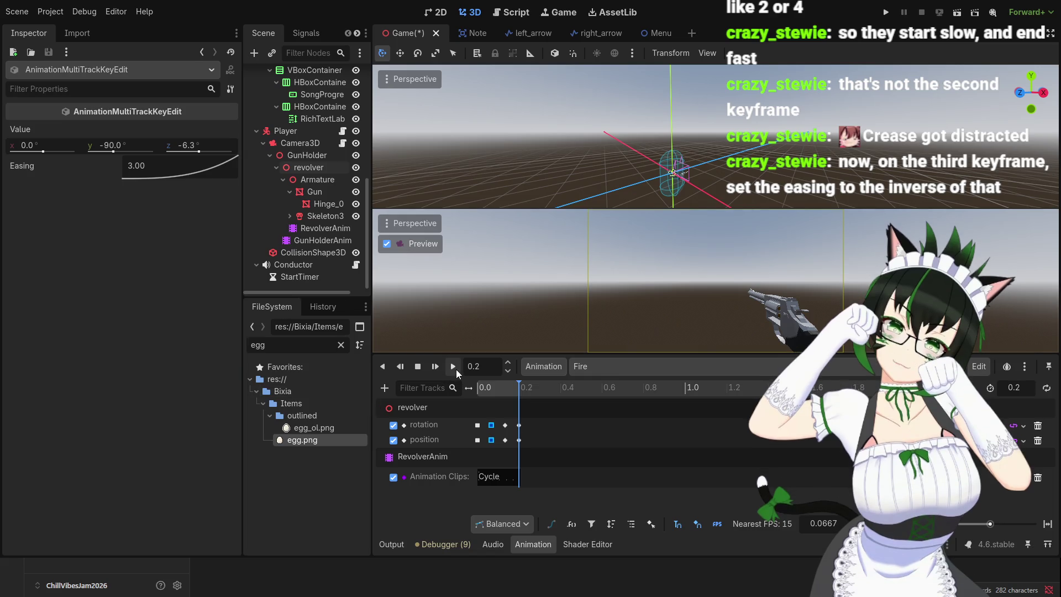
{"action": "left_click", "coordinate": [455, 370]}
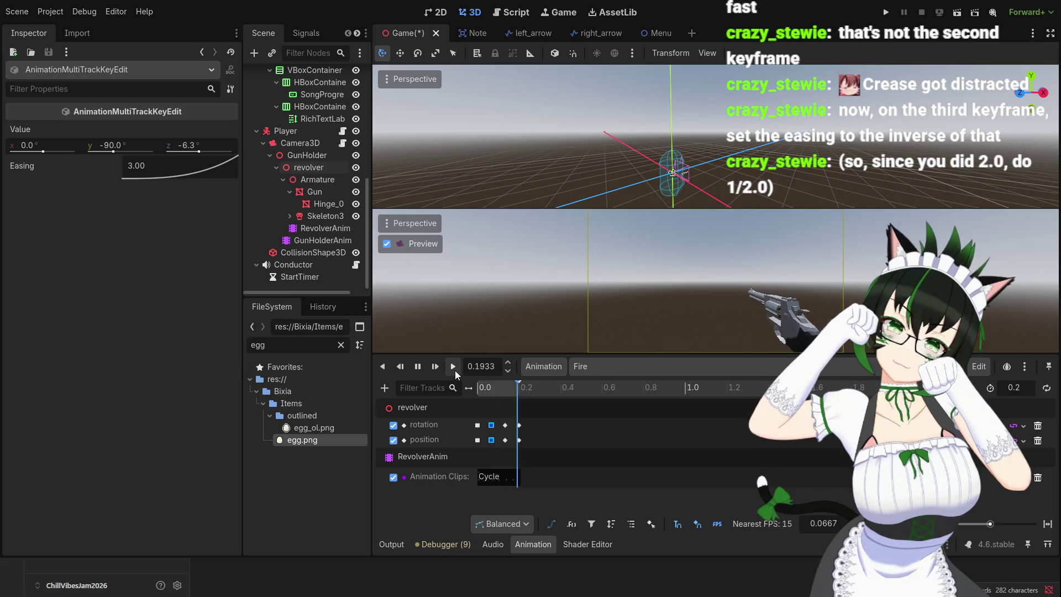
{"action": "left_click", "coordinate": [456, 371]}
{"action": "left_click", "coordinate": [455, 370]}
{"action": "left_click", "coordinate": [455, 370]}
{"action": "left_click", "coordinate": [456, 370]}
{"action": "left_click", "coordinate": [455, 370]}
{"action": "left_click", "coordinate": [455, 370]}
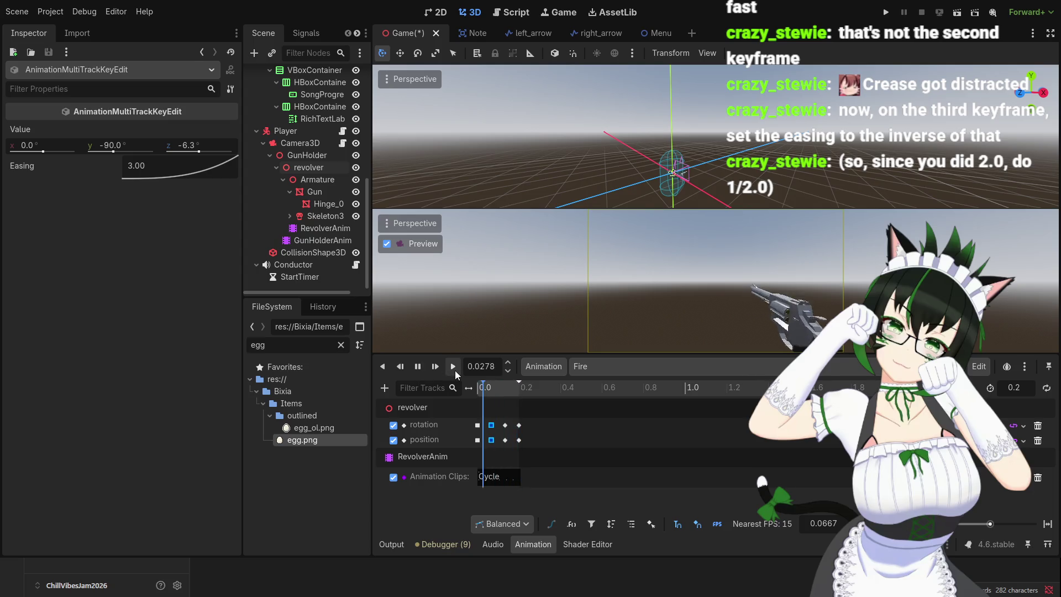
{"action": "left_click", "coordinate": [455, 370]}
{"action": "left_click", "coordinate": [455, 370]}
{"action": "left_click", "coordinate": [455, 370]}
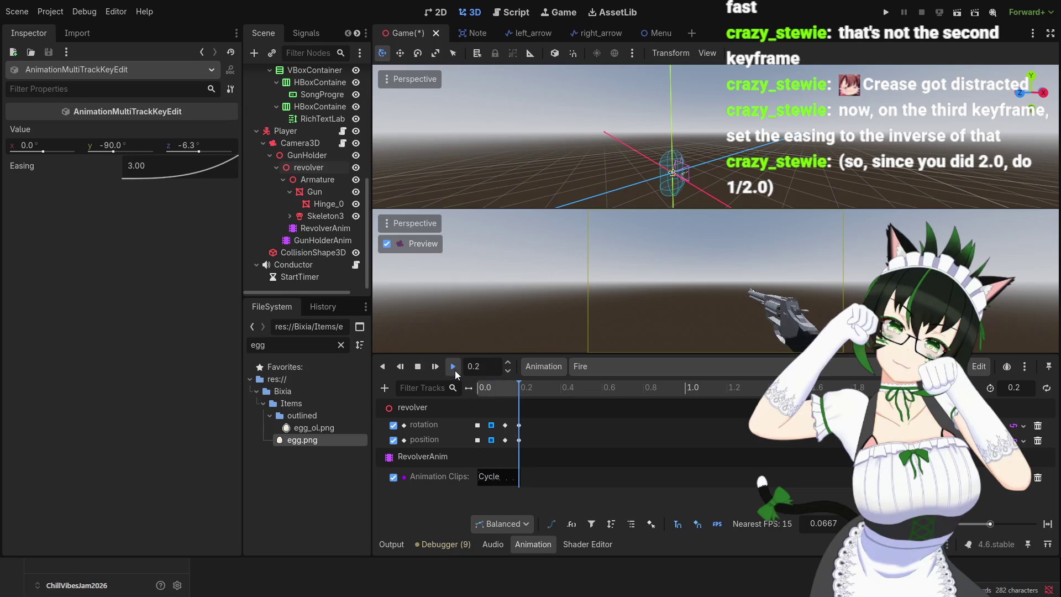
{"action": "left_click", "coordinate": [456, 370]}
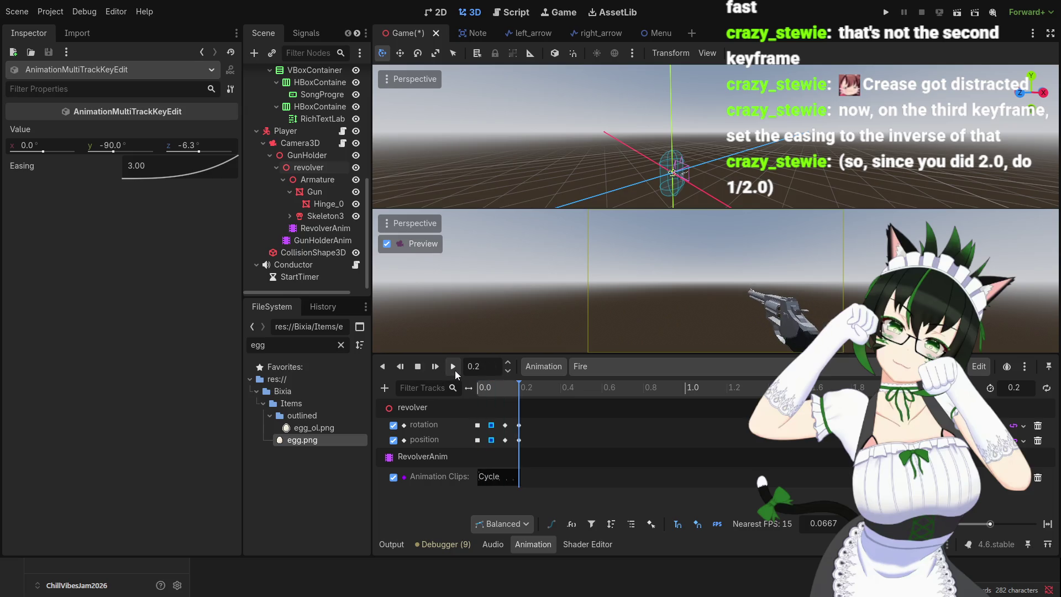
{"action": "left_click", "coordinate": [505, 425]}
{"action": "left_click", "coordinate": [505, 440], "text": "shift"}
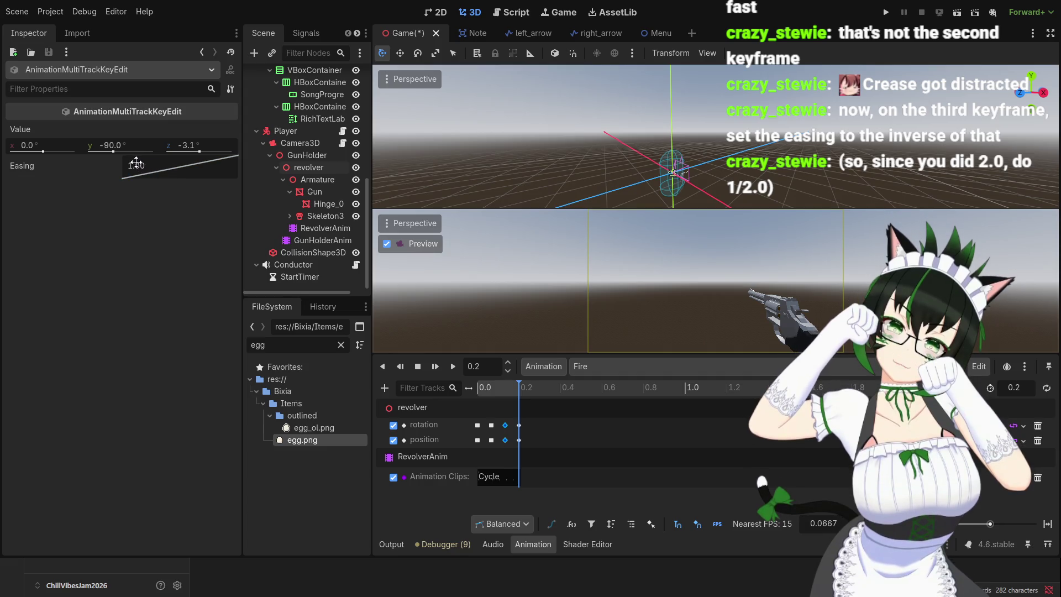
{"action": "left_click", "coordinate": [138, 163]}
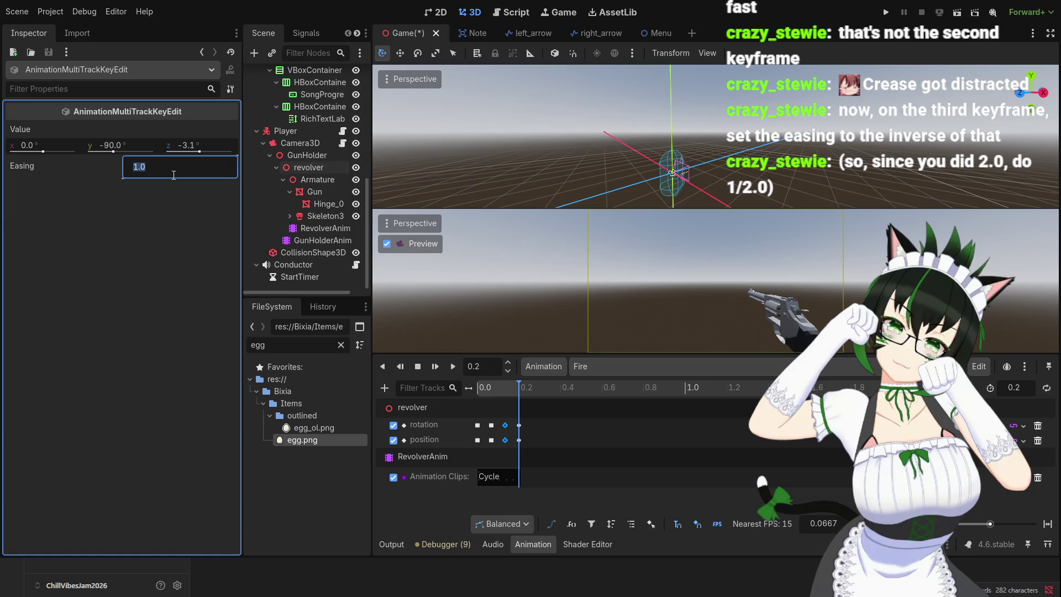
{"action": "type", "text": "1/3"}
{"action": "key", "text": "Return"}
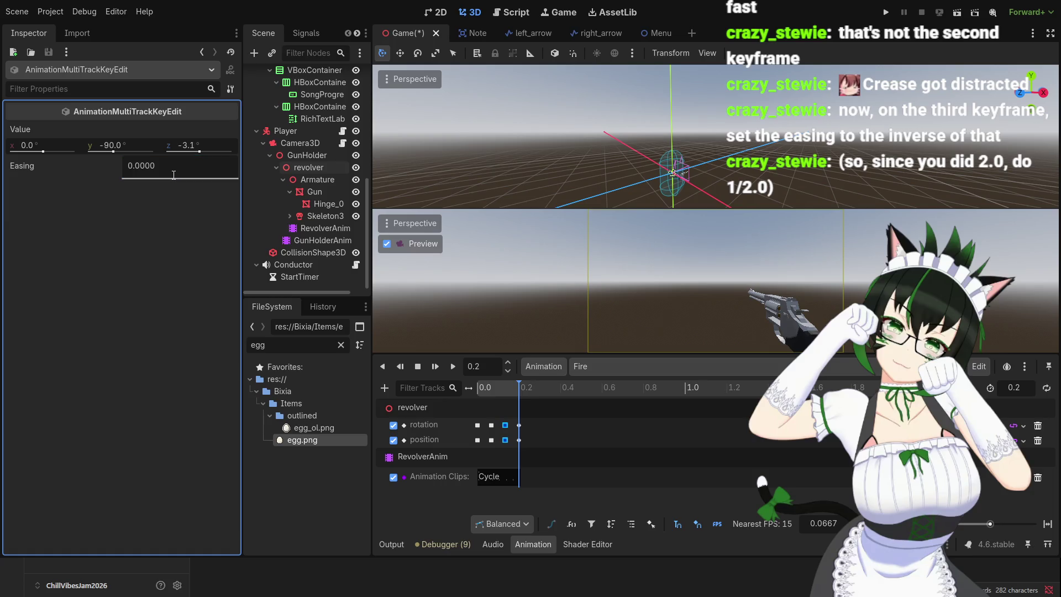
{"action": "left_click", "coordinate": [169, 167]}
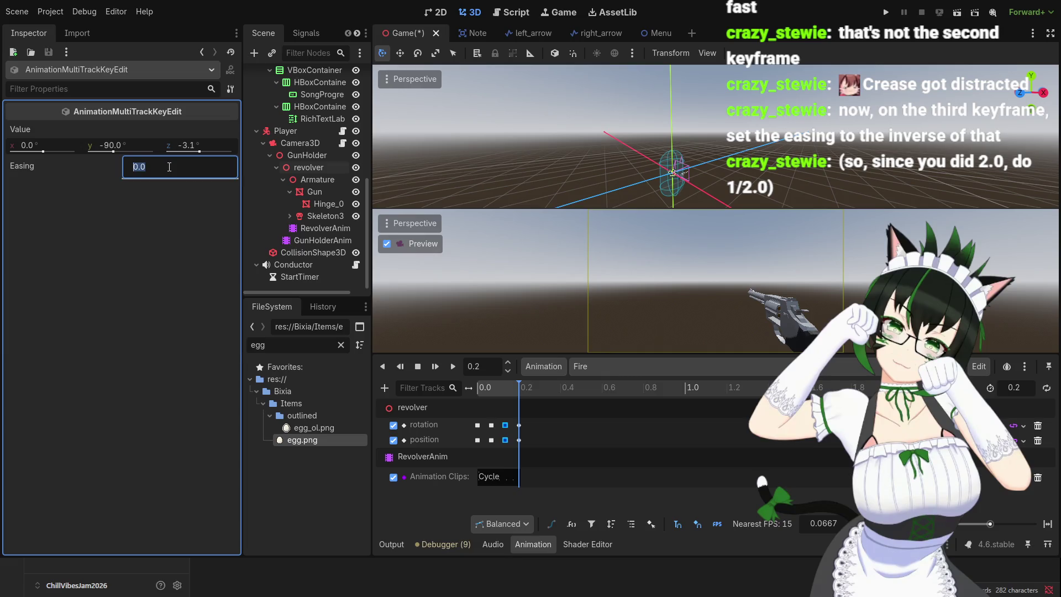
{"action": "type", "text": "0.33"}
{"action": "key", "text": "Return"}
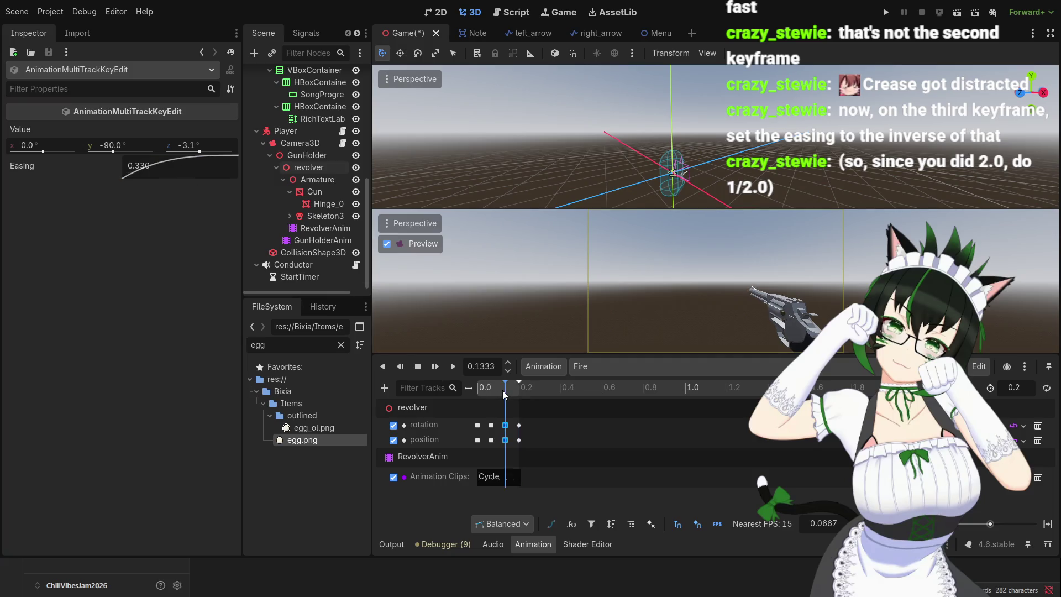
{"action": "left_click_drag", "start_coordinate": [502, 390], "coordinate": [432, 384]}
{"action": "left_click", "coordinate": [451, 367]}
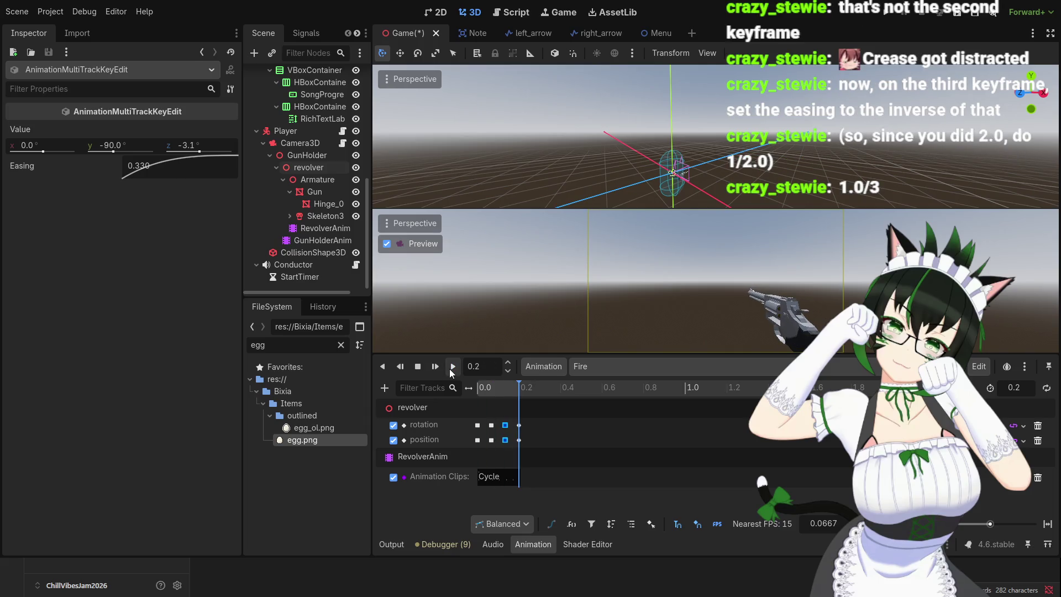
{"action": "left_click", "coordinate": [451, 367]}
{"action": "left_click", "coordinate": [451, 369]}
{"action": "left_click", "coordinate": [451, 367]}
{"action": "left_click", "coordinate": [452, 367]}
{"action": "left_click", "coordinate": [451, 367]}
{"action": "left_click", "coordinate": [451, 367]}
{"action": "left_click", "coordinate": [451, 371]}
{"action": "left_click", "coordinate": [450, 371]}
{"action": "left_click", "coordinate": [451, 372]}
{"action": "left_click", "coordinate": [451, 371]}
{"action": "left_click", "coordinate": [451, 371]}
{"action": "left_click", "coordinate": [451, 371]}
{"action": "left_click", "coordinate": [451, 372]}
{"action": "left_click", "coordinate": [451, 371]}
{"action": "left_click", "coordinate": [451, 371]}
{"action": "left_click", "coordinate": [451, 372]}
{"action": "left_click", "coordinate": [451, 372]}
{"action": "left_click", "coordinate": [450, 371]}
{"action": "left_click", "coordinate": [451, 371]}
{"action": "left_click", "coordinate": [451, 371]}
{"action": "left_click", "coordinate": [451, 372]}
{"action": "left_click", "coordinate": [451, 371]}
{"action": "left_click", "coordinate": [451, 371]}
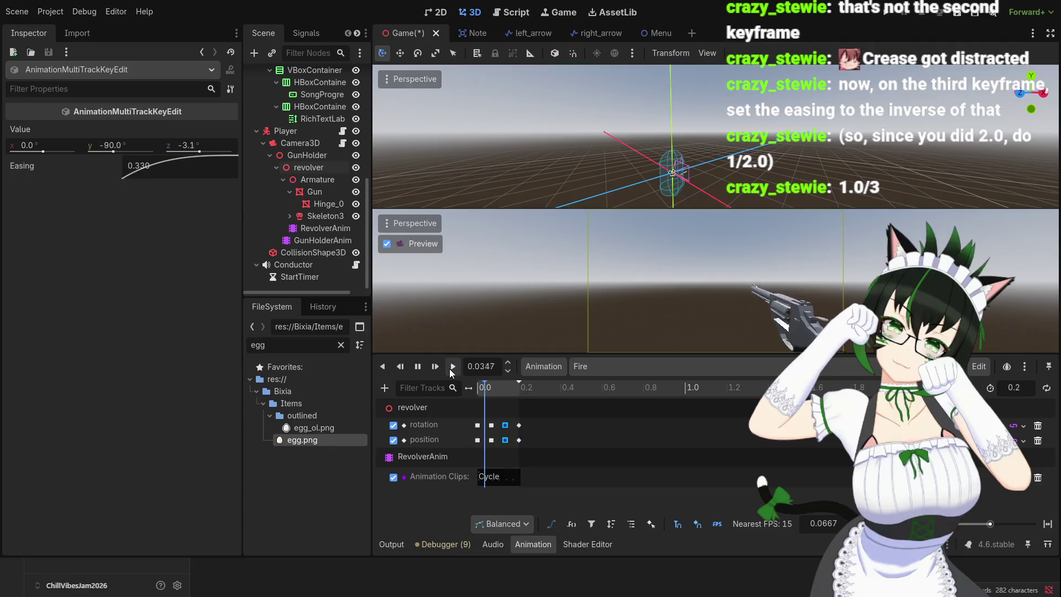
{"action": "left_click", "coordinate": [451, 371]}
{"action": "left_click", "coordinate": [450, 371]}
{"action": "left_click", "coordinate": [451, 372]}
{"action": "left_click", "coordinate": [451, 371]}
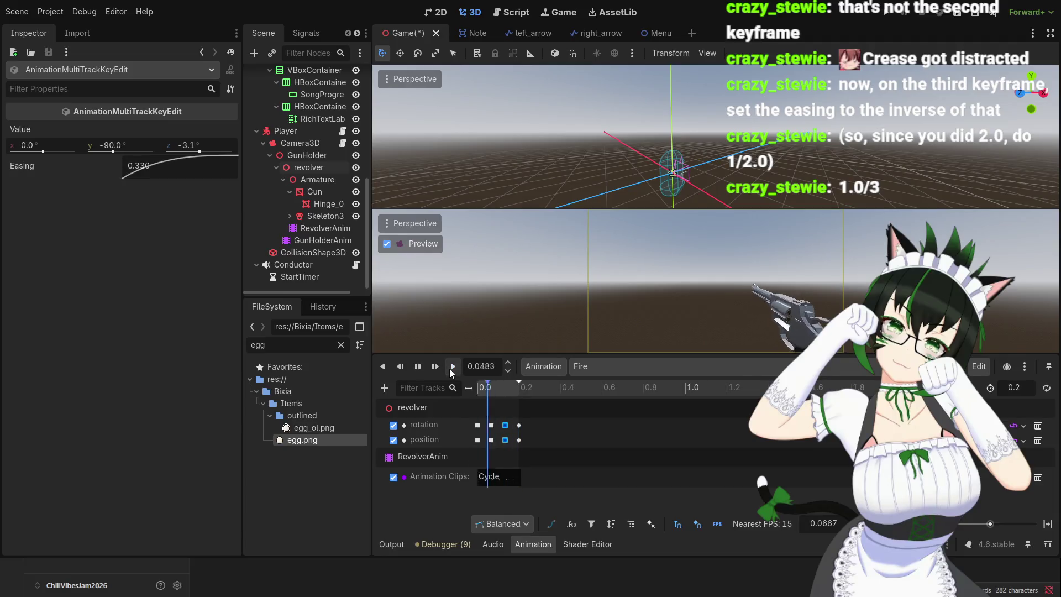
{"action": "left_click", "coordinate": [451, 371]}
{"action": "left_click", "coordinate": [451, 371]}
{"action": "left_click", "coordinate": [451, 371]}
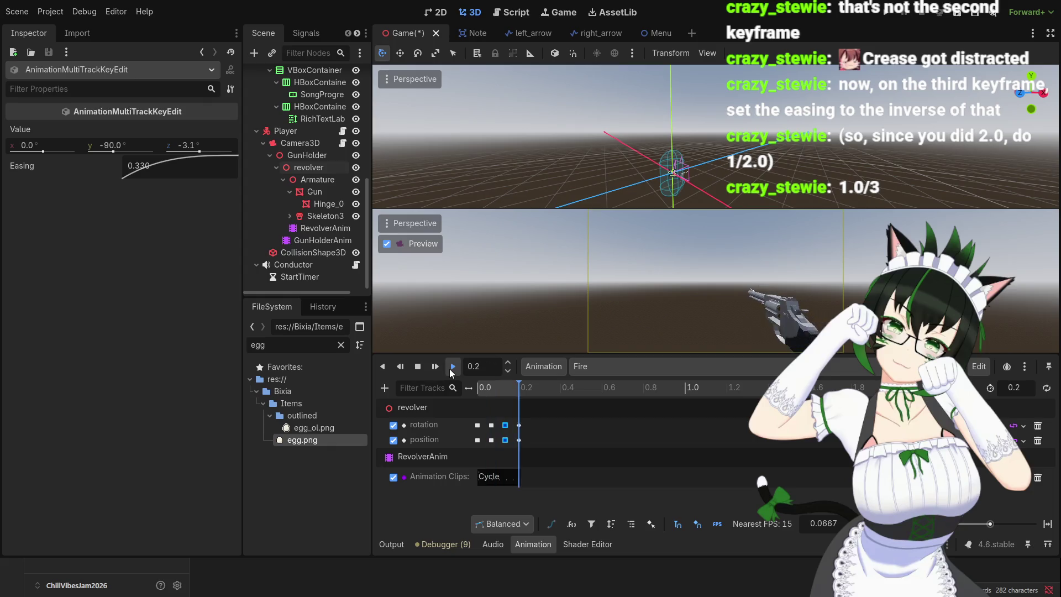
{"action": "left_click", "coordinate": [451, 371]}
{"action": "left_click", "coordinate": [450, 372]}
{"action": "left_click", "coordinate": [450, 371]}
{"action": "left_click", "coordinate": [450, 372]}
{"action": "left_click", "coordinate": [451, 371]}
{"action": "left_click", "coordinate": [451, 367]}
{"action": "left_click", "coordinate": [451, 366]}
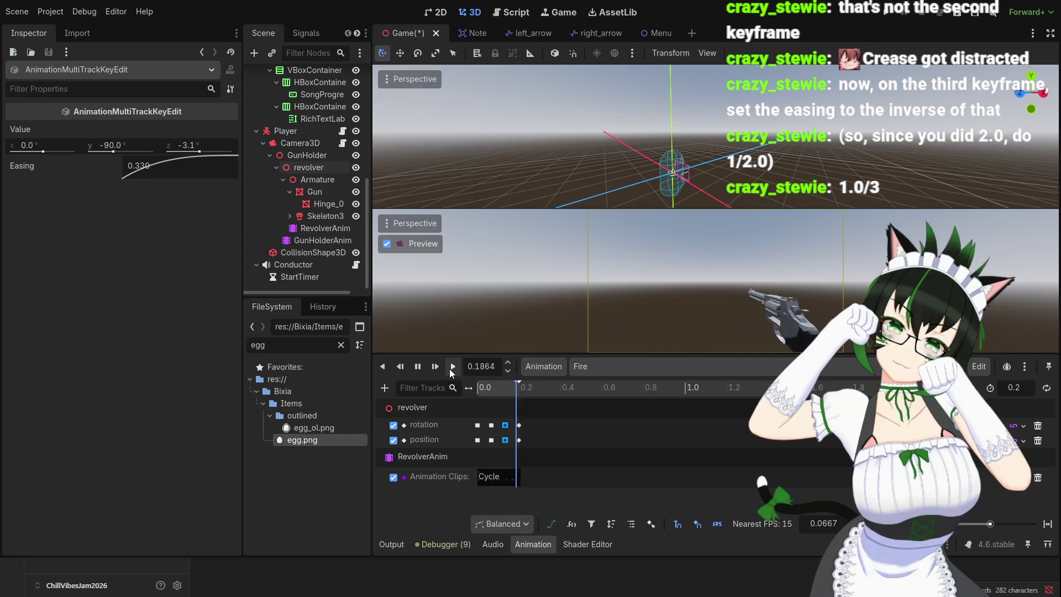
{"action": "left_click", "coordinate": [451, 367]}
{"action": "left_click", "coordinate": [450, 369]}
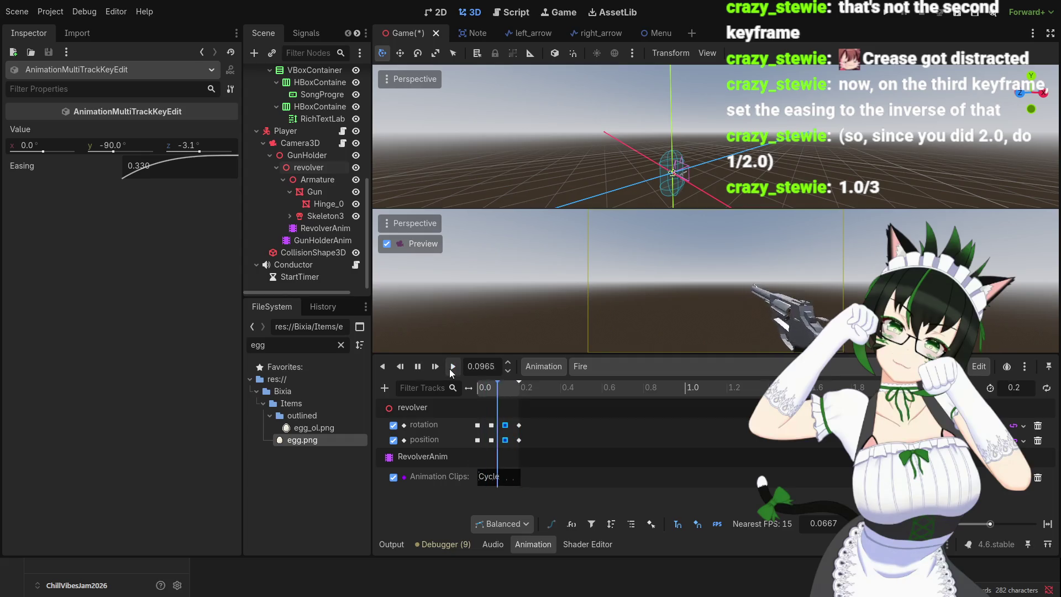
{"action": "left_click", "coordinate": [451, 369]}
{"action": "left_click", "coordinate": [450, 370]}
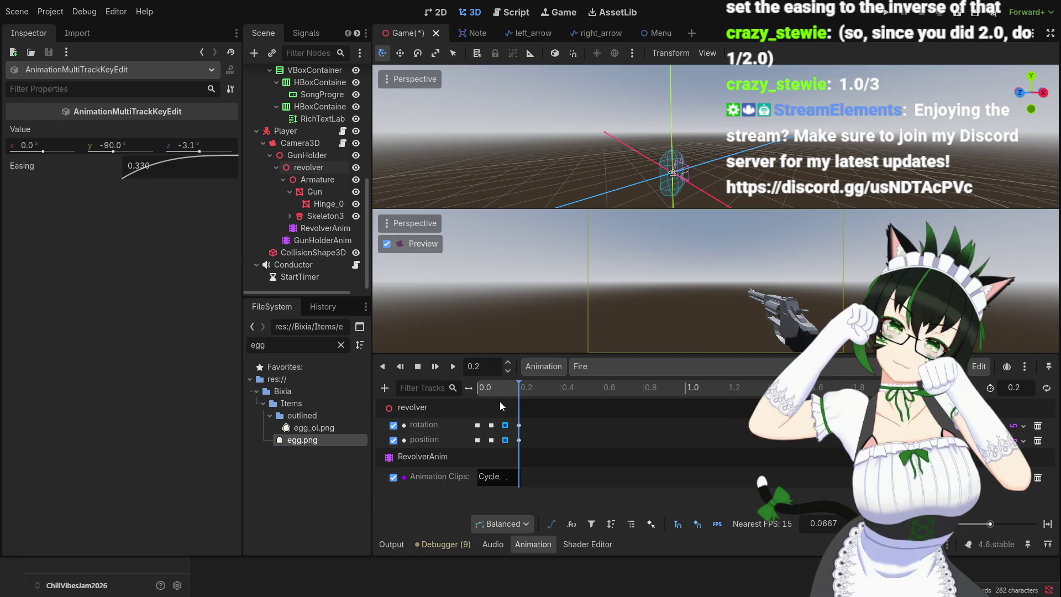
{"action": "left_click", "coordinate": [450, 369]}
{"action": "left_click", "coordinate": [452, 369]}
{"action": "left_click", "coordinate": [452, 370]}
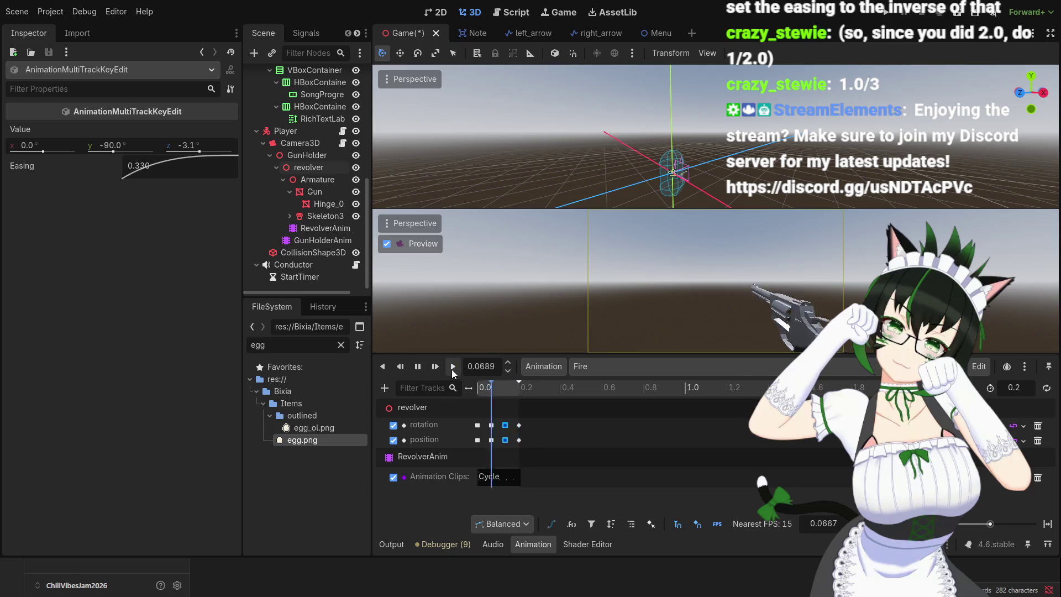
{"action": "left_click", "coordinate": [452, 369]}
{"action": "left_click", "coordinate": [452, 369]}
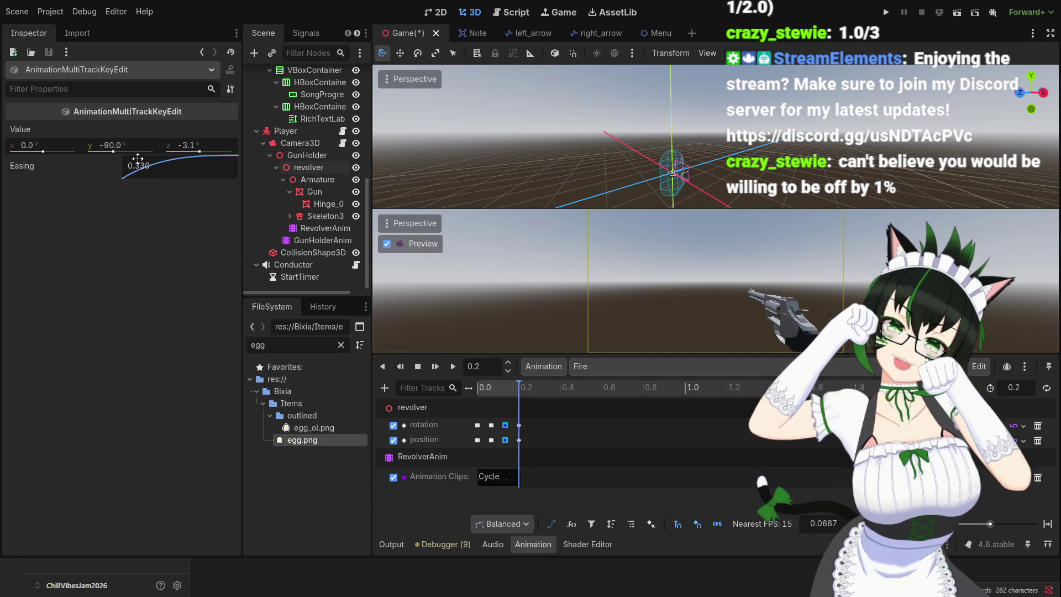
- Correct the keyframe's easing from 0.330 to 0.333
{"action": "double_click", "coordinate": [165, 165]}
{"action": "left_click_drag", "start_coordinate": [214, 166], "coordinate": [151, 166]}
{"action": "key", "text": "BackSpace"}
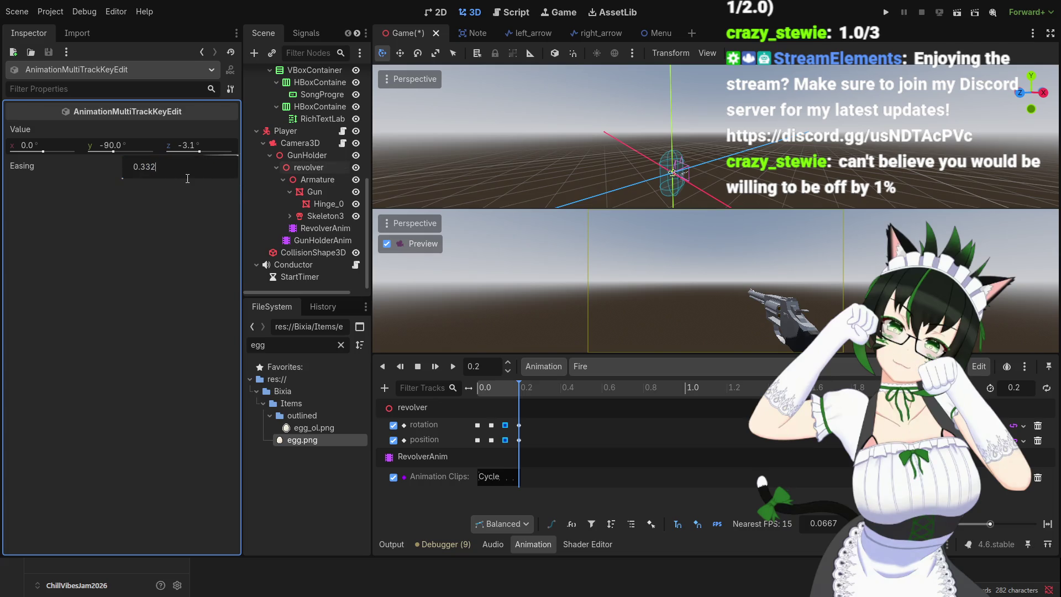
{"action": "type", "text": "3"}
{"action": "key", "text": "Return"}
{"action": "left_click", "coordinate": [164, 243]}
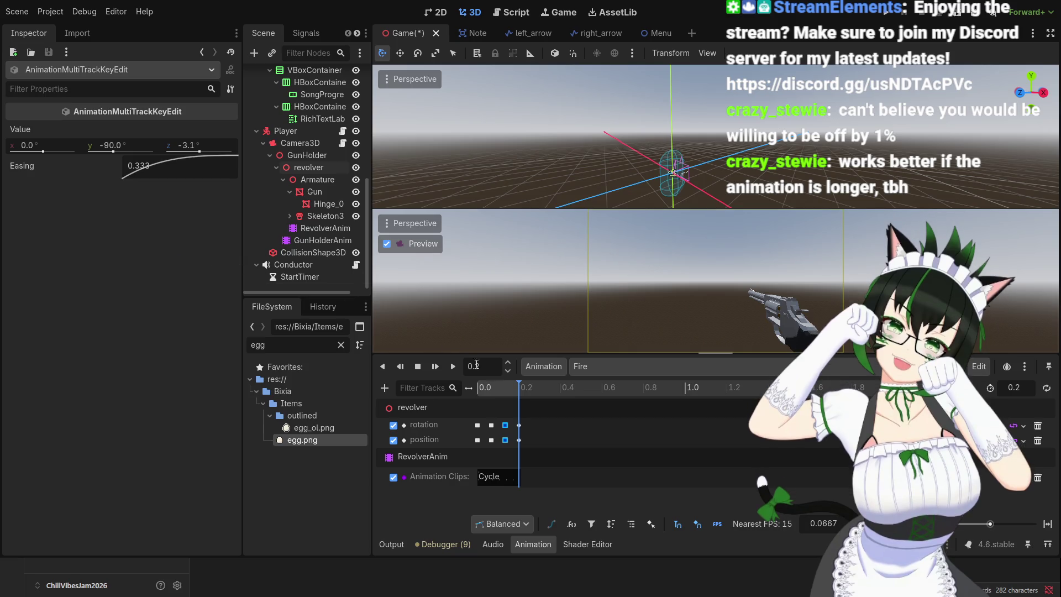
- Rewind the Fire animation to 0.0 and replay the recoil several times
{"action": "left_click_drag", "start_coordinate": [499, 387], "coordinate": [466, 387]}
{"action": "left_click", "coordinate": [452, 365]}
{"action": "left_click", "coordinate": [452, 365]}
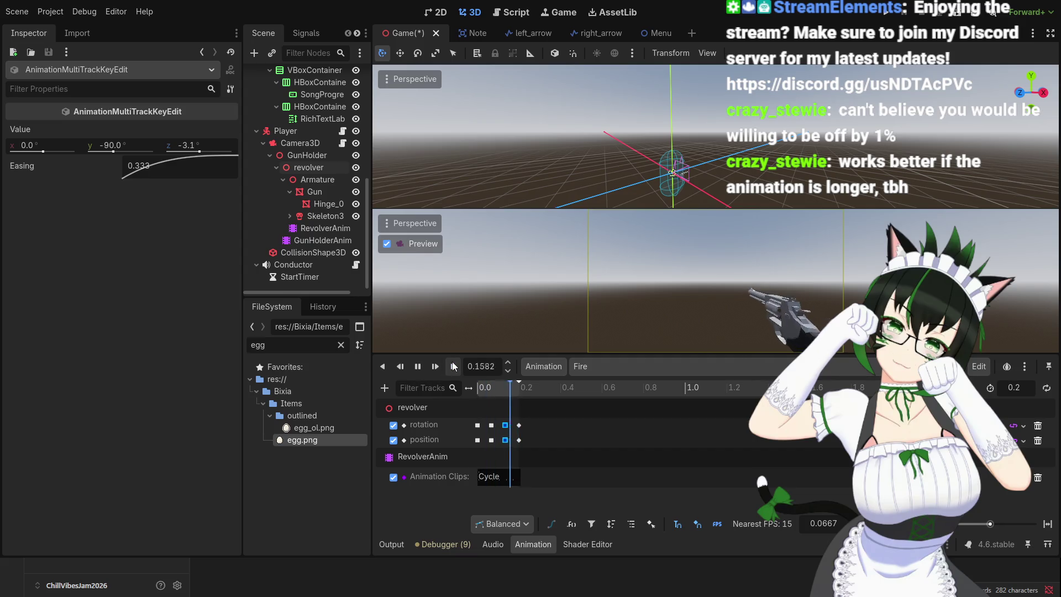
{"action": "left_click", "coordinate": [452, 365]}
{"action": "left_click", "coordinate": [452, 365]}
{"action": "left_click", "coordinate": [452, 366]}
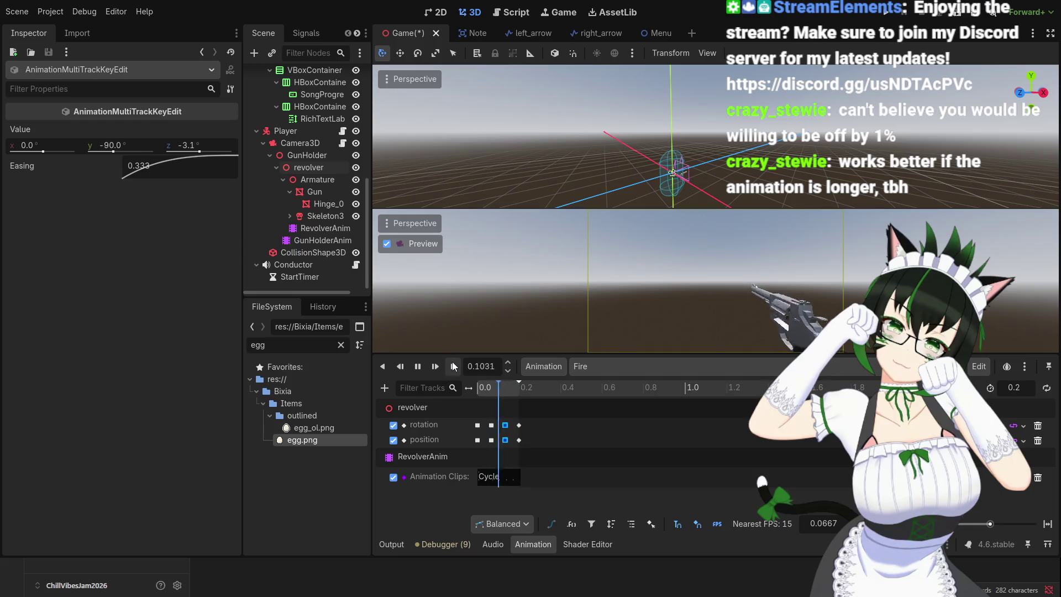
{"action": "left_click", "coordinate": [452, 365]}
{"action": "left_click", "coordinate": [452, 366]}
{"action": "left_click", "coordinate": [452, 366]}
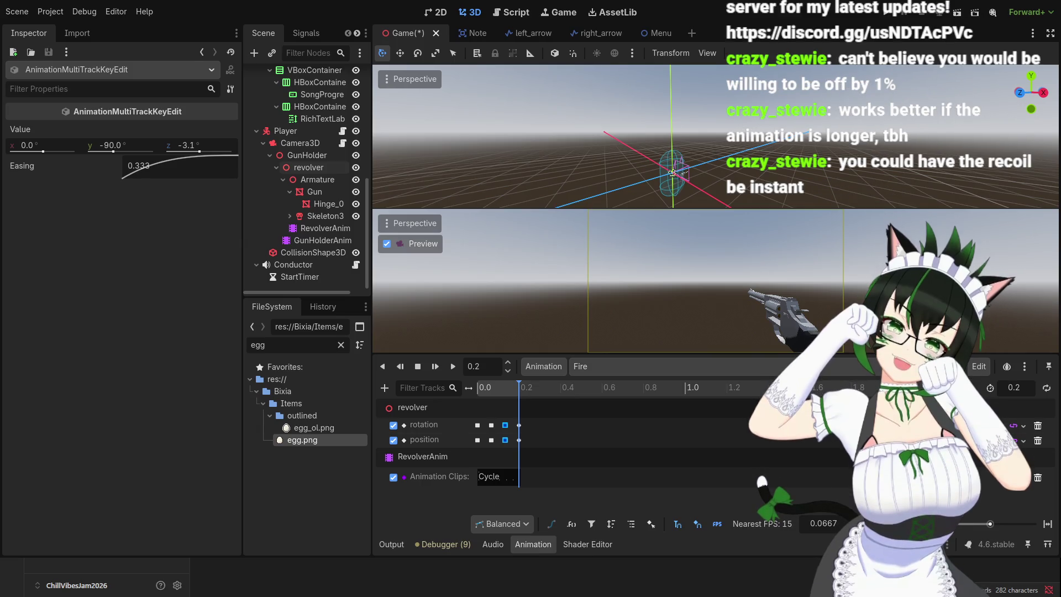
- Glance at the Script and Game views, then in 3D scrub and replay the Fire recoil
{"action": "left_click", "coordinate": [526, 13]}
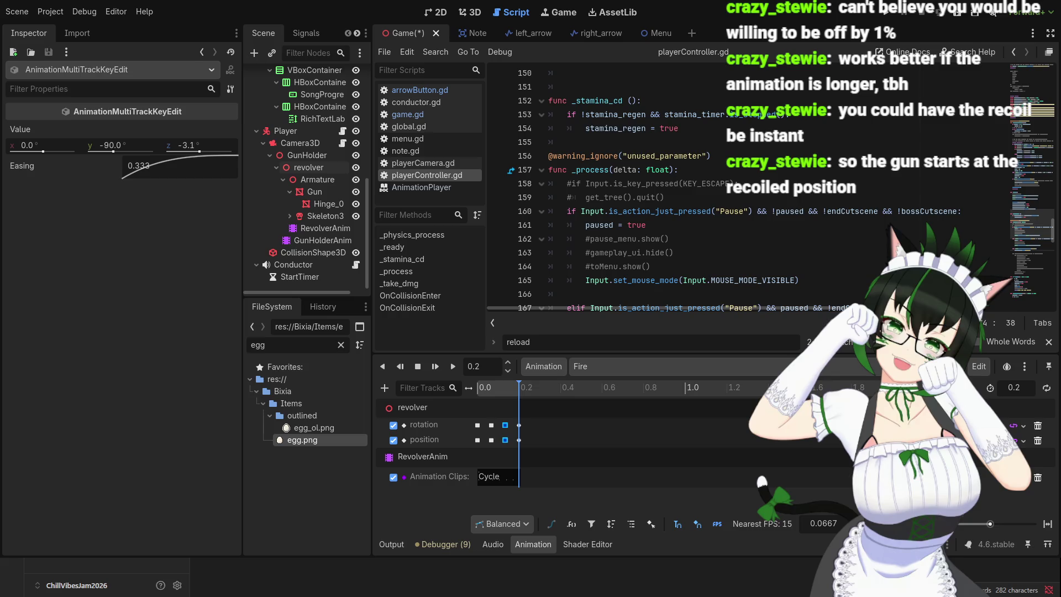
{"action": "left_click", "coordinate": [558, 13]}
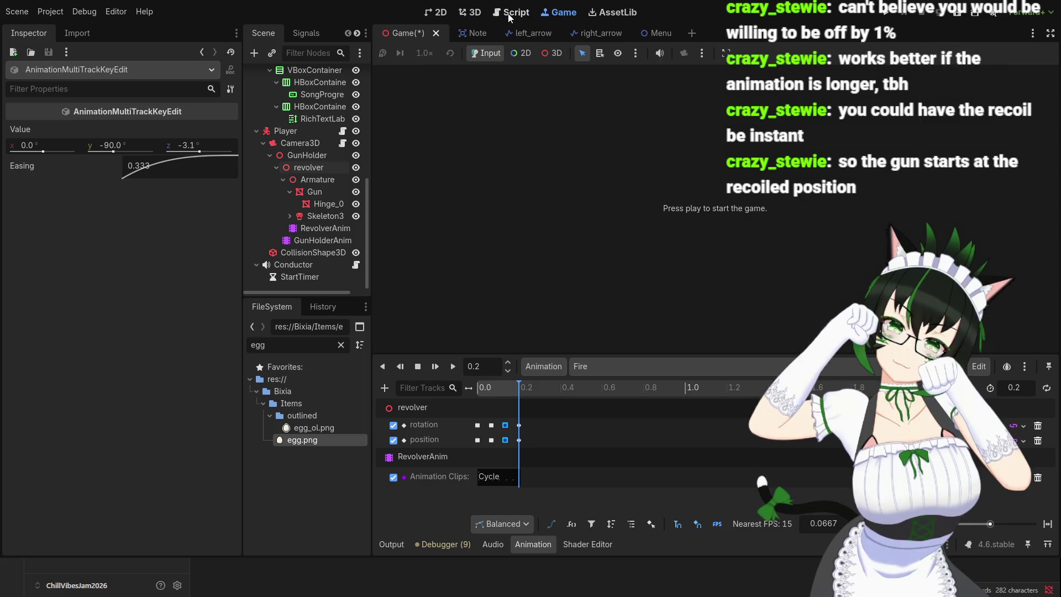
{"action": "left_click", "coordinate": [474, 13]}
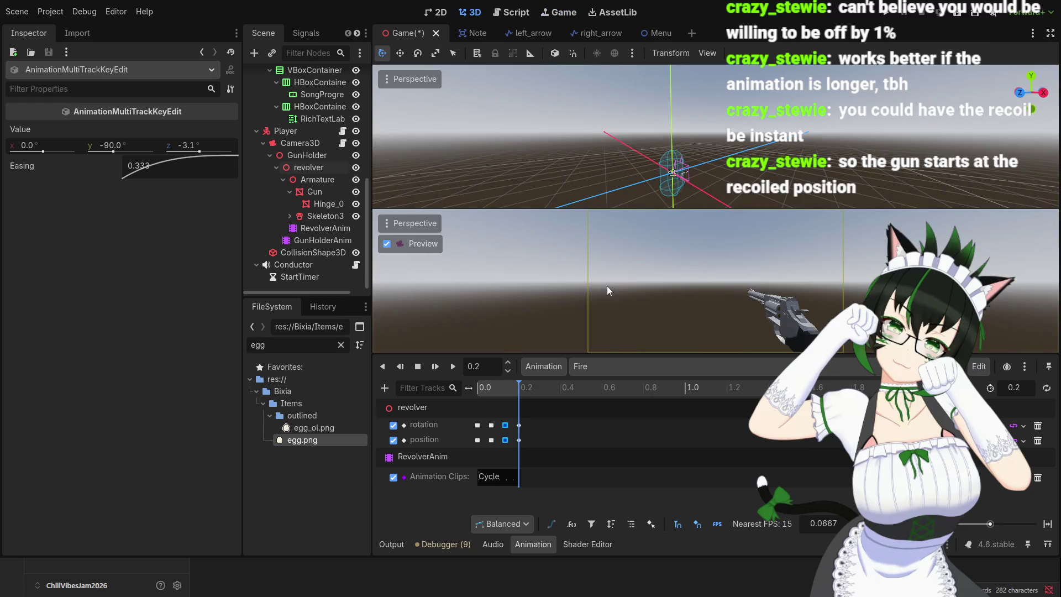
{"action": "left_click_drag", "start_coordinate": [502, 393], "coordinate": [463, 392]}
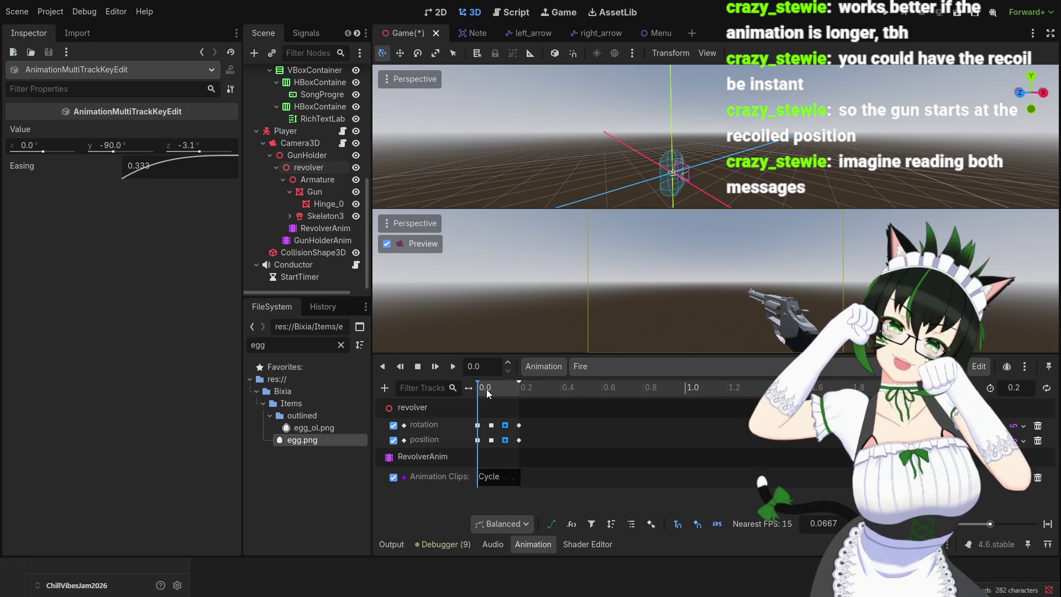
{"action": "mouse_move", "coordinate": [484, 388]}
{"action": "left_mouse_down"}
{"action": "mouse_move", "coordinate": [506, 391]}
{"action": "mouse_move", "coordinate": [475, 393]}
{"action": "mouse_move", "coordinate": [519, 405]}
{"action": "mouse_move", "coordinate": [465, 402]}
{"action": "left_mouse_up"}
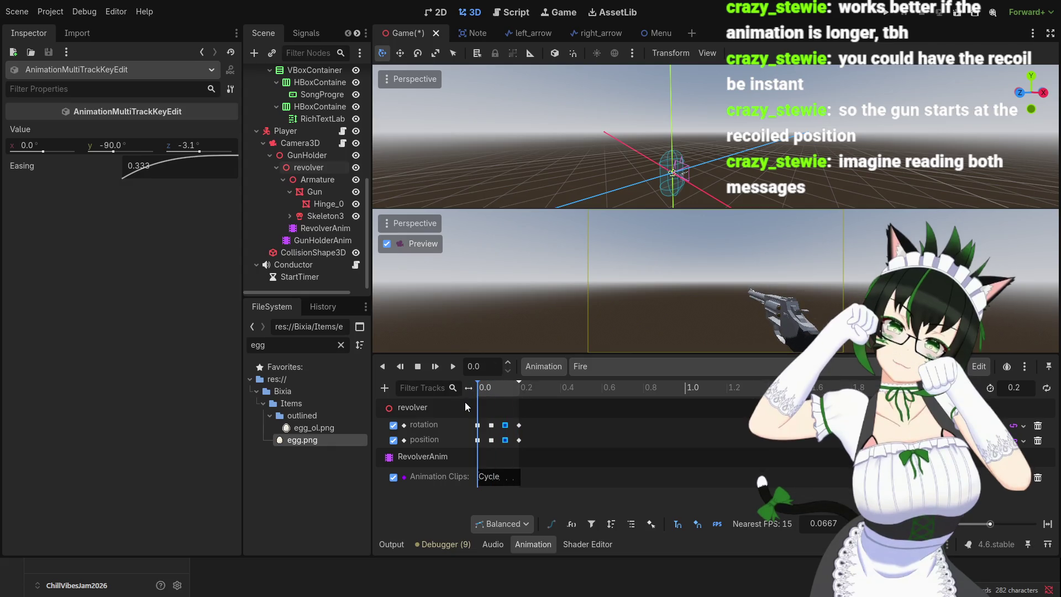
{"action": "left_click", "coordinate": [451, 367]}
{"action": "left_click", "coordinate": [451, 368]}
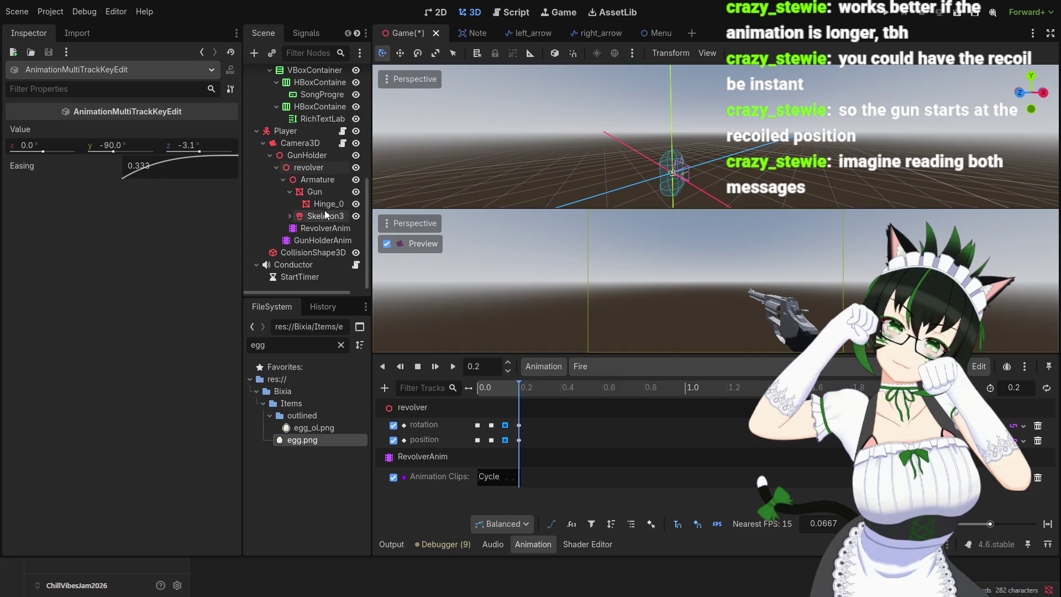
{"action": "left_click", "coordinate": [510, 12]}
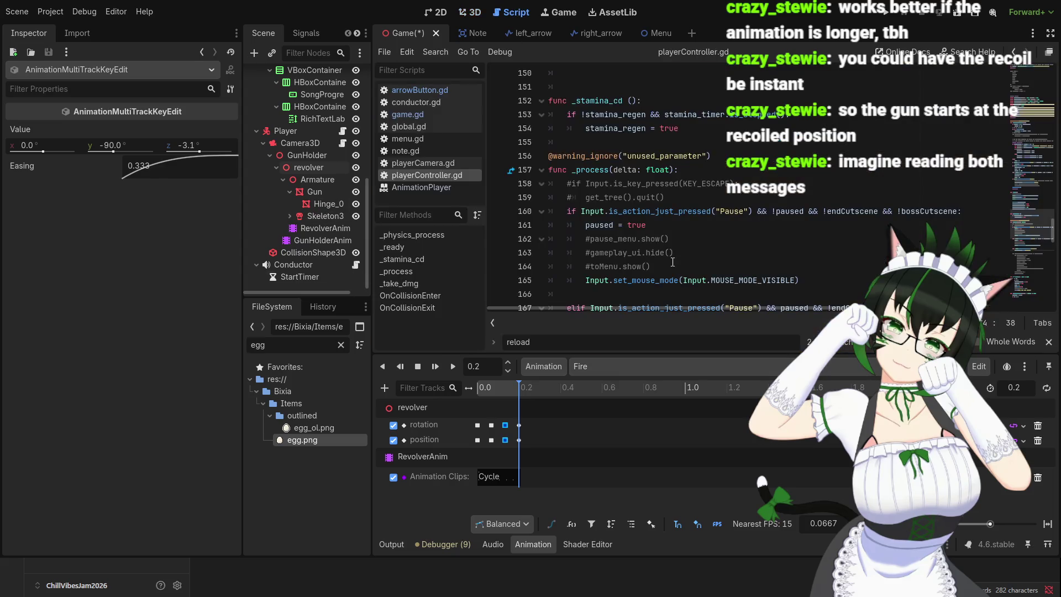
{"action": "left_click", "coordinate": [717, 256]}
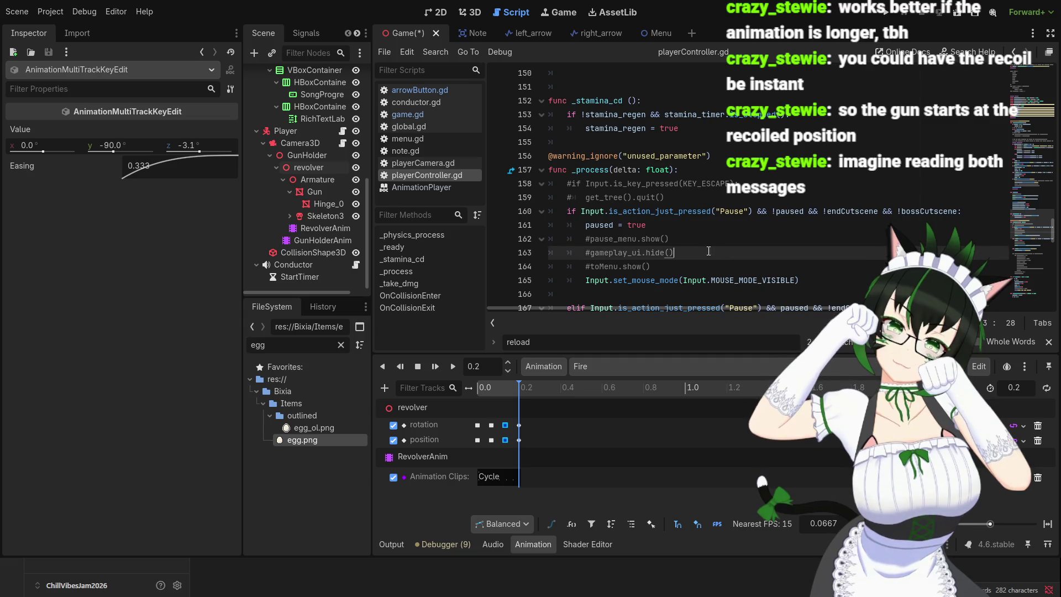
{"action": "scroll", "coordinate": [717, 244], "scroll_direction": "down", "scroll_amount": 1}
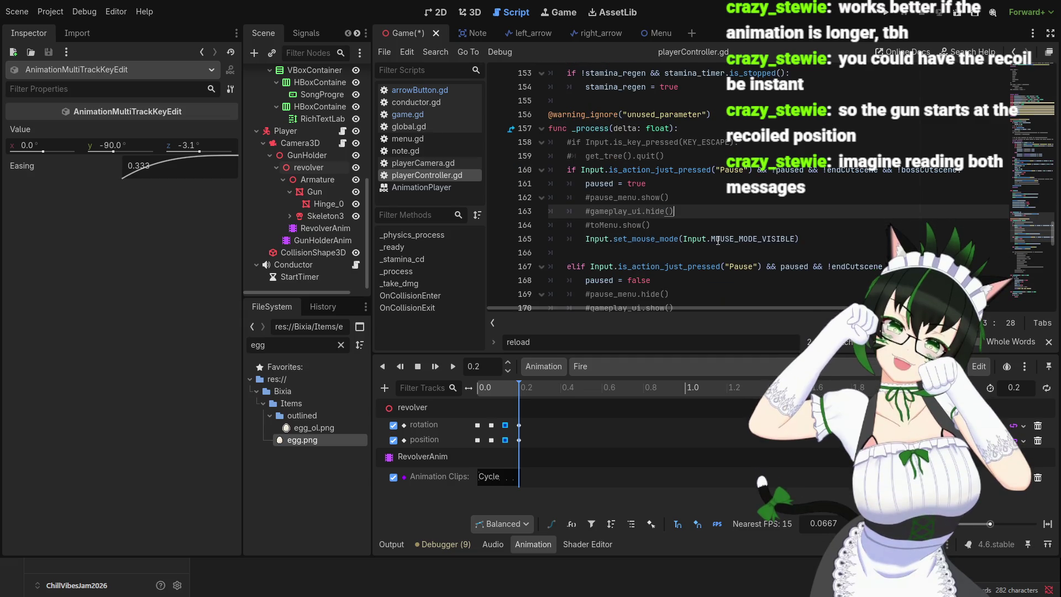
{"action": "scroll", "coordinate": [718, 240], "scroll_direction": "down", "scroll_amount": 3}
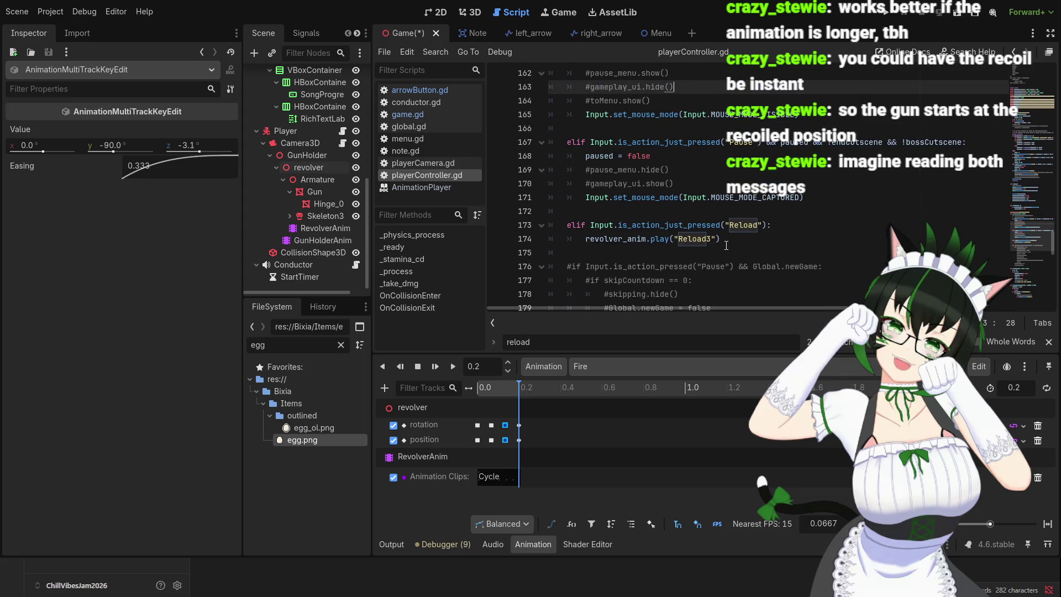
{"action": "scroll", "coordinate": [726, 245], "scroll_direction": "up", "scroll_amount": 3}
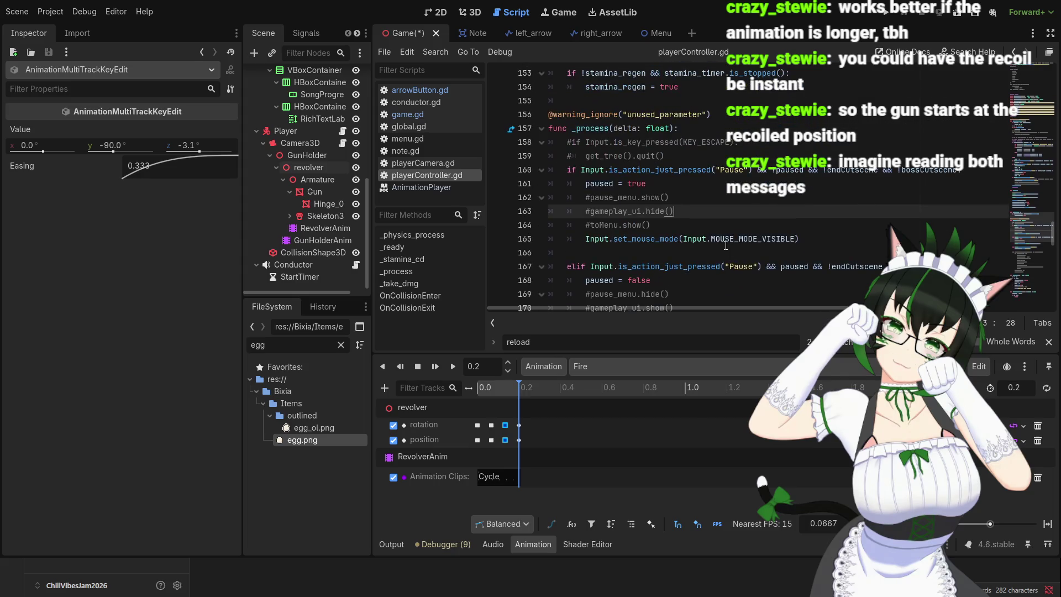
{"action": "scroll", "coordinate": [726, 246], "scroll_direction": "down", "scroll_amount": 3}
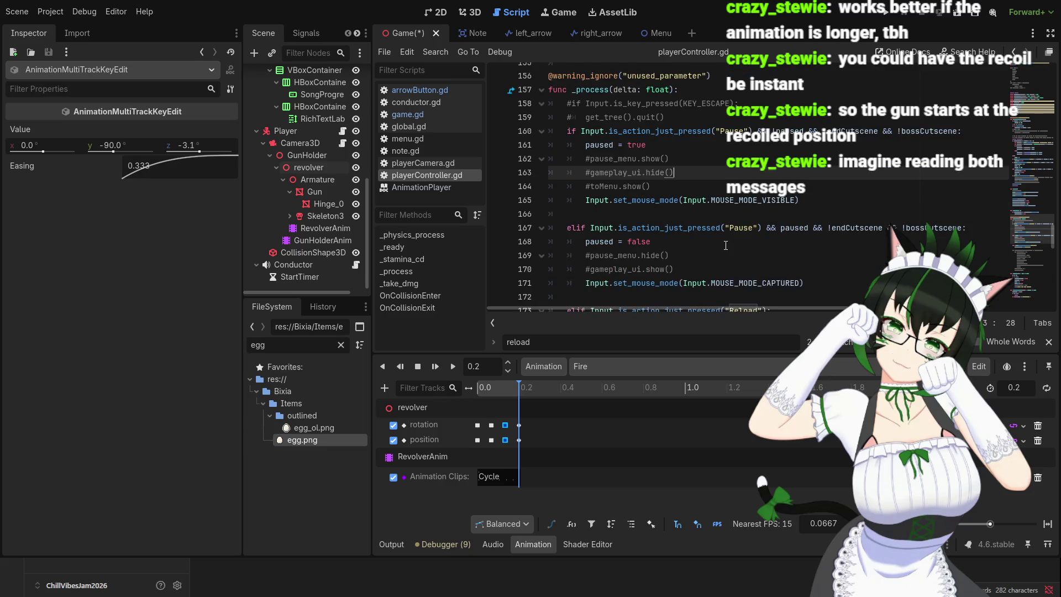
{"action": "scroll", "coordinate": [725, 245], "scroll_direction": "up", "scroll_amount": 16}
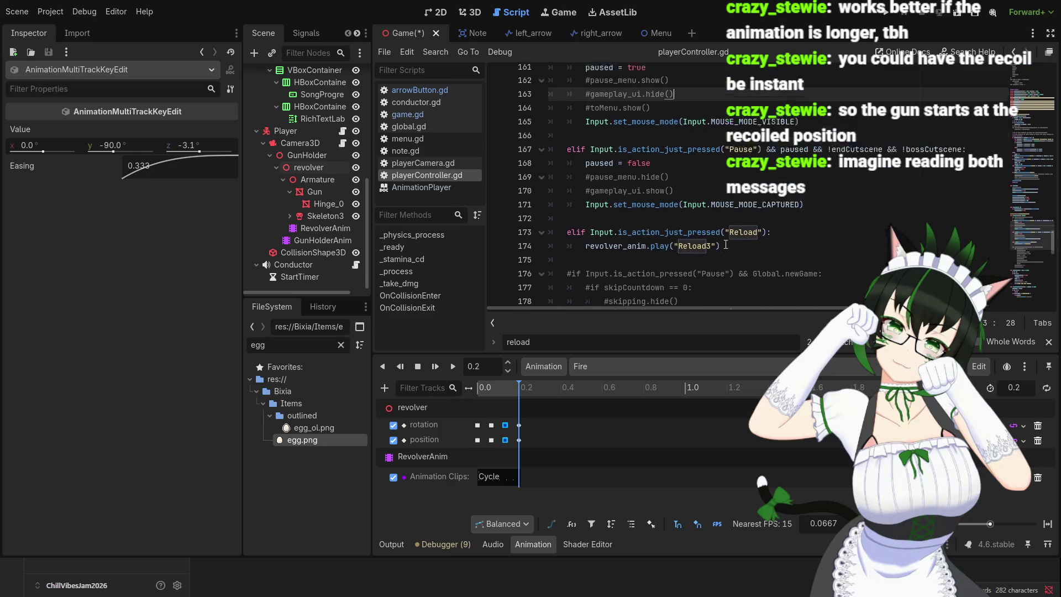
{"action": "scroll", "coordinate": [725, 235], "scroll_direction": "up", "scroll_amount": 12}
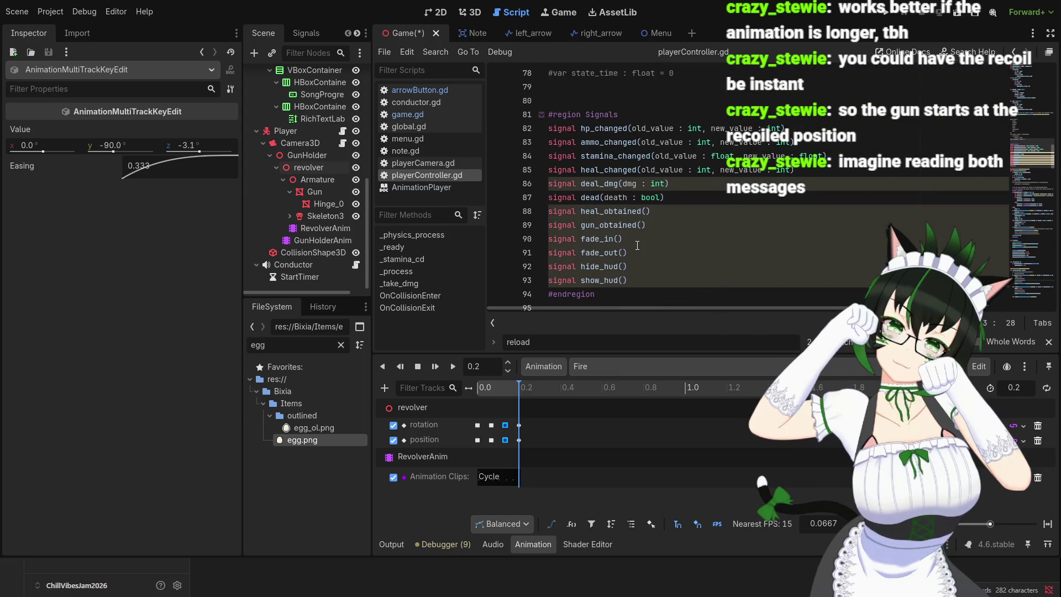
{"action": "scroll", "coordinate": [702, 245], "scroll_direction": "up", "scroll_amount": 15}
{"action": "scroll", "coordinate": [643, 239], "scroll_direction": "up", "scroll_amount": 5}
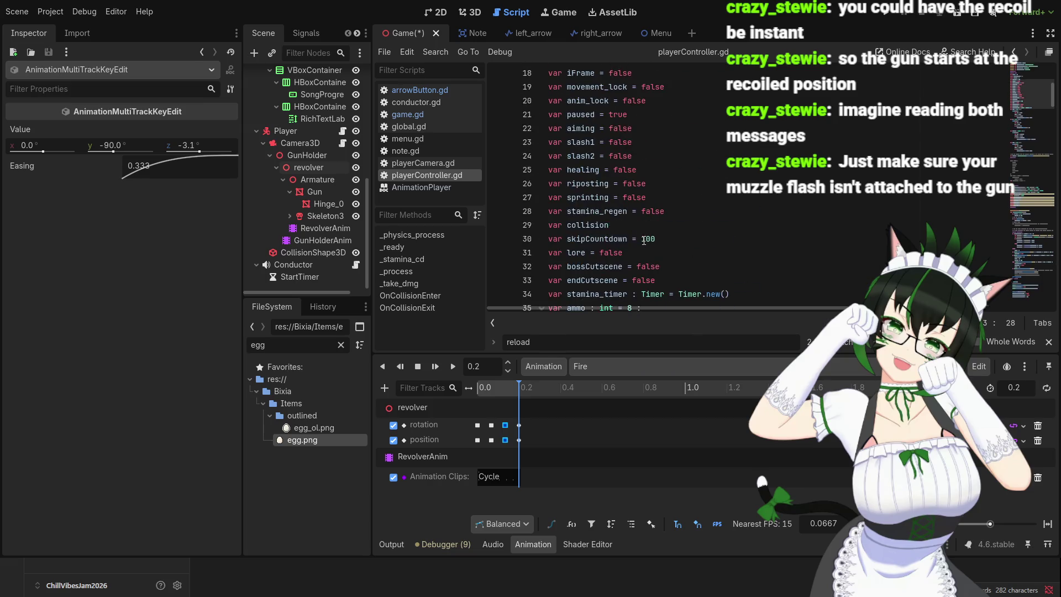
{"action": "scroll", "coordinate": [644, 241], "scroll_direction": "down", "scroll_amount": 3}
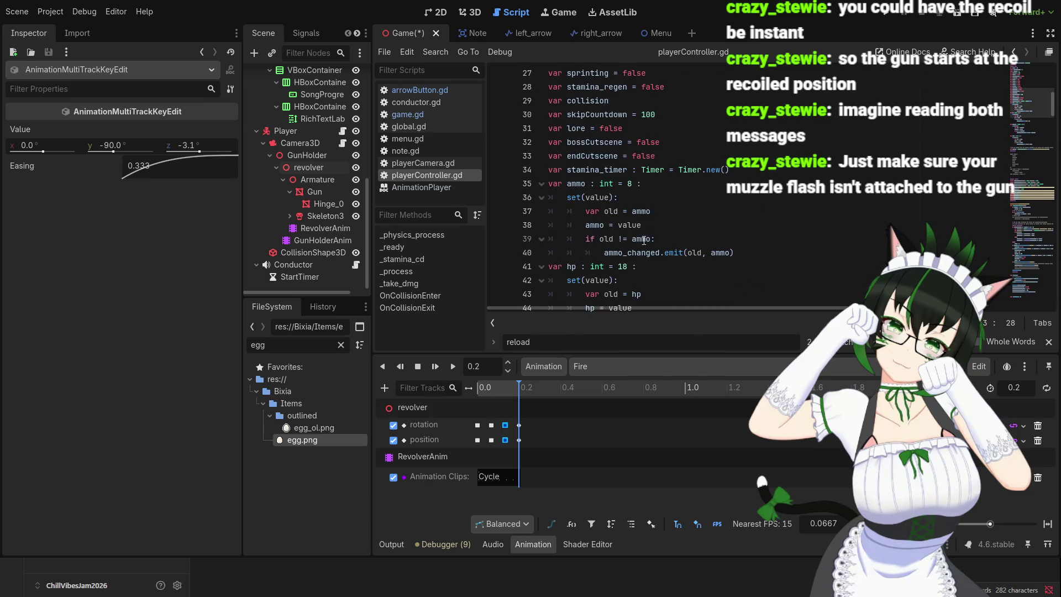
{"action": "scroll", "coordinate": [643, 240], "scroll_direction": "down", "scroll_amount": 2}
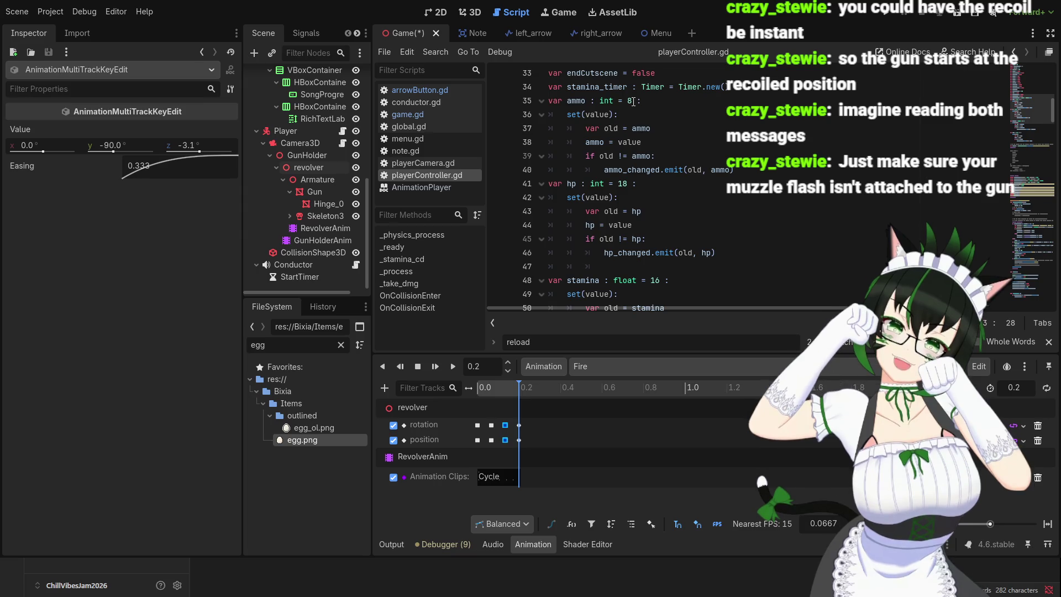
- Change 'var ammo : int = 8' on line 35 to start at 6, then review the ammo setter
{"action": "left_click", "coordinate": [643, 103]}
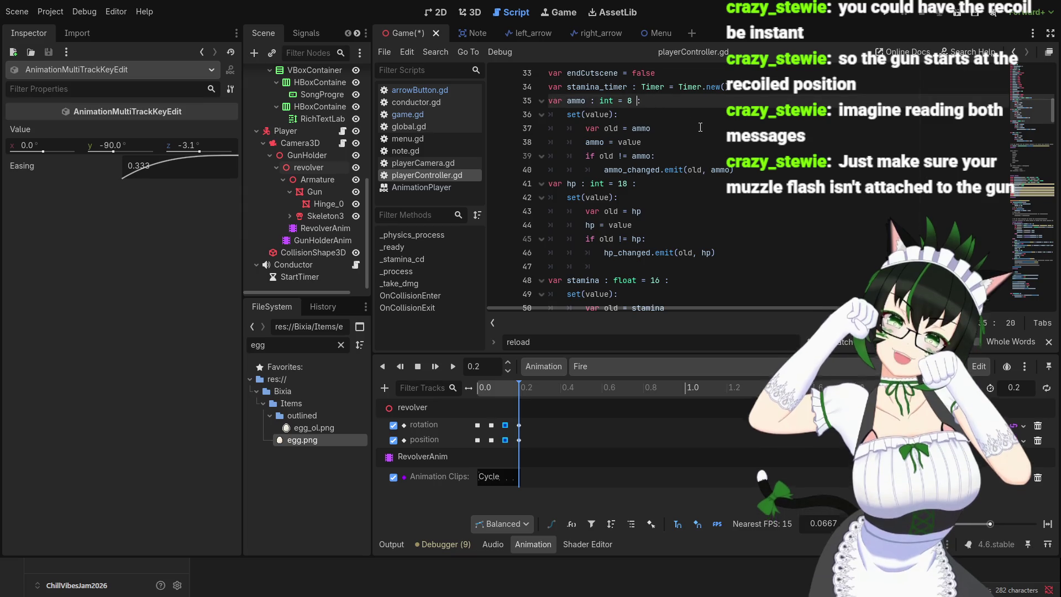
{"action": "key", "text": "BackSpace"}
{"action": "type", "text": "6"}
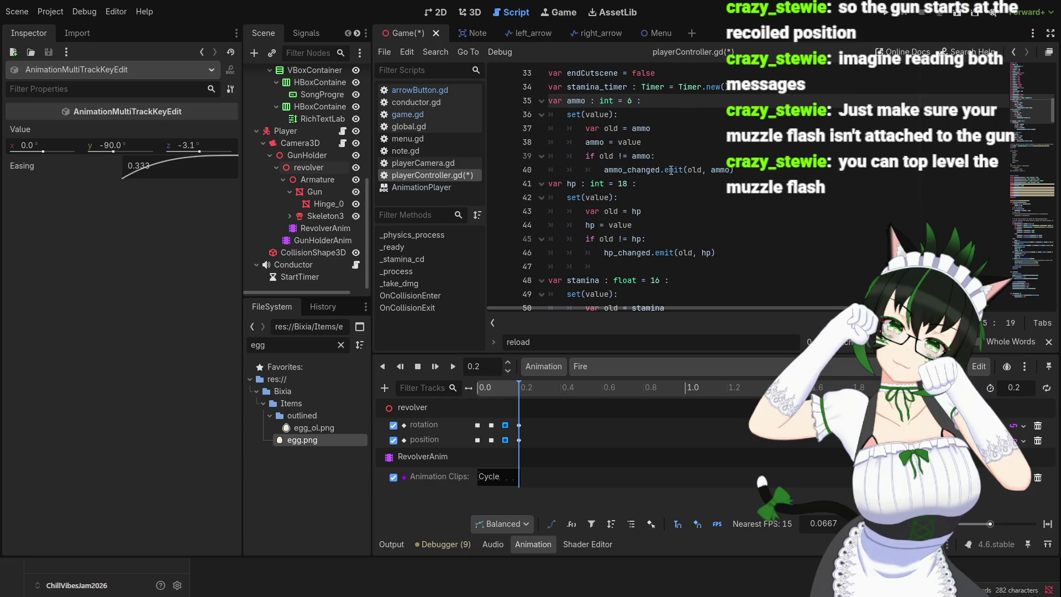
{"action": "left_click", "coordinate": [741, 170]}
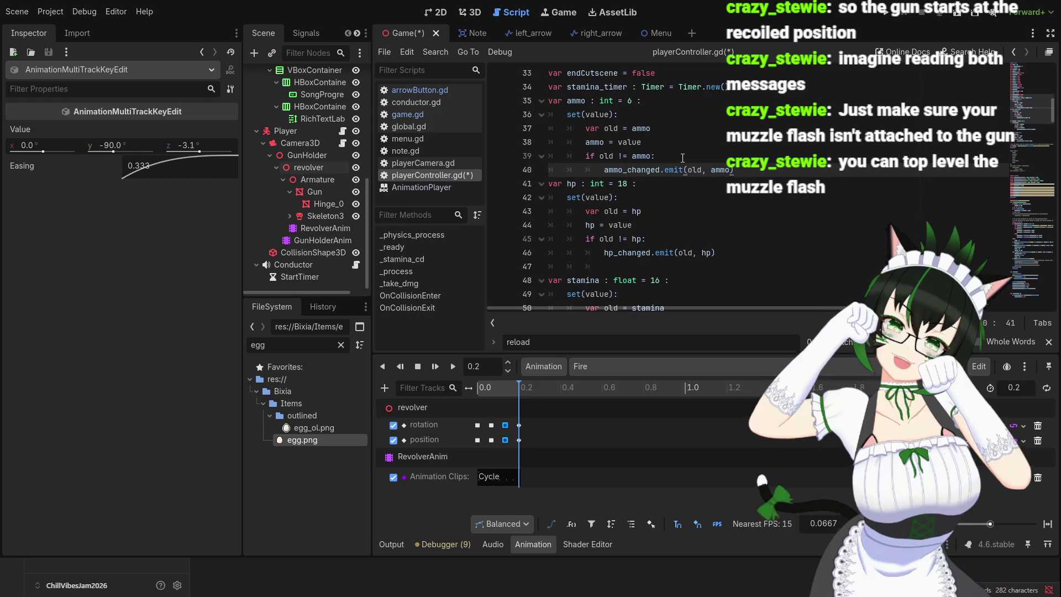
{"action": "left_click", "coordinate": [580, 105]}
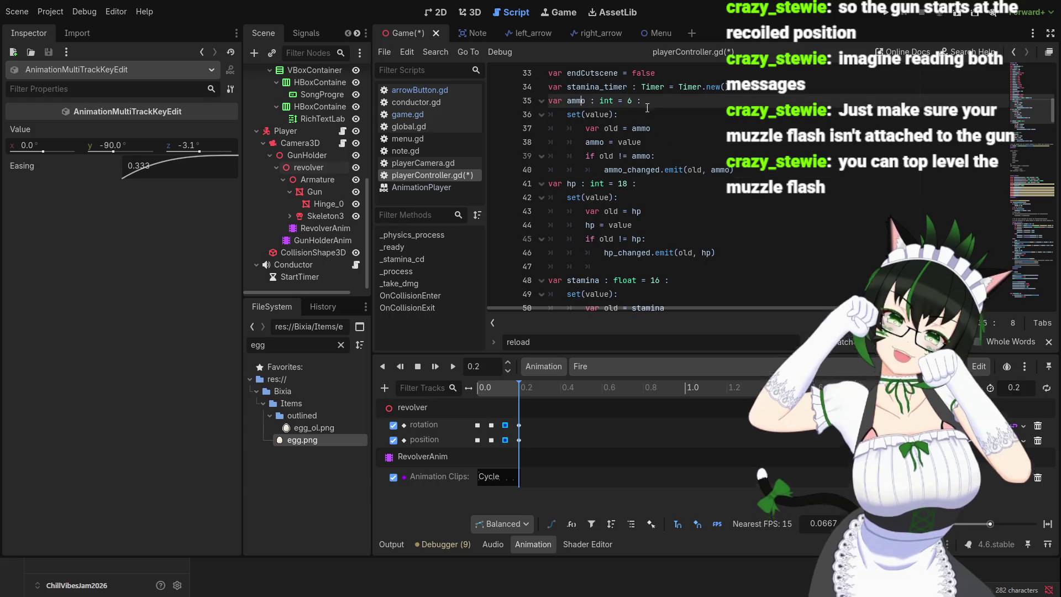
{"action": "left_click", "coordinate": [668, 124]}
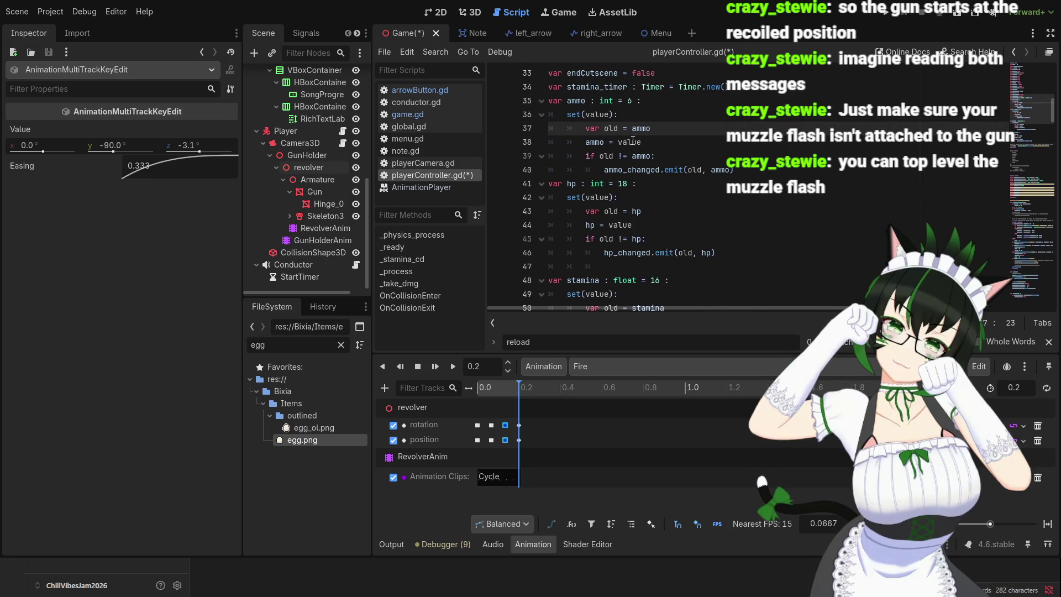
- Search playerController.gd for 'fire' to locate the Fire handler
{"action": "scroll", "coordinate": [633, 140], "scroll_direction": "down", "scroll_amount": 10}
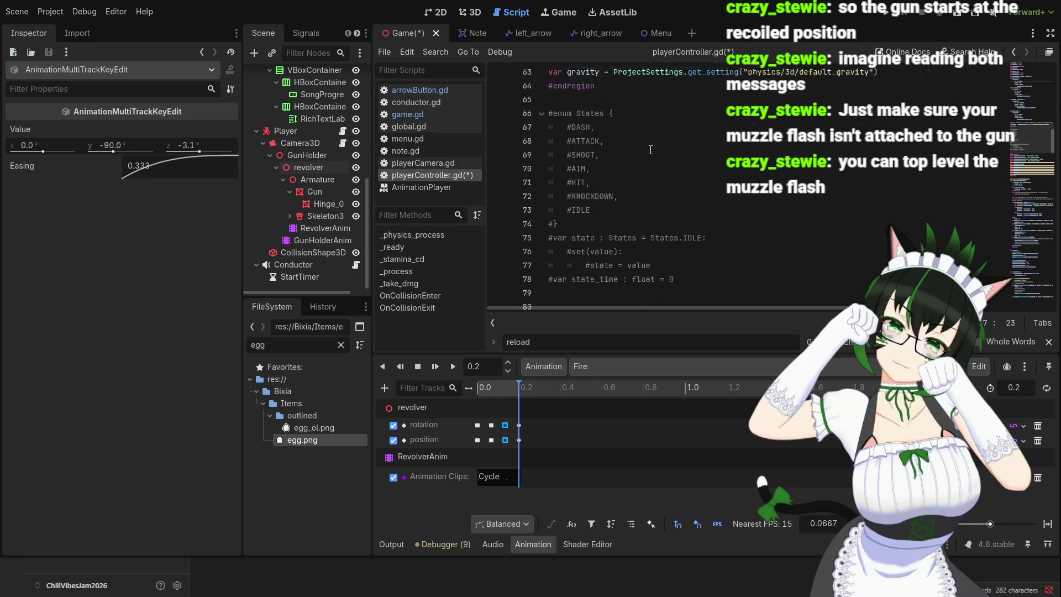
{"action": "scroll", "coordinate": [658, 153], "scroll_direction": "down", "scroll_amount": 6}
{"action": "scroll", "coordinate": [663, 157], "scroll_direction": "down", "scroll_amount": 7}
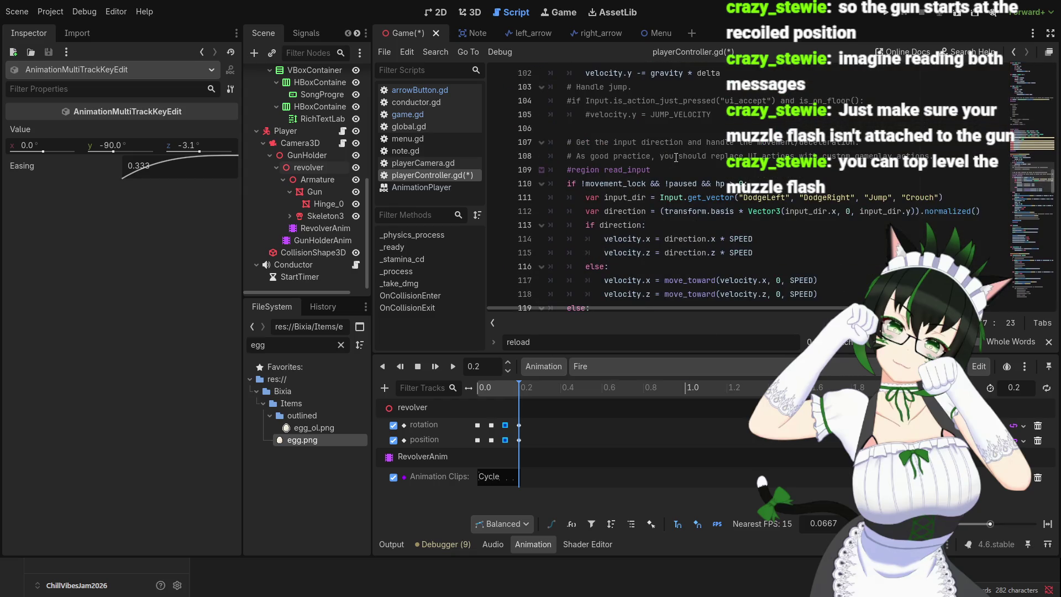
{"action": "scroll", "coordinate": [675, 157], "scroll_direction": "down", "scroll_amount": 3}
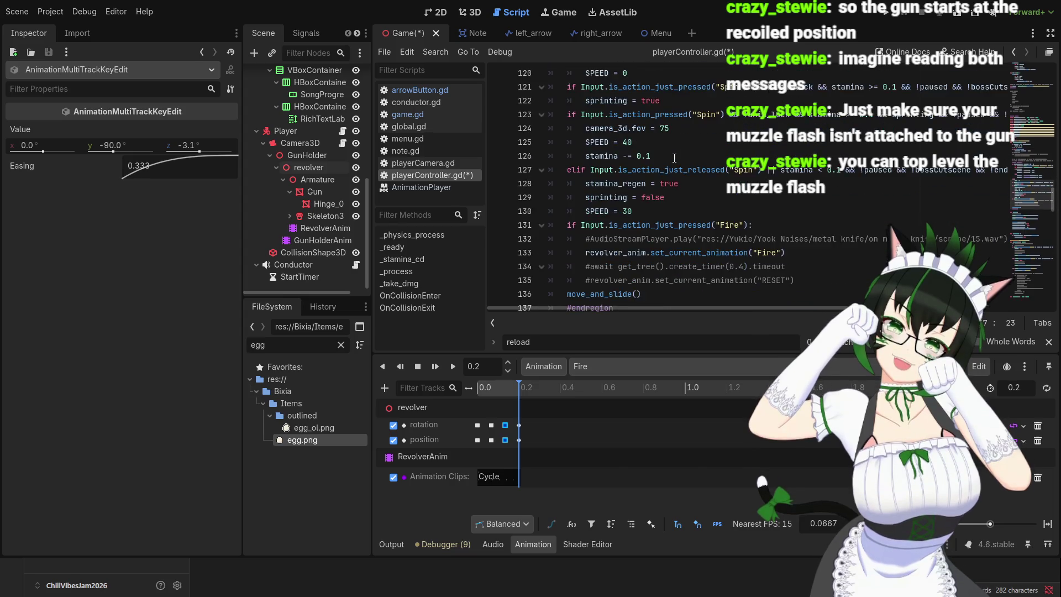
{"action": "scroll", "coordinate": [660, 171], "scroll_direction": "down", "scroll_amount": 1}
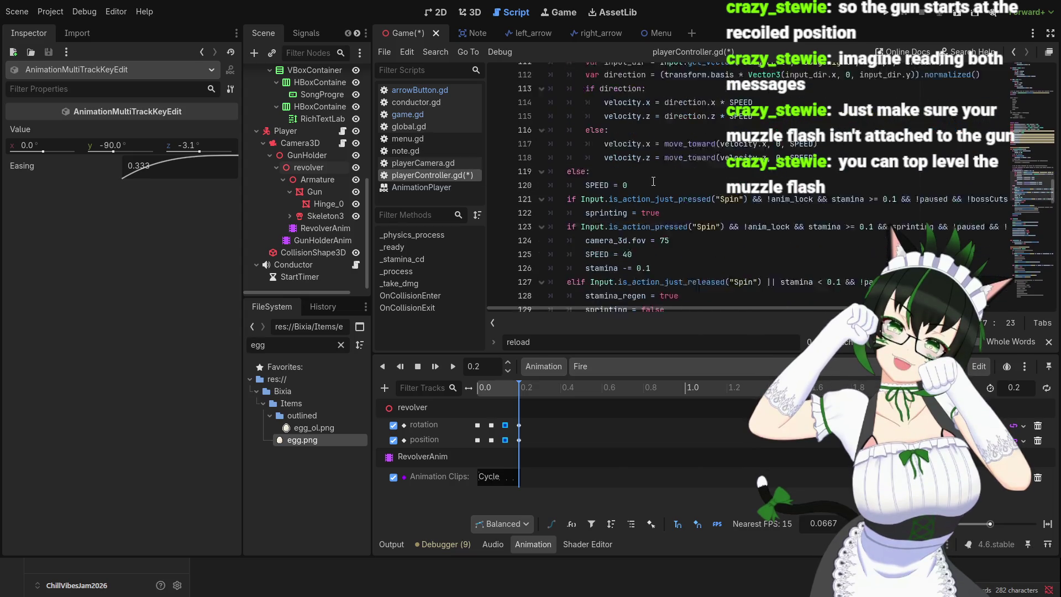
{"action": "key", "text": "ctrl+f"}
{"action": "type", "text": "fire"}
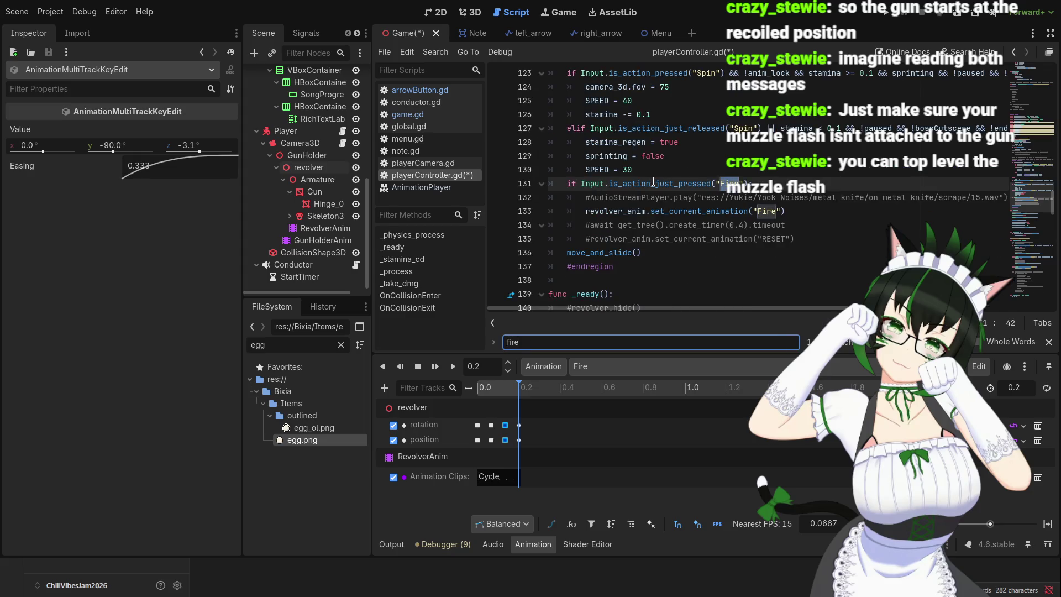
- Add 'ammo -= 1' on a new line right after the Fire animation call
{"action": "left_click", "coordinate": [797, 212]}
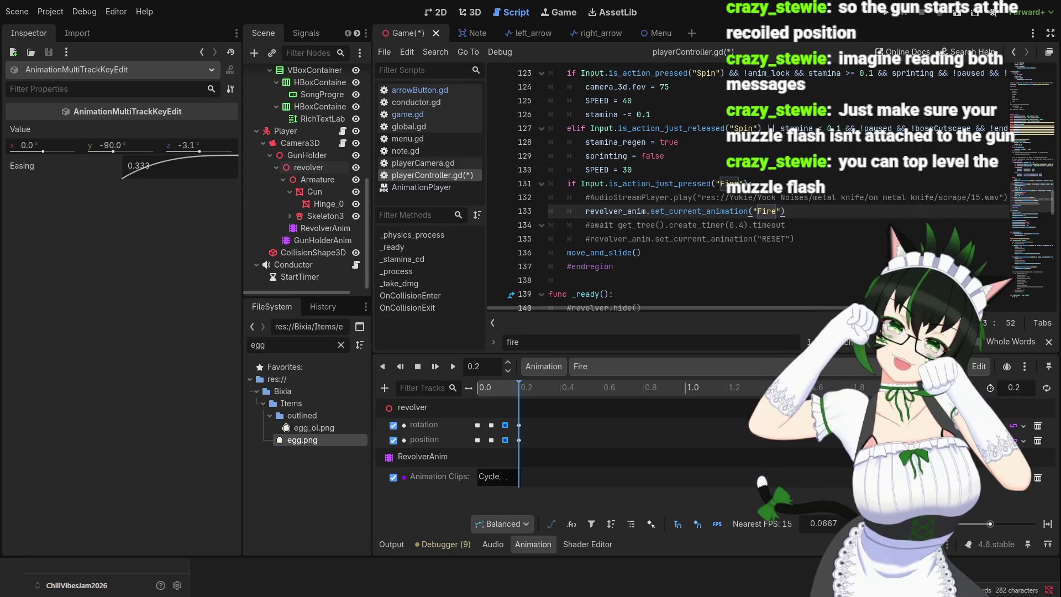
{"action": "key", "text": "Return"}
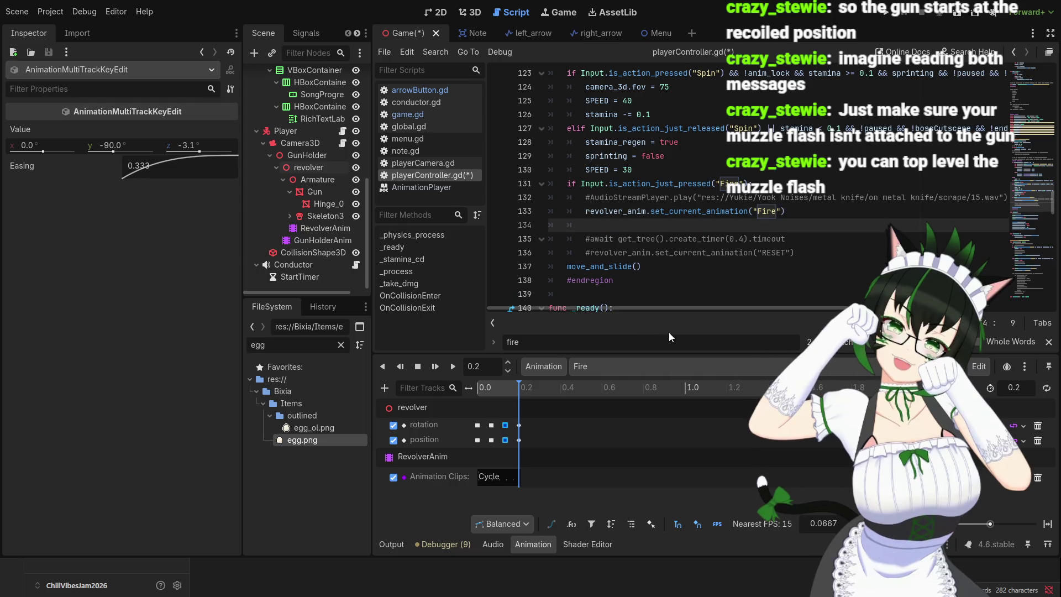
{"action": "type", "text": "ammo"}
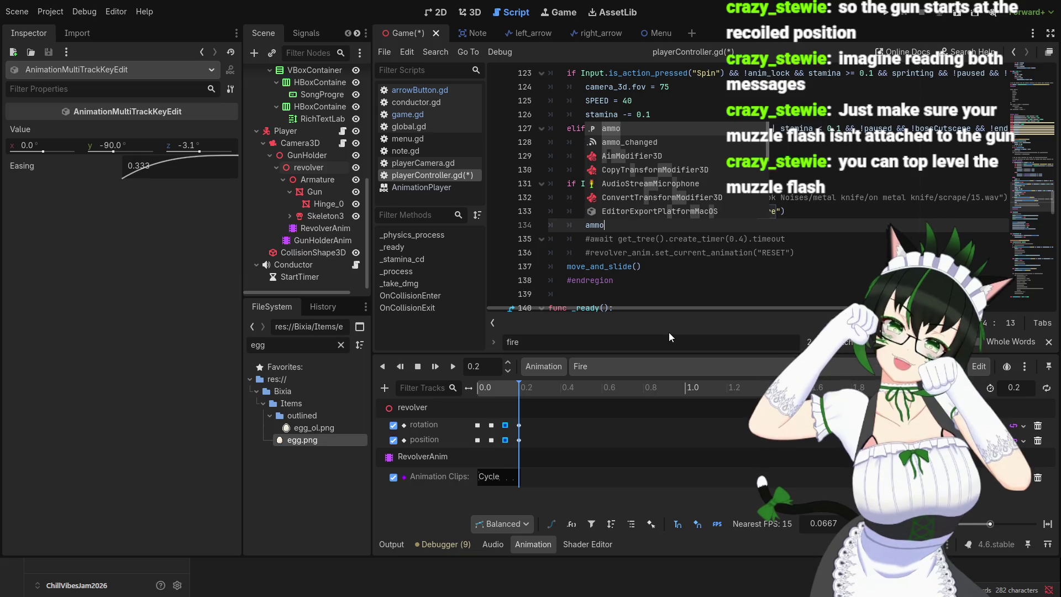
{"action": "type", "text": "--"}
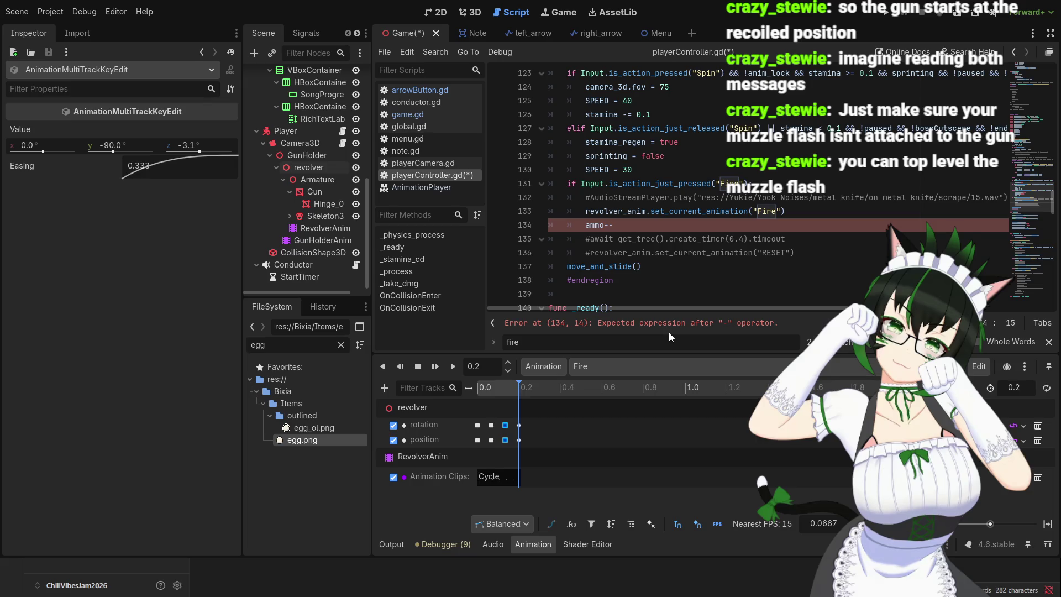
{"action": "key", "text": "BackSpace"}
{"action": "key", "text": "BackSpace"}
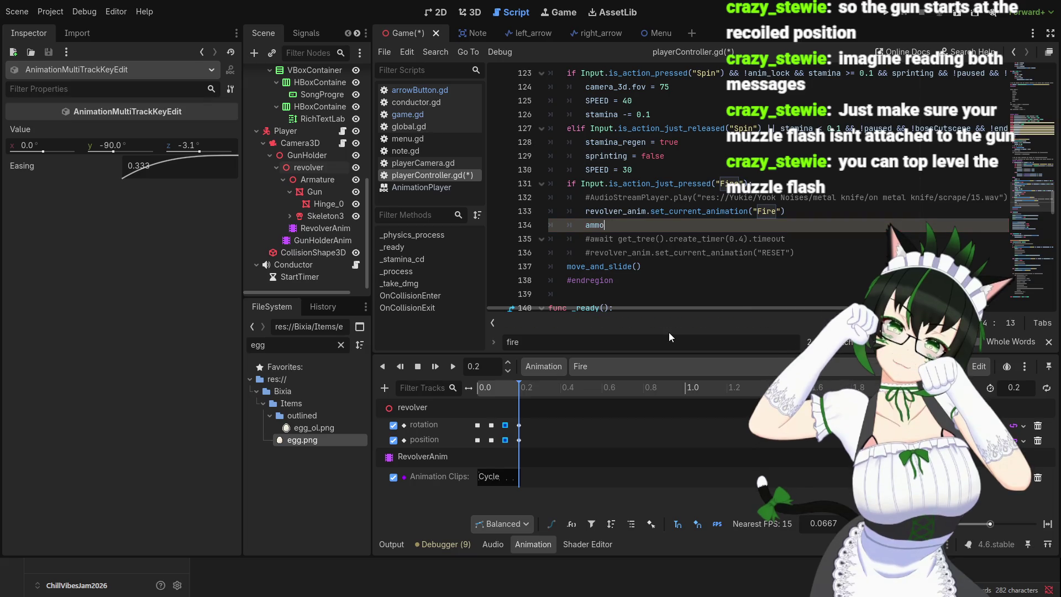
{"action": "type", "text": " -= 1"}
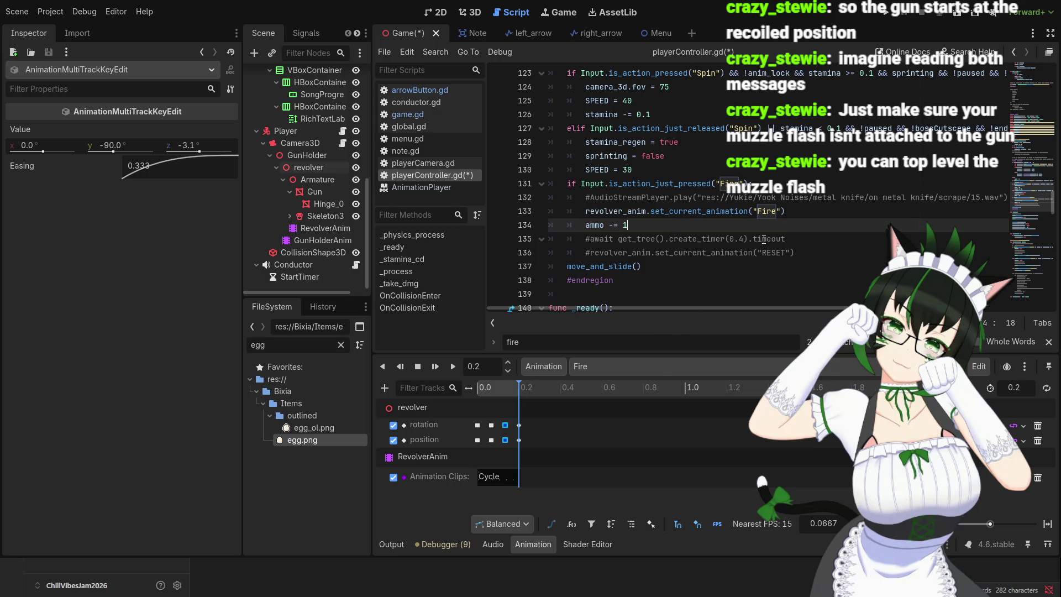
{"action": "scroll", "coordinate": [764, 239], "scroll_direction": "up", "scroll_amount": 1}
{"action": "scroll", "coordinate": [689, 268], "scroll_direction": "down", "scroll_amount": 1}
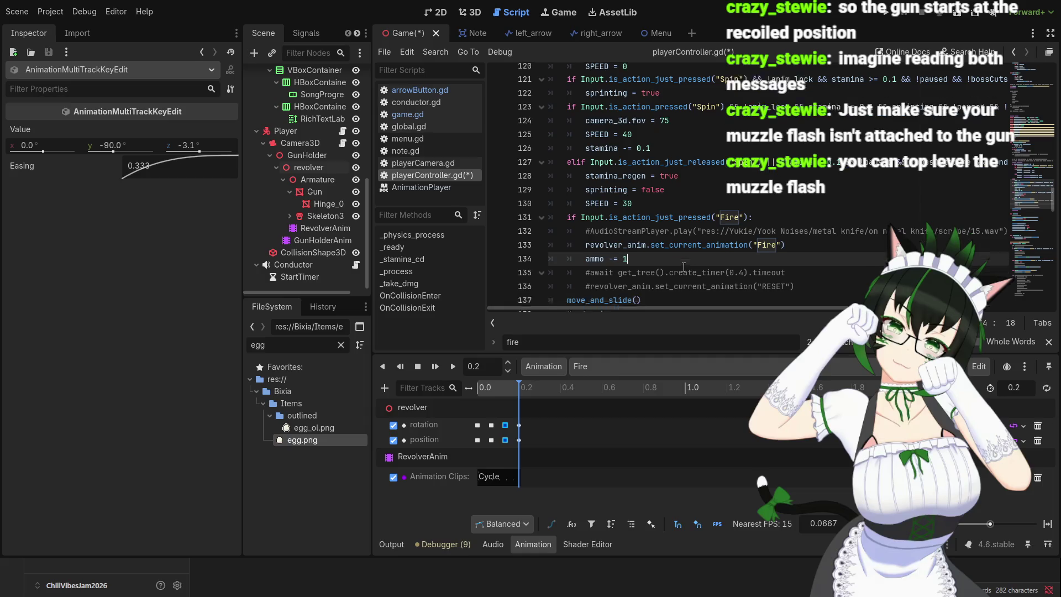
{"action": "scroll", "coordinate": [689, 240], "scroll_direction": "down", "scroll_amount": 1}
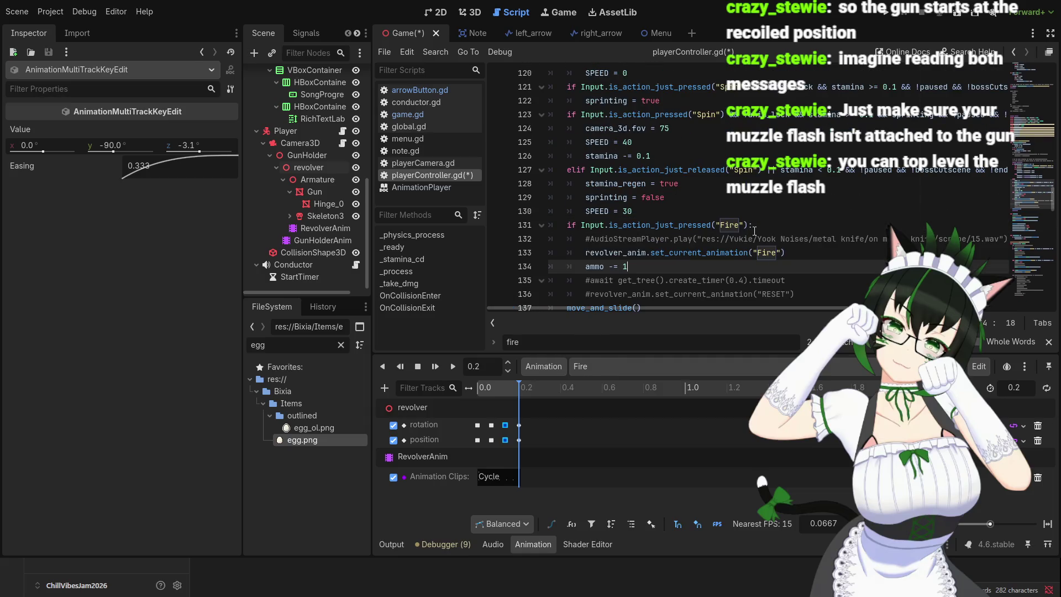
{"action": "scroll", "coordinate": [738, 229], "scroll_direction": "up", "scroll_amount": 1}
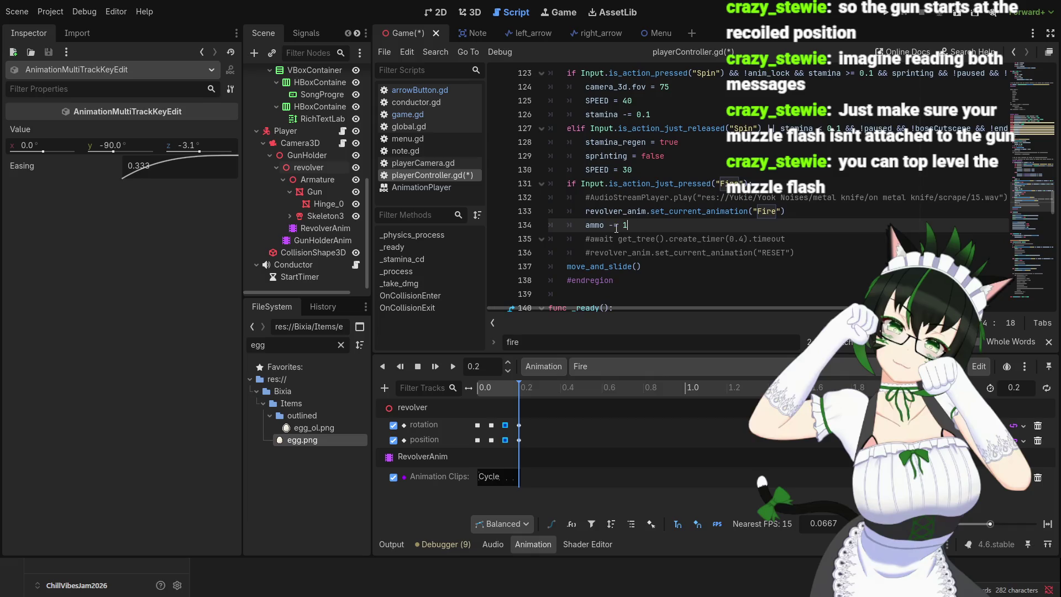
- Insert an 'if ammo >= 1:' check above the ammo decrement
{"action": "left_click", "coordinate": [585, 226]}
{"action": "key", "text": "Return"}
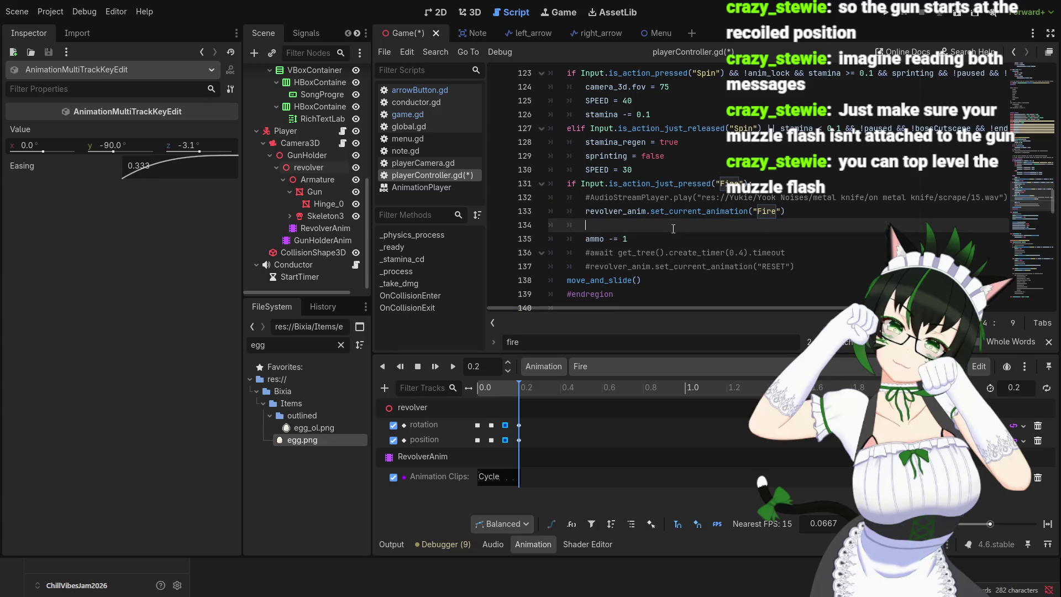
{"action": "type", "text": "if ammon"}
{"action": "key", "text": "BackSpace"}
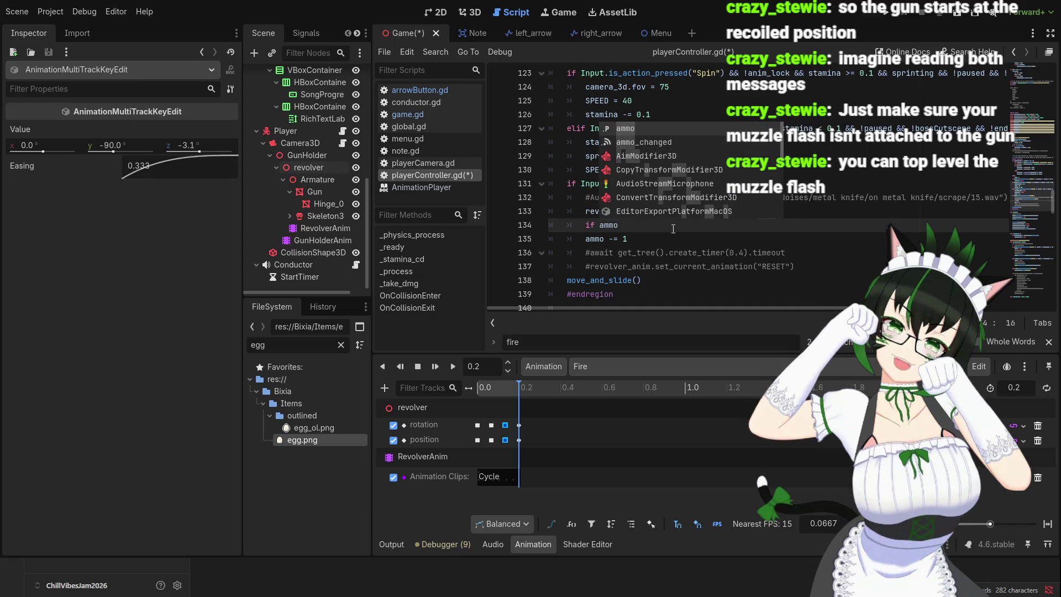
{"action": "type", "text": ">"}
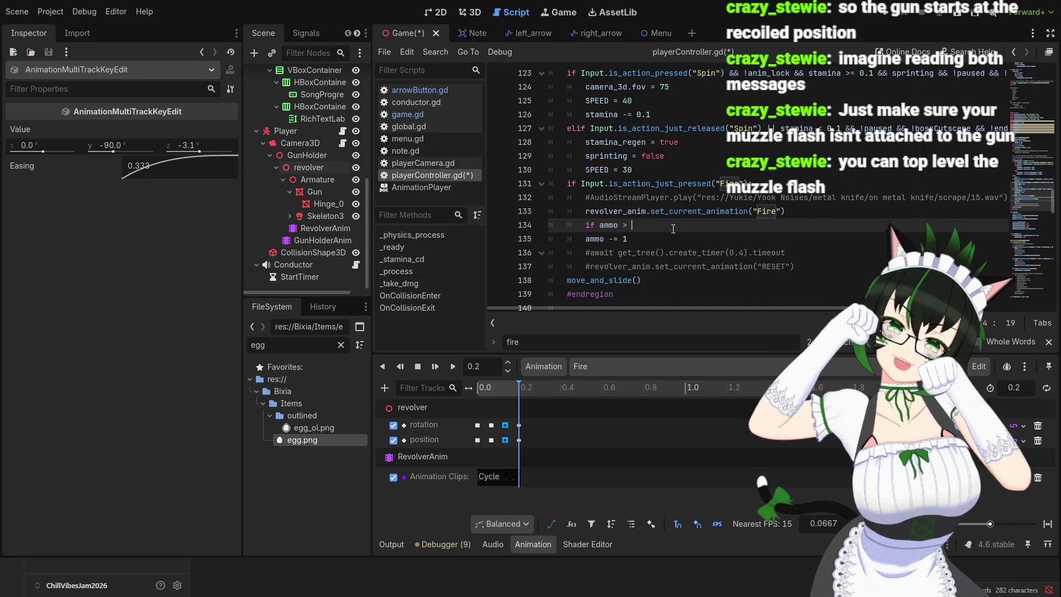
{"action": "key", "text": "BackSpace"}
{"action": "type", "text": "= 1"}
- Indent 'ammo -= 1' inside the if block and add an 'else:' branch below it
{"action": "left_click", "coordinate": [585, 238]}
{"action": "key", "text": "Tab"}
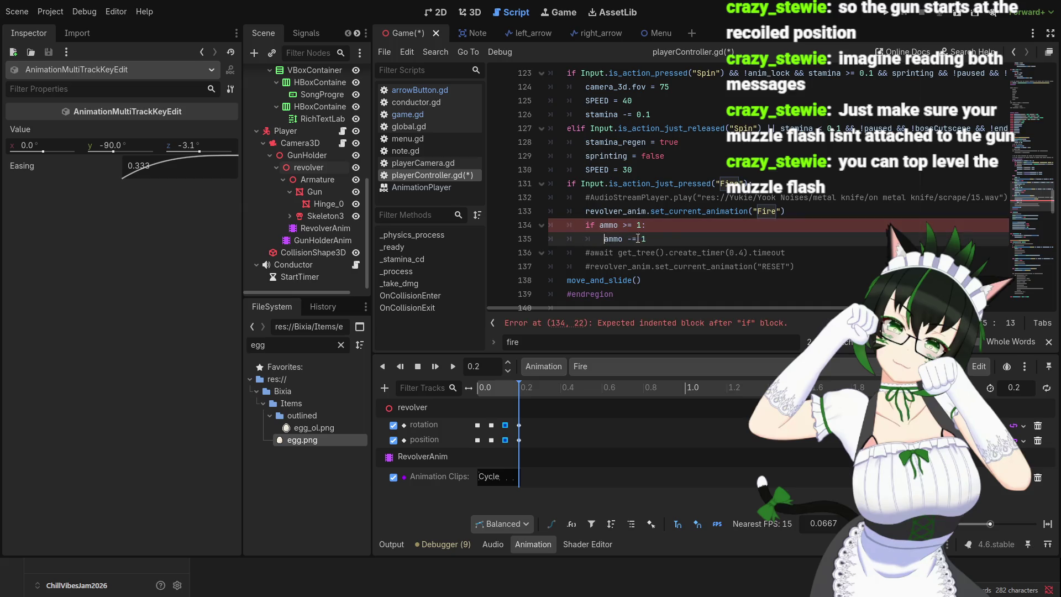
{"action": "left_click", "coordinate": [670, 238]}
{"action": "key", "text": "Return"}
{"action": "key", "text": "BackSpace"}
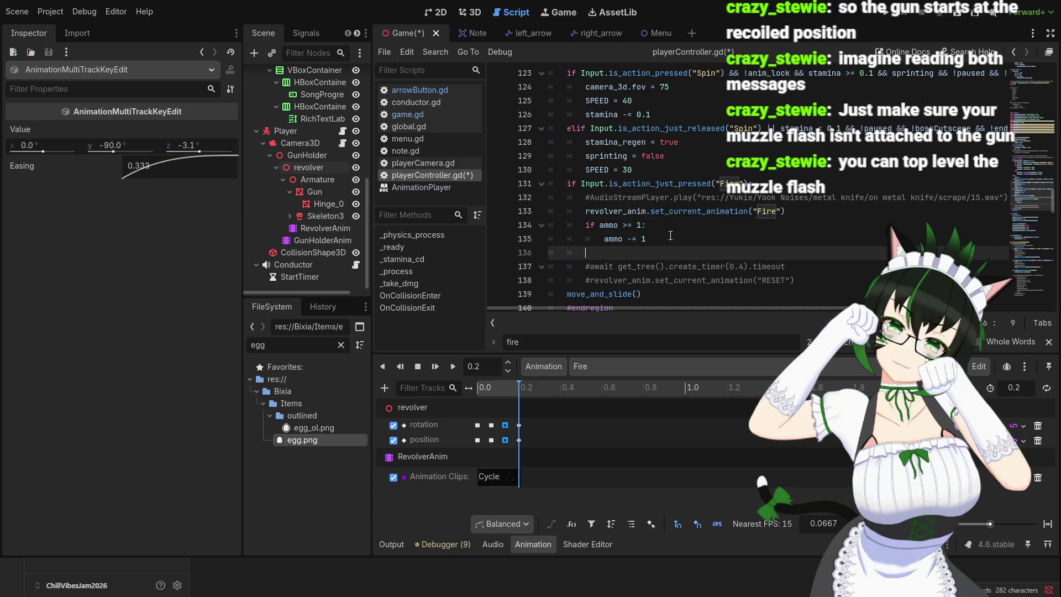
{"action": "type", "text": "else:"}
{"action": "key", "text": "Return"}
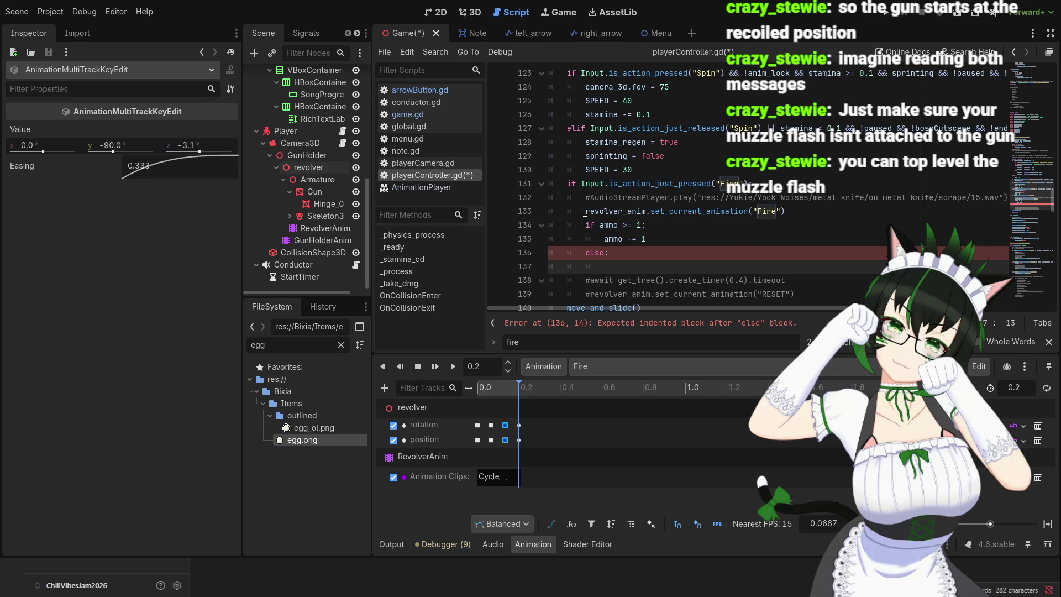
- Move the Fire animation call into the if block under the ammo decrement
{"action": "left_click_drag", "start_coordinate": [586, 212], "coordinate": [788, 211]}
{"action": "key", "text": "ctrl+x"}
{"action": "left_click", "coordinate": [654, 239]}
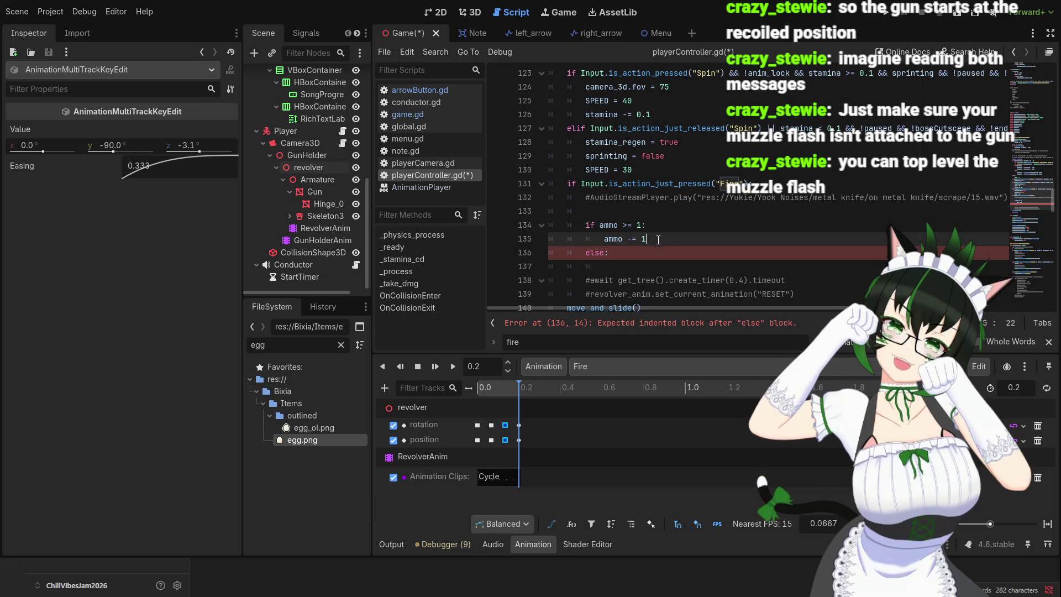
{"action": "key", "text": "Return"}
{"action": "key", "text": "ctrl+v"}
- Copy the Fire animation call into the indented else branch as well
{"action": "key", "text": "Down"}
{"action": "key", "text": "Down"}
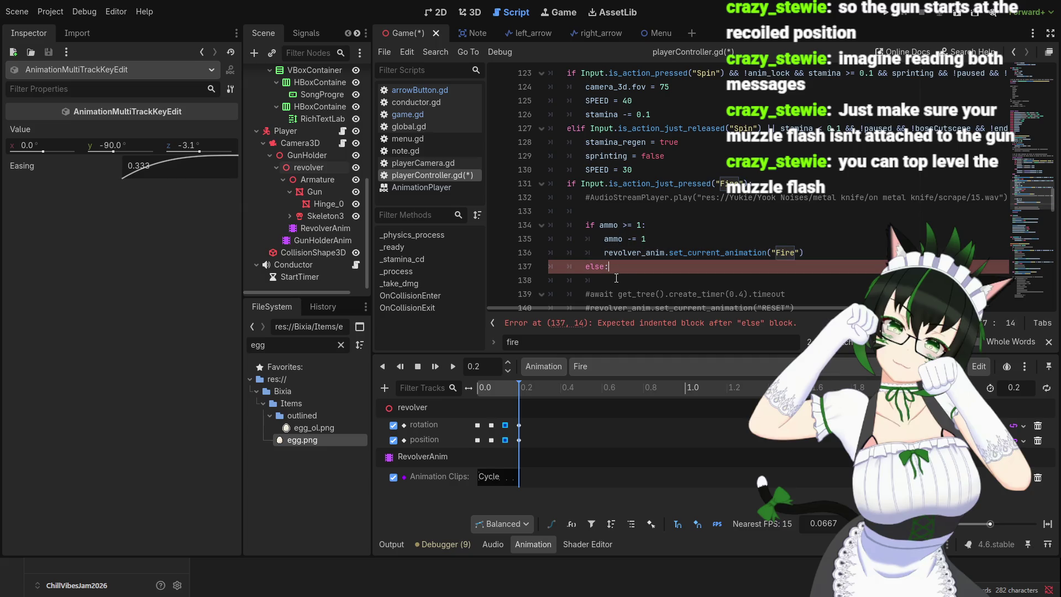
{"action": "key", "text": "Tab"}
{"action": "scroll", "coordinate": [613, 263], "scroll_direction": "down", "scroll_amount": 2}
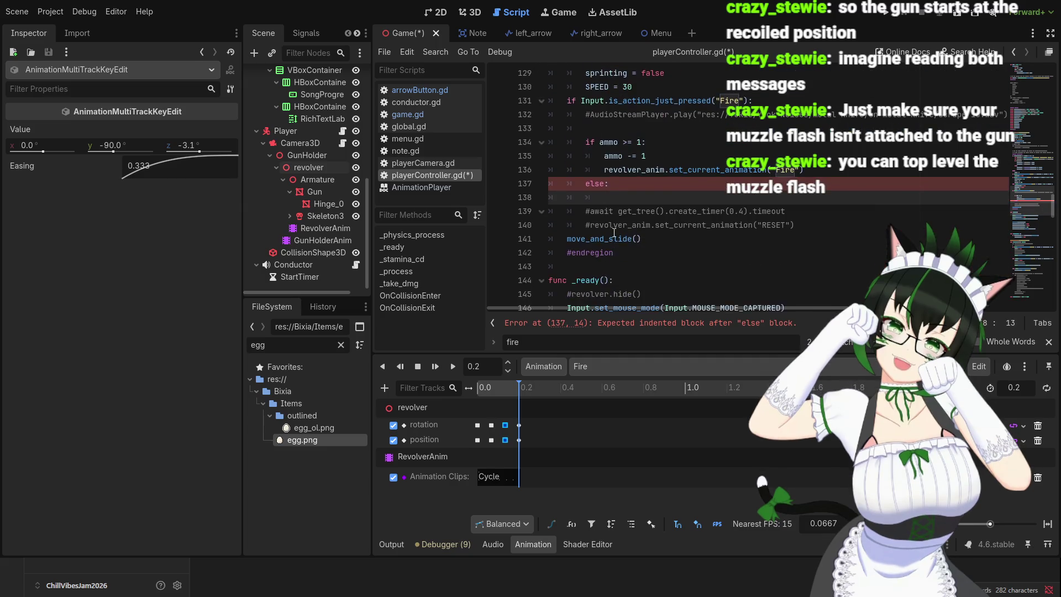
{"action": "scroll", "coordinate": [611, 232], "scroll_direction": "up", "scroll_amount": 2}
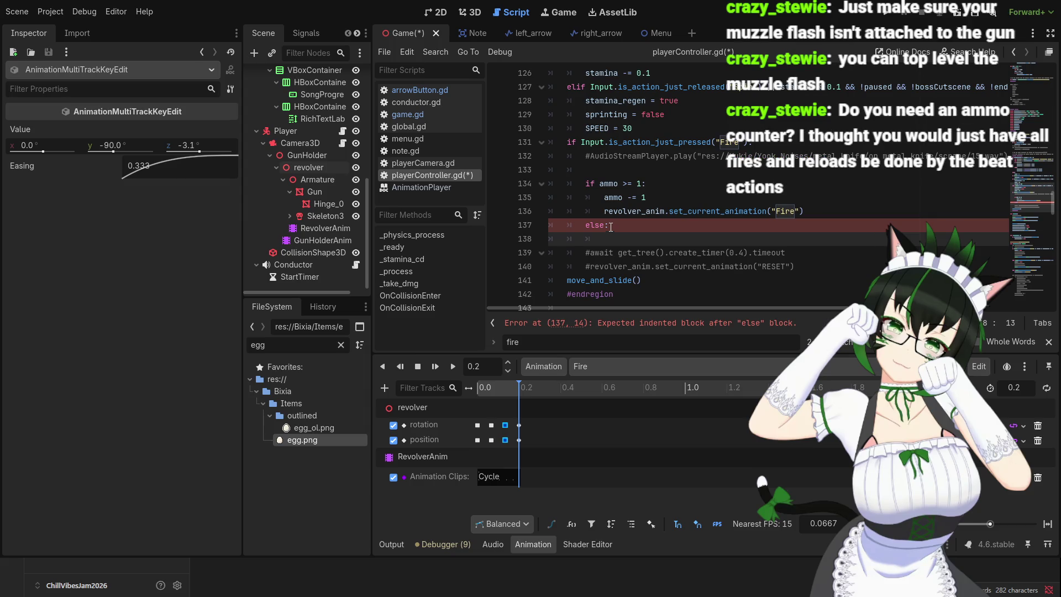
{"action": "left_click_drag", "start_coordinate": [604, 211], "coordinate": [804, 213]}
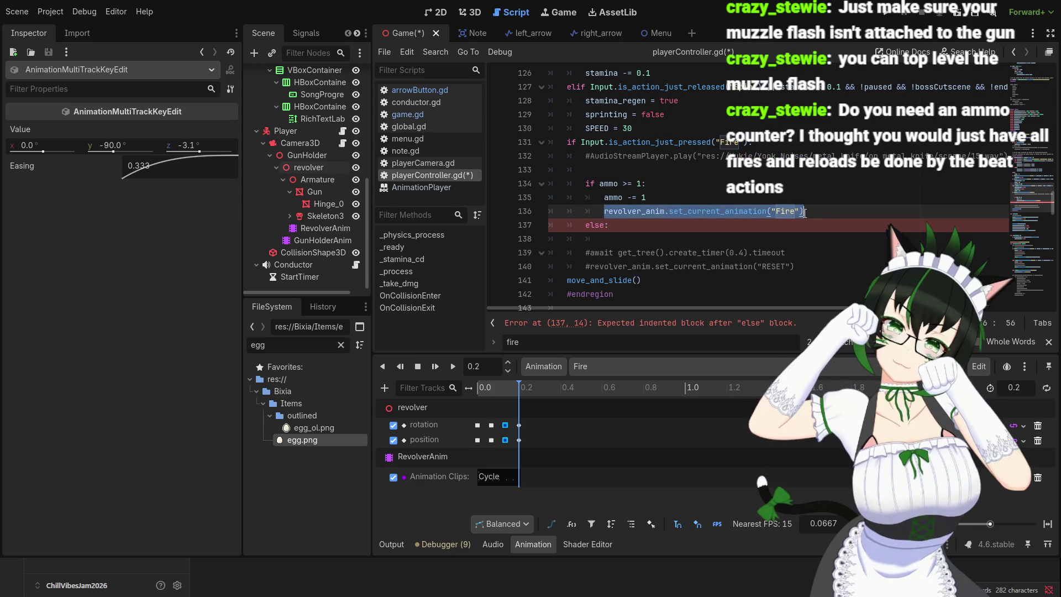
{"action": "key", "text": "ctrl+c"}
{"action": "left_click", "coordinate": [645, 236]}
{"action": "key", "text": "ctrl+v"}
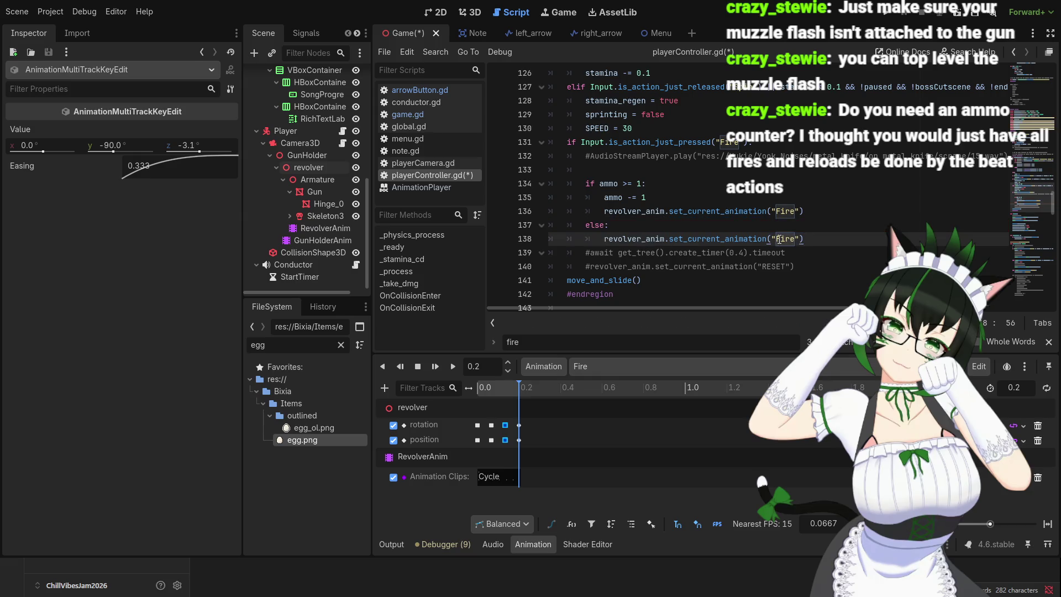
{"action": "left_click", "coordinate": [632, 225]}
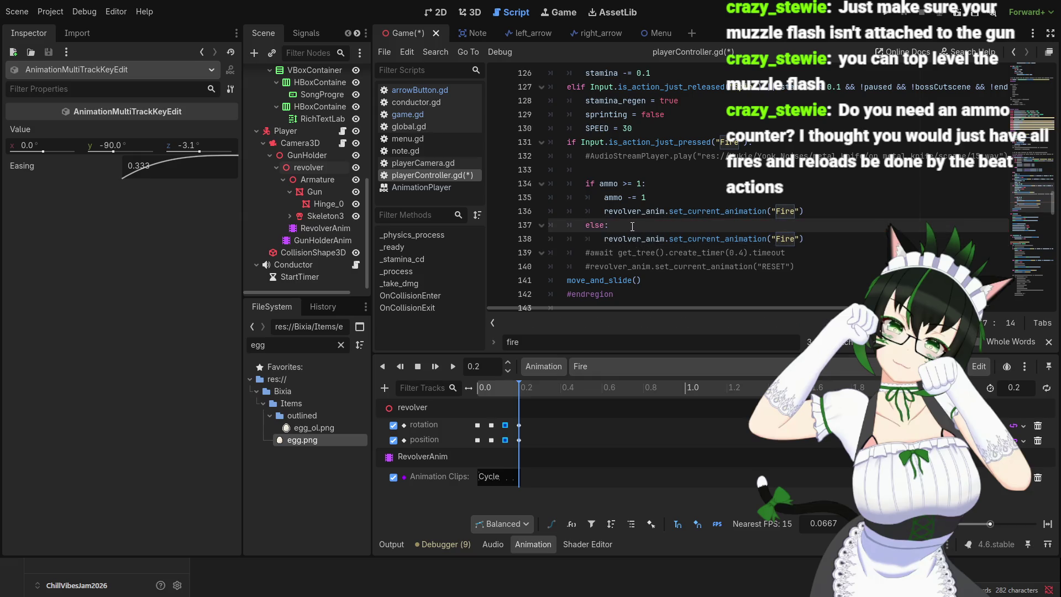
{"action": "scroll", "coordinate": [632, 226], "scroll_direction": "up", "scroll_amount": 1}
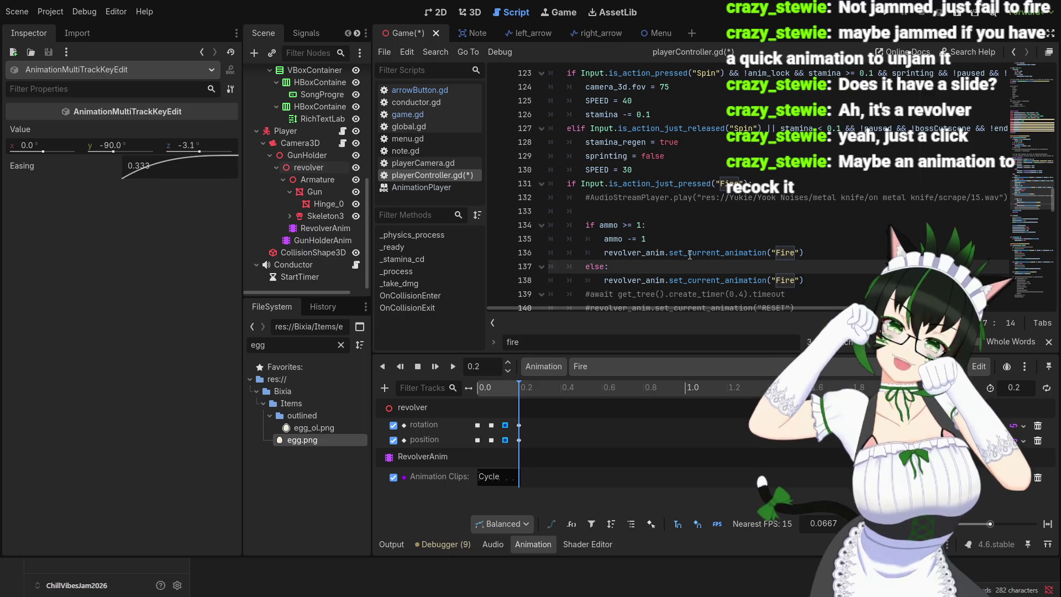
- Add an 'if reload_stage = 1:' check atop the else branch, indenting the animation line under it
{"action": "key", "text": "Return"}
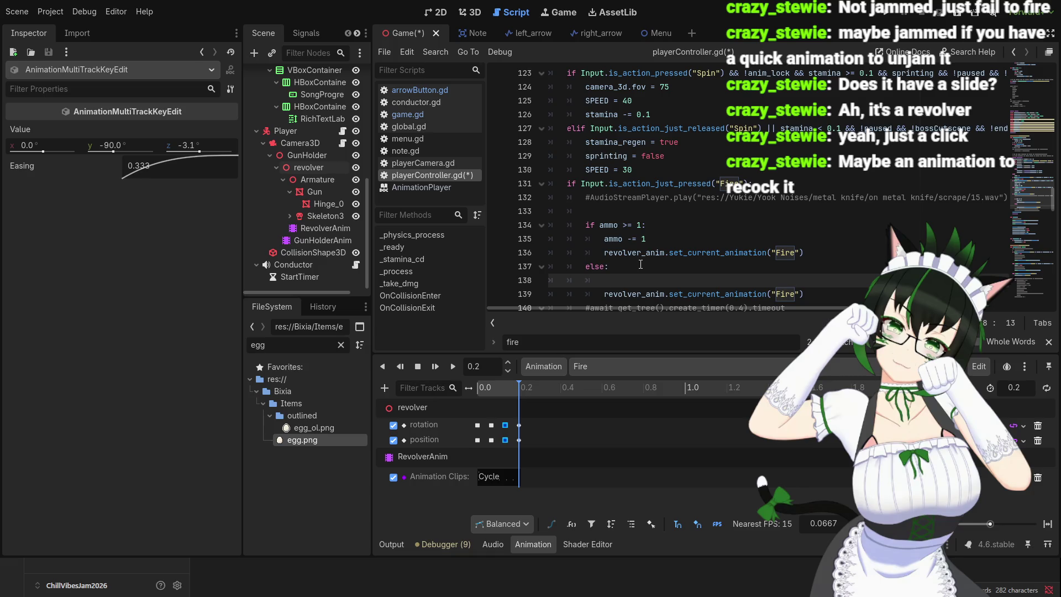
{"action": "type", "text": "if"}
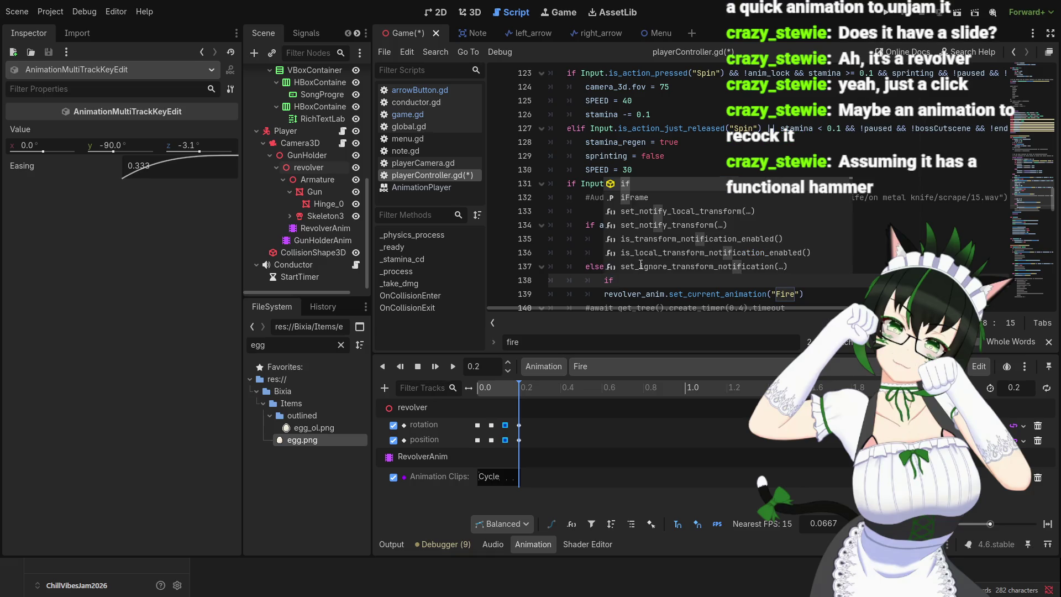
{"action": "type", "text": " re"}
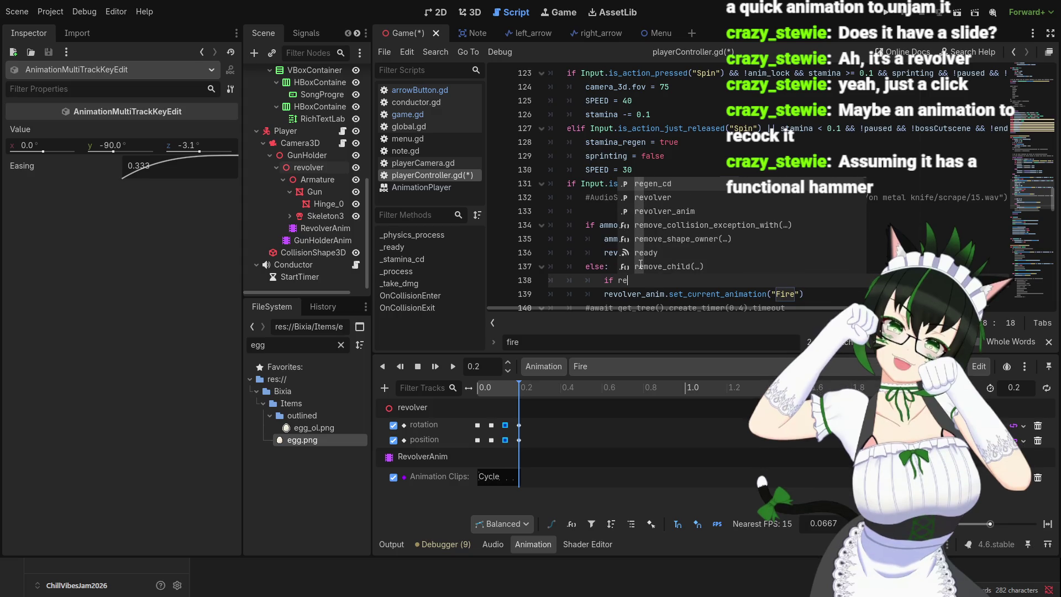
{"action": "type", "text": "load"}
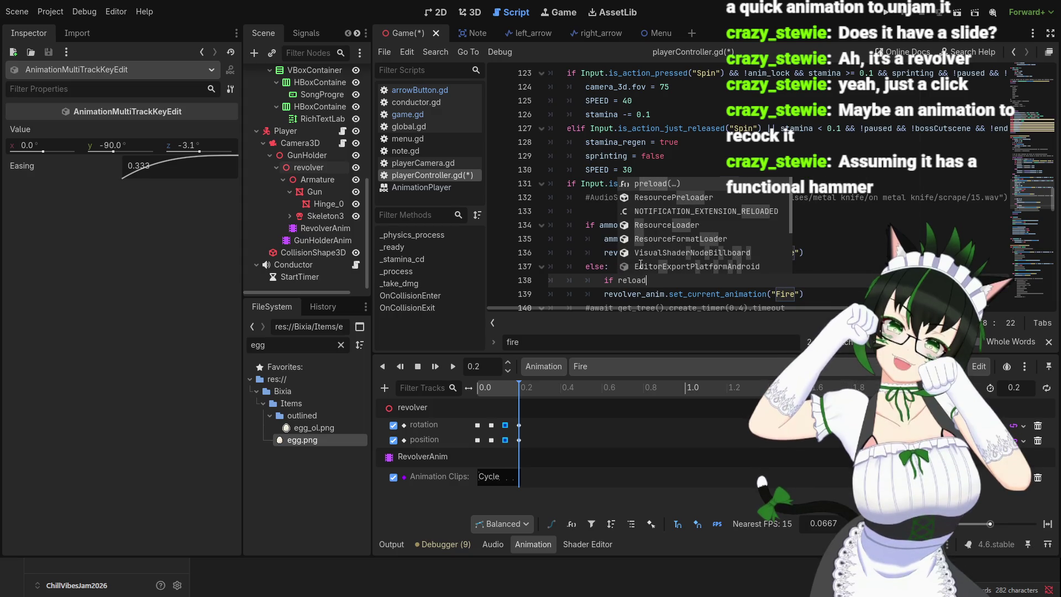
{"action": "type", "text": "_"}
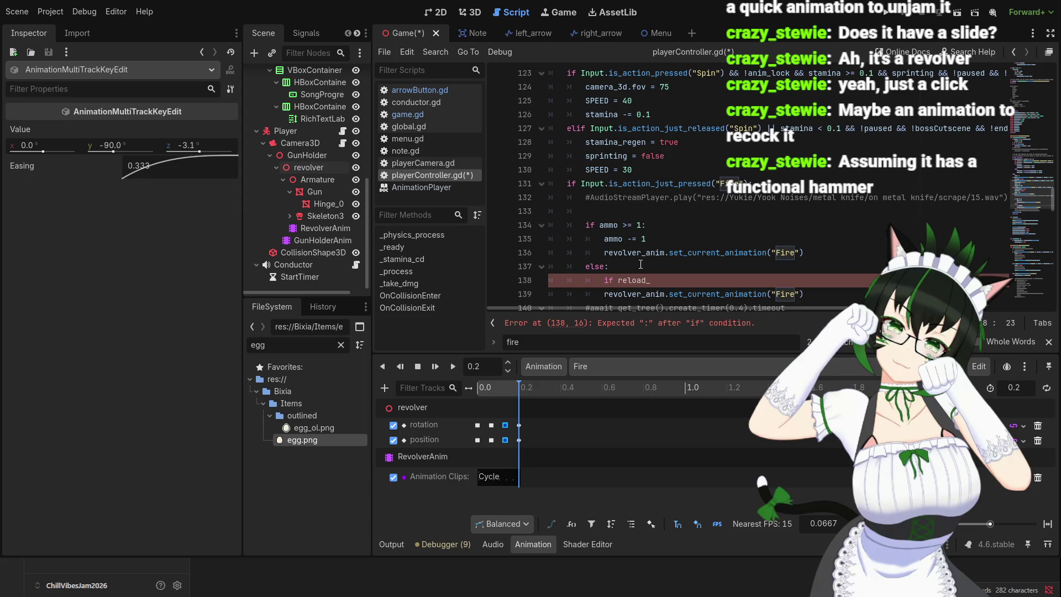
{"action": "type", "text": "stage ="}
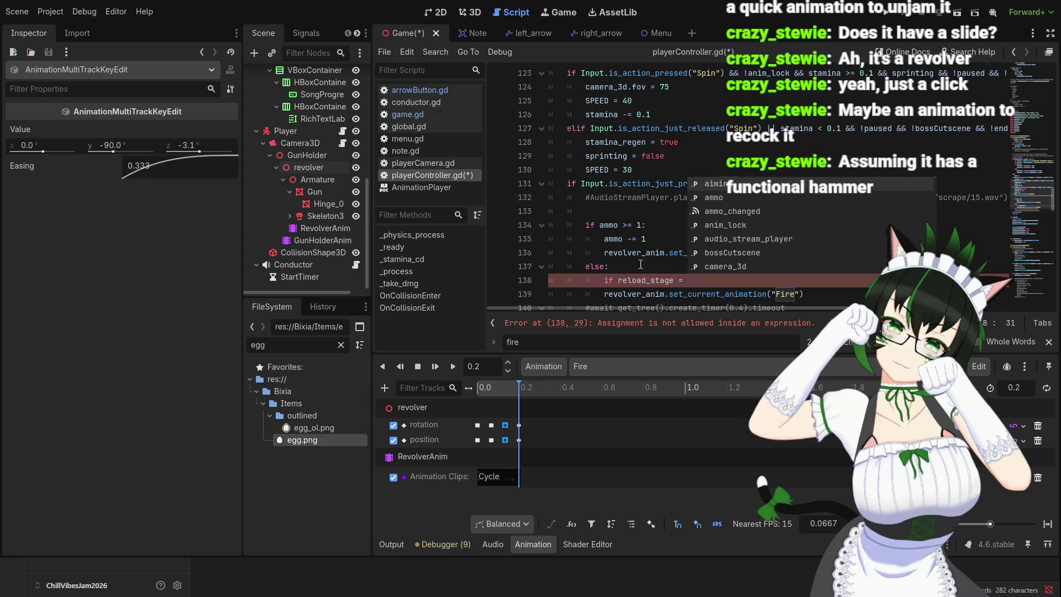
{"action": "type", "text": "1:"}
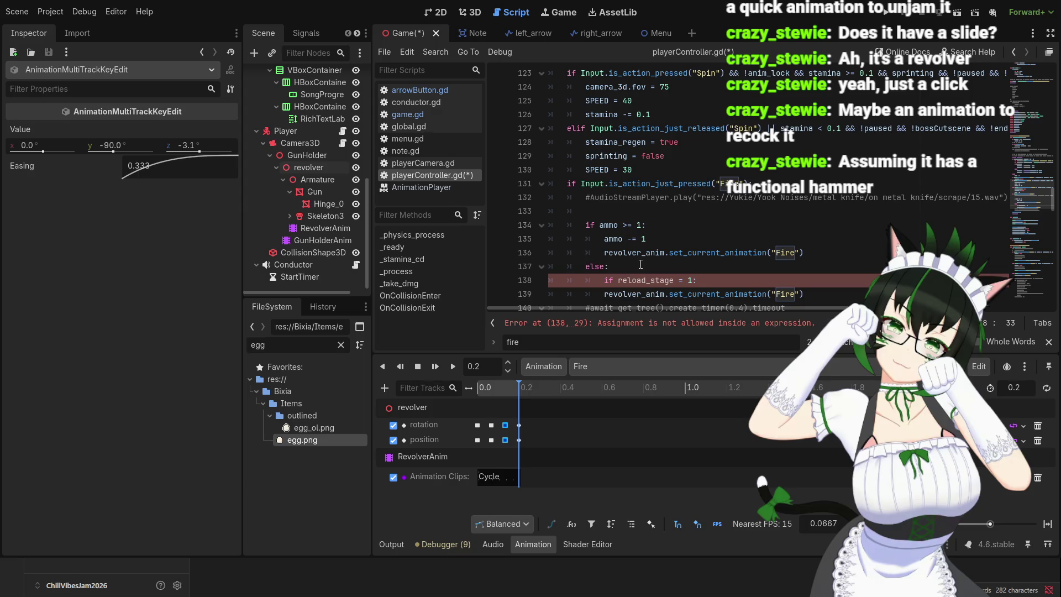
{"action": "left_click", "coordinate": [608, 294]}
{"action": "key", "text": "Tab"}
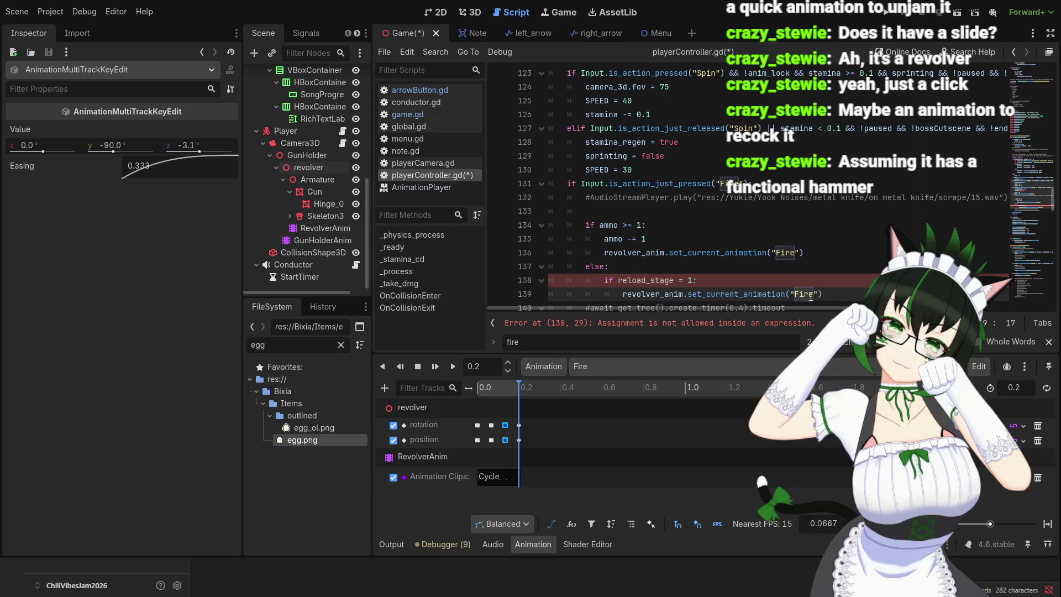
- Change the animation under the check from 'Fire' to 'Reload1' and retype the check's colon
{"action": "left_click_drag", "start_coordinate": [813, 293], "coordinate": [794, 293]}
{"action": "type", "text": "Reload1"}
{"action": "left_click", "coordinate": [708, 280]}
{"action": "scroll", "coordinate": [707, 281], "scroll_direction": "down", "scroll_amount": 1}
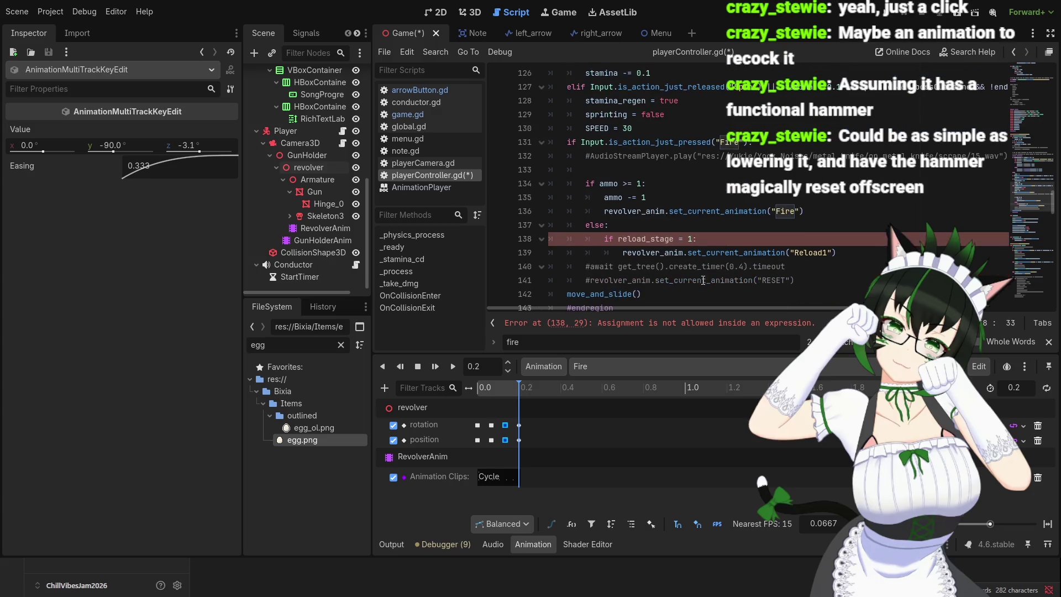
{"action": "key", "text": "BackSpace"}
{"action": "type", "text": ":"}
{"action": "left_click", "coordinate": [629, 226]}
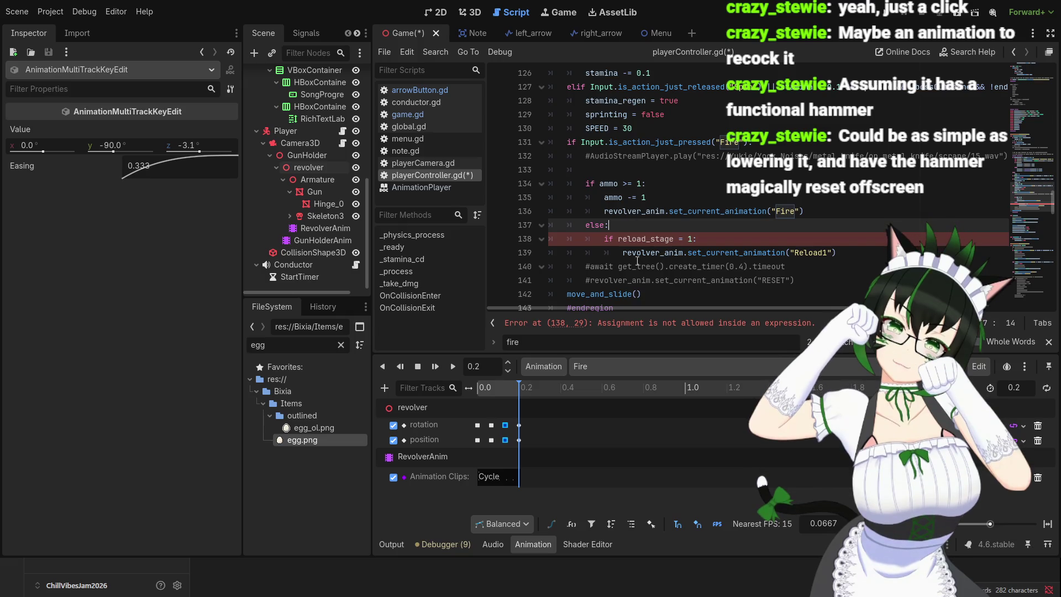
{"action": "left_click", "coordinate": [703, 239]}
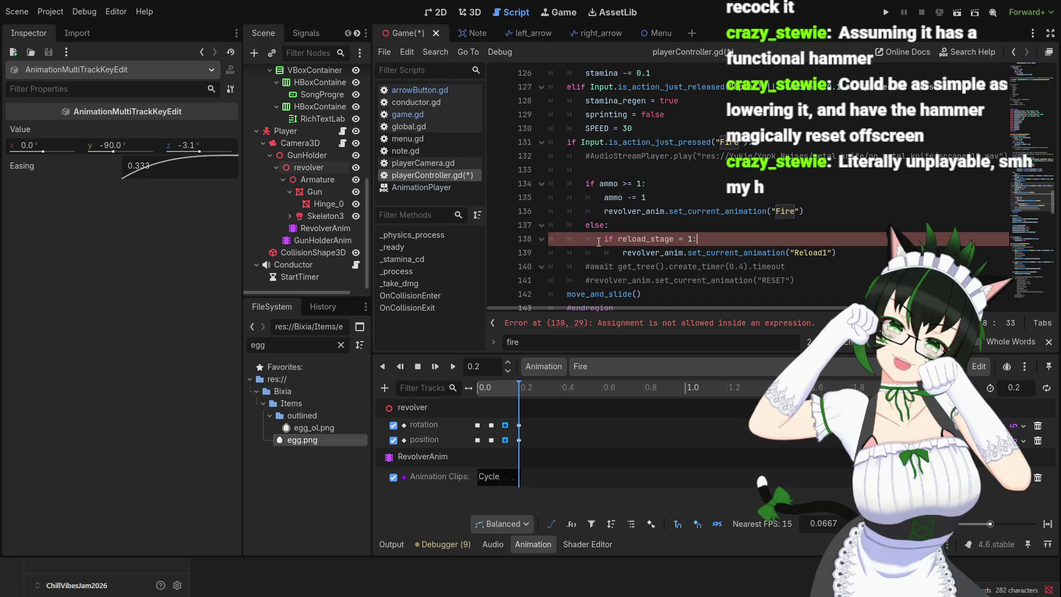
{"action": "left_click_drag", "start_coordinate": [1051, 202], "coordinate": [1050, 77]}
- Declare 'var reload_stage = 0' on a new line just above the ammo variable
{"action": "scroll", "coordinate": [718, 147], "scroll_direction": "down", "scroll_amount": 2}
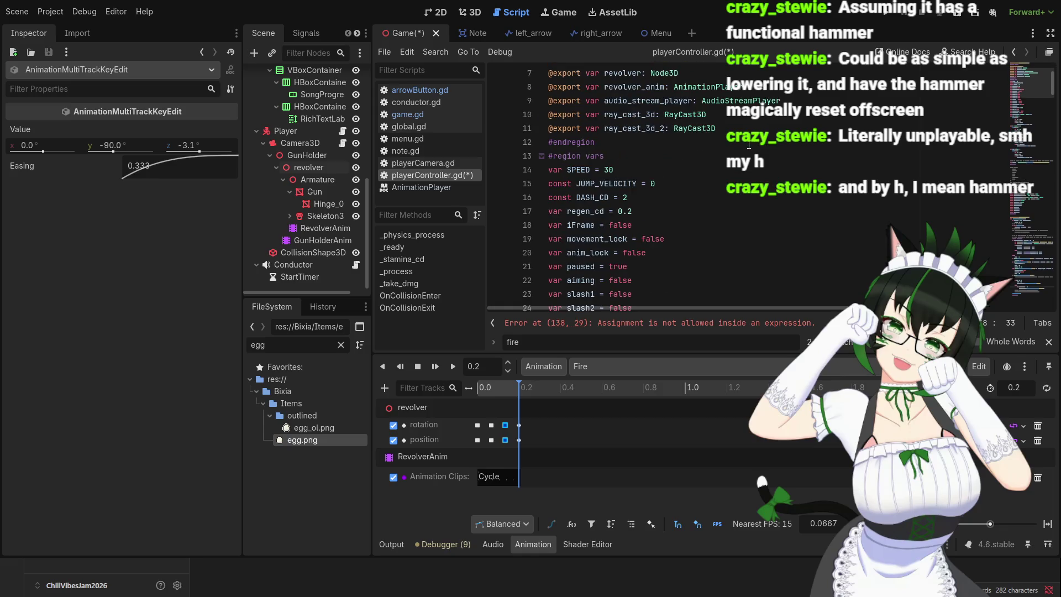
{"action": "scroll", "coordinate": [690, 148], "scroll_direction": "up", "scroll_amount": 1}
{"action": "scroll", "coordinate": [627, 150], "scroll_direction": "down", "scroll_amount": 3}
{"action": "scroll", "coordinate": [627, 151], "scroll_direction": "up", "scroll_amount": 4}
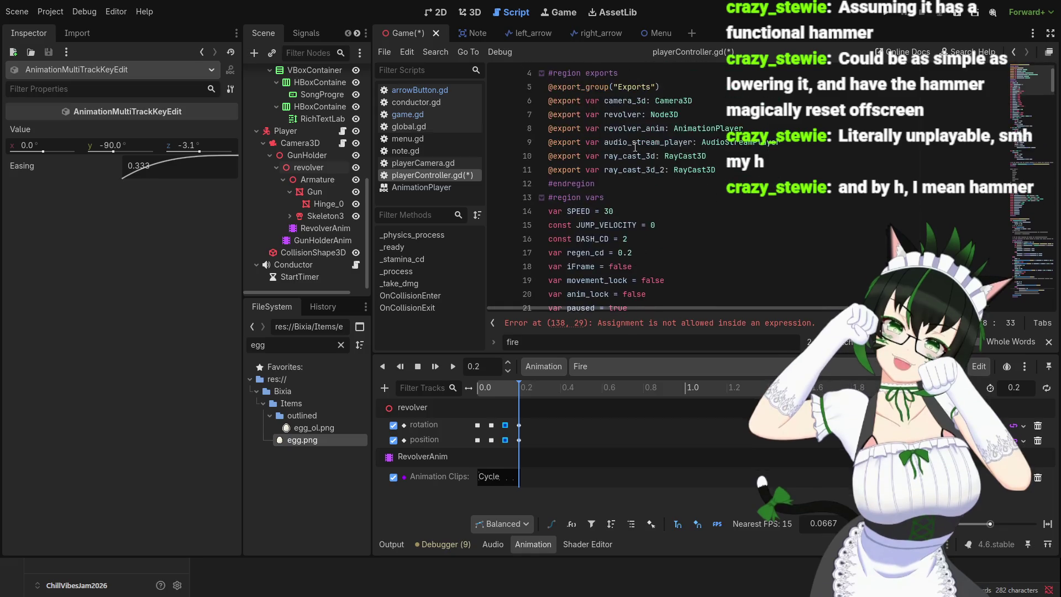
{"action": "scroll", "coordinate": [696, 182], "scroll_direction": "down", "scroll_amount": 2}
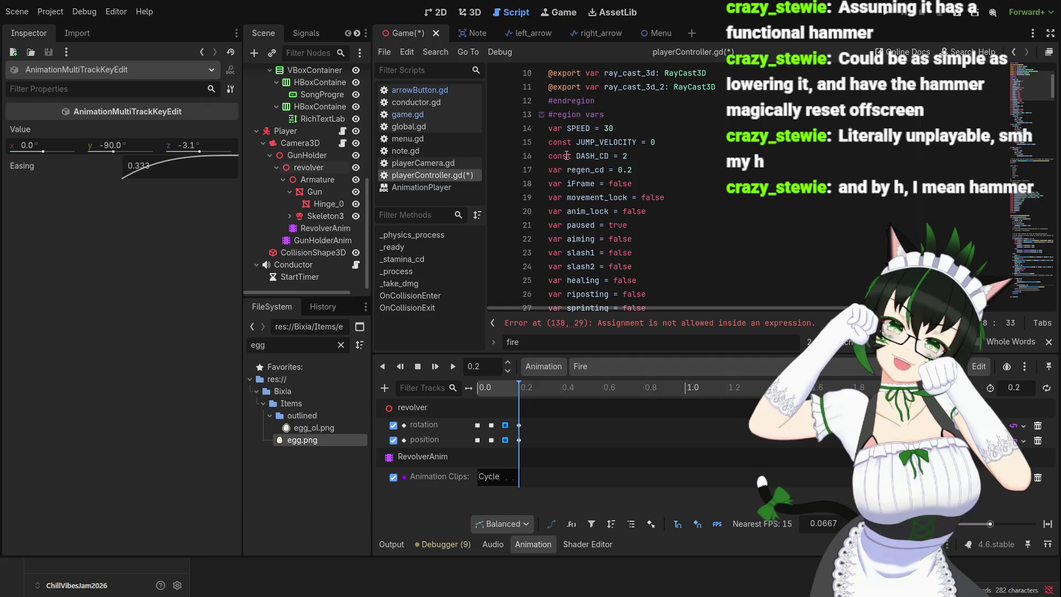
{"action": "scroll", "coordinate": [661, 154], "scroll_direction": "down", "scroll_amount": 5}
{"action": "scroll", "coordinate": [643, 244], "scroll_direction": "down", "scroll_amount": 6}
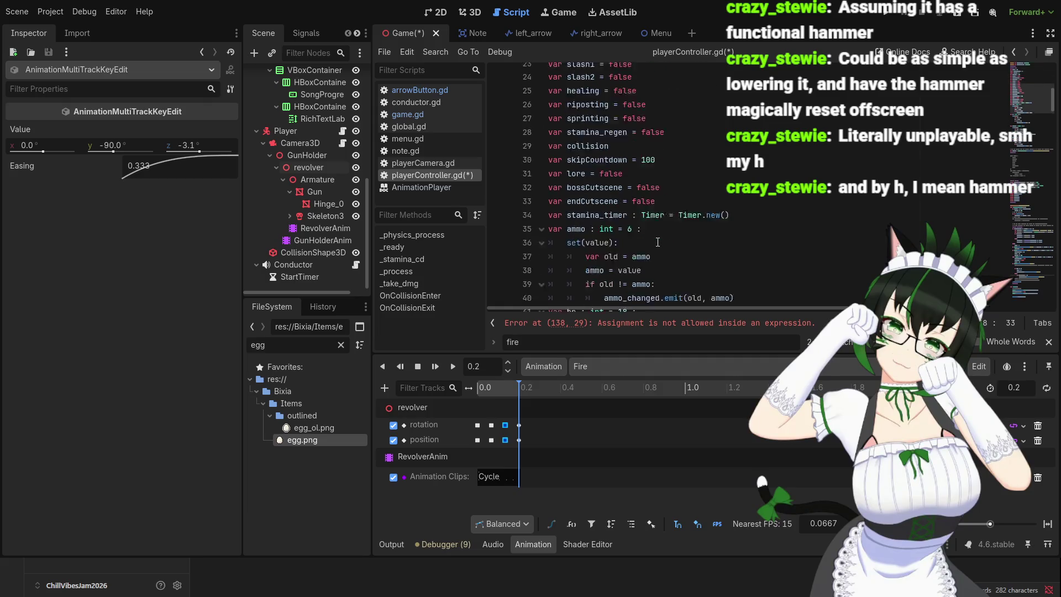
{"action": "scroll", "coordinate": [607, 217], "scroll_direction": "down", "scroll_amount": 5}
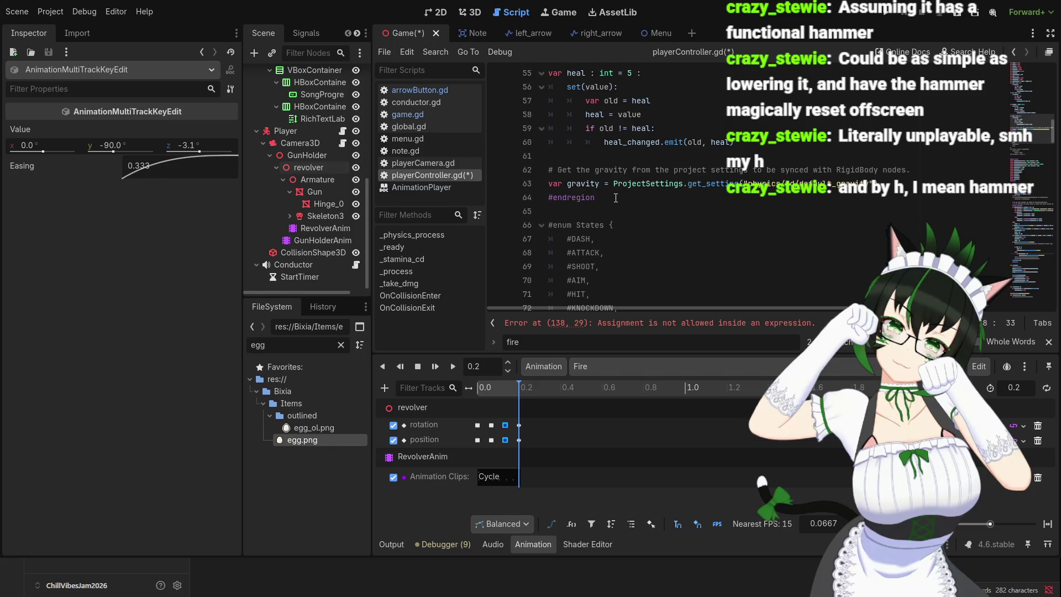
{"action": "scroll", "coordinate": [616, 198], "scroll_direction": "up", "scroll_amount": 8}
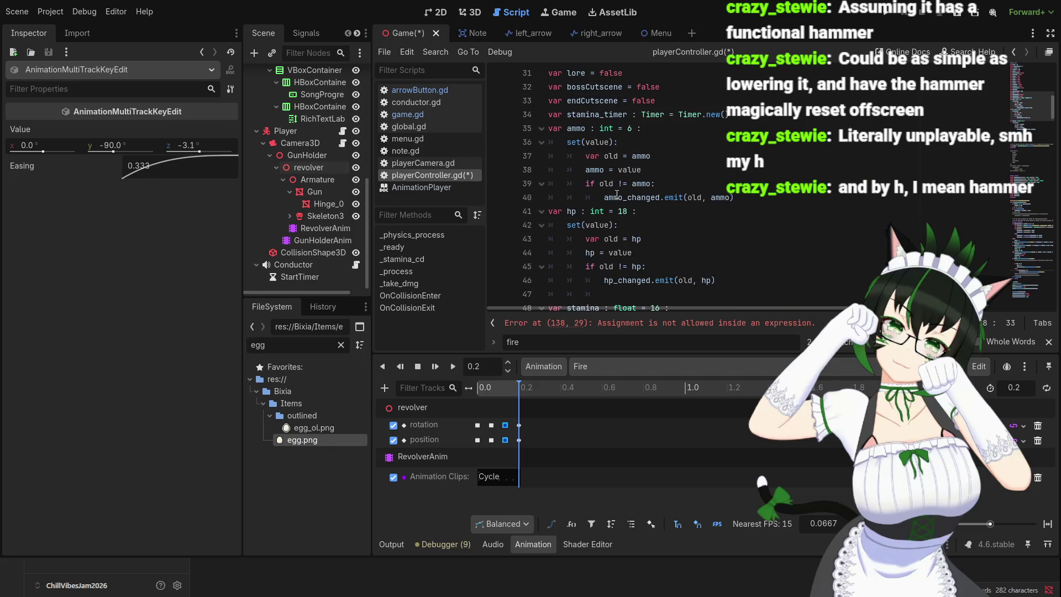
{"action": "scroll", "coordinate": [619, 175], "scroll_direction": "up", "scroll_amount": 2}
{"action": "left_click", "coordinate": [550, 211]}
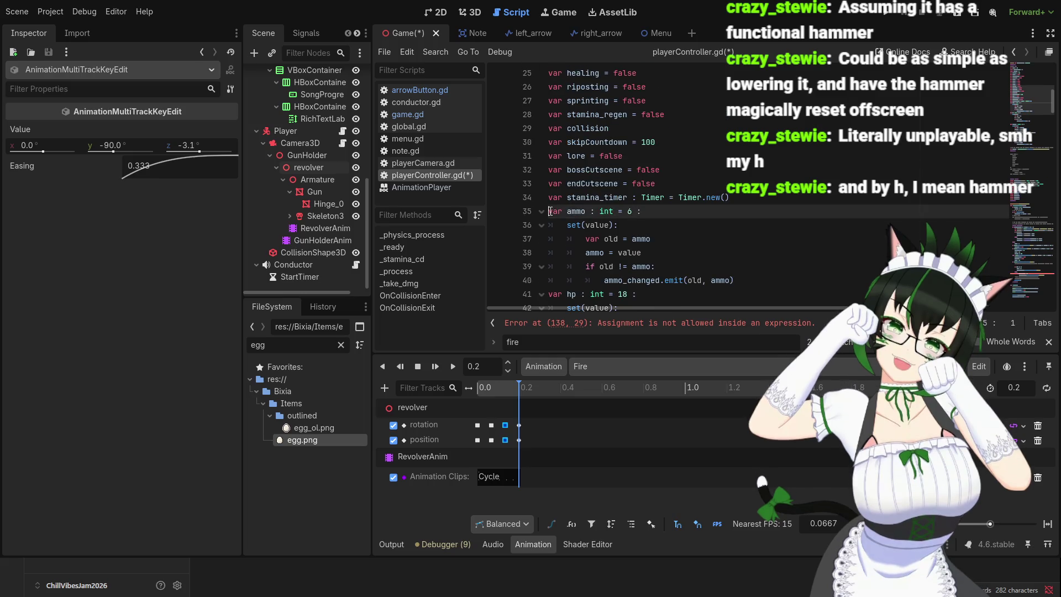
{"action": "key", "text": "Return"}
{"action": "key", "text": "Up"}
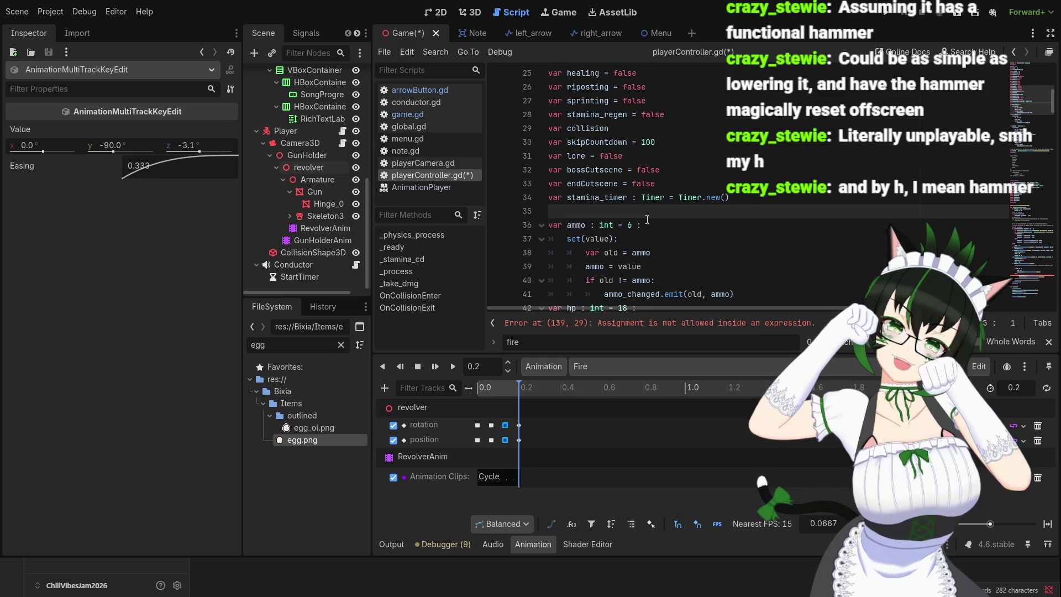
{"action": "type", "text": "var reload_"}
{"action": "type", "text": "stage"}
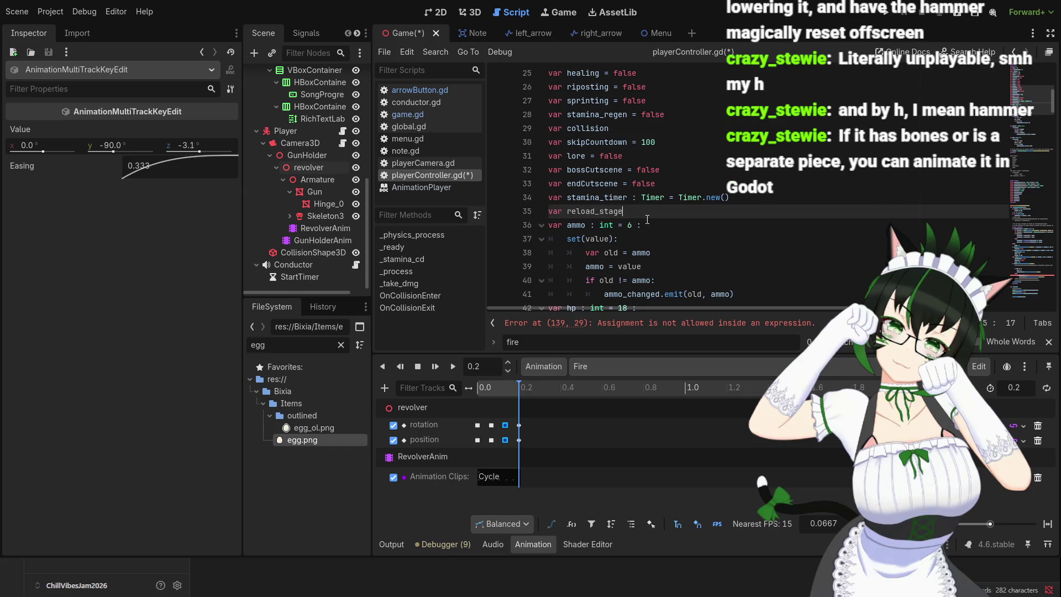
{"action": "type", "text": " = 0:"}
{"action": "left_click_drag", "start_coordinate": [1054, 105], "coordinate": [1059, 207]}
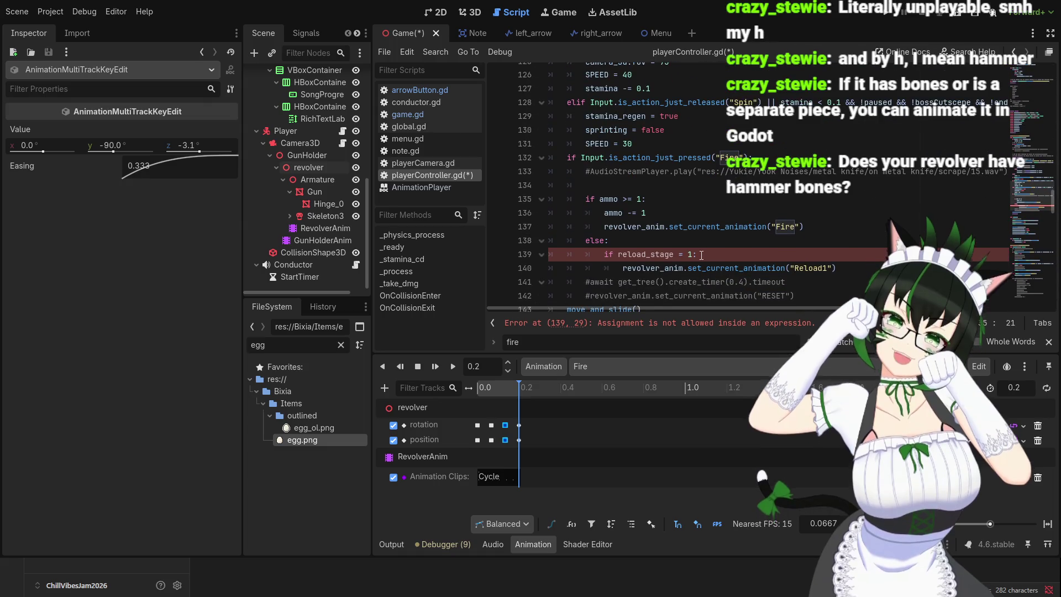
- Turn 'if reload_stage = 1:' into the comparison 'if reload_stage == 1:'
{"action": "left_click", "coordinate": [682, 254]}
{"action": "type", "text": "="}
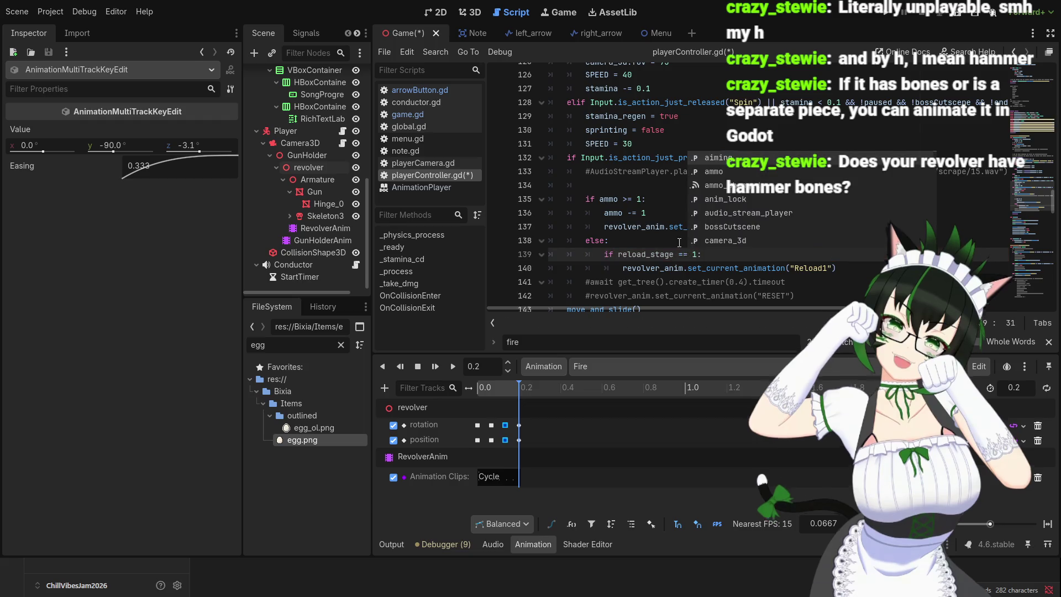
{"action": "left_click", "coordinate": [858, 268]}
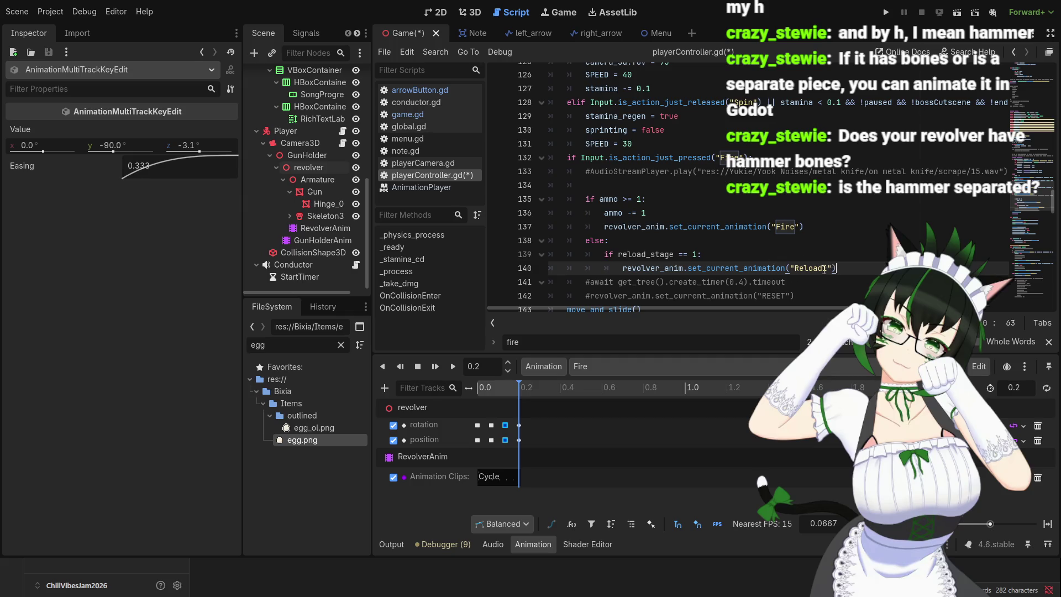
- Paste two copies of the reload_stage == 1 / Reload1 block below the original
{"action": "scroll", "coordinate": [642, 269], "scroll_direction": "down", "scroll_amount": 2}
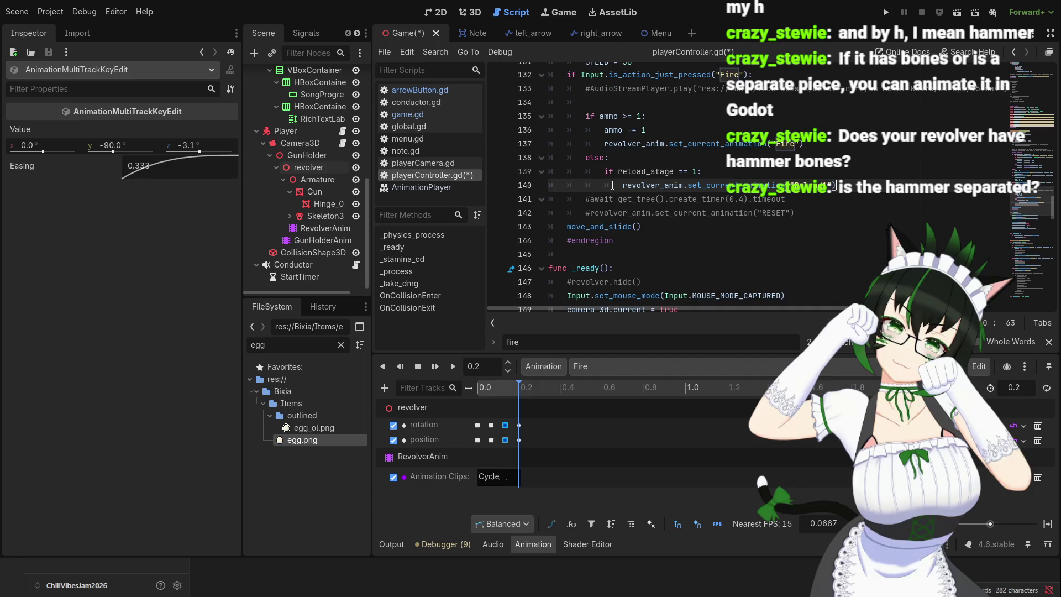
{"action": "mouse_move", "coordinate": [604, 171]}
{"action": "left_mouse_down"}
{"action": "mouse_move", "coordinate": [666, 185]}
{"action": "mouse_move", "coordinate": [832, 185]}
{"action": "left_mouse_up"}
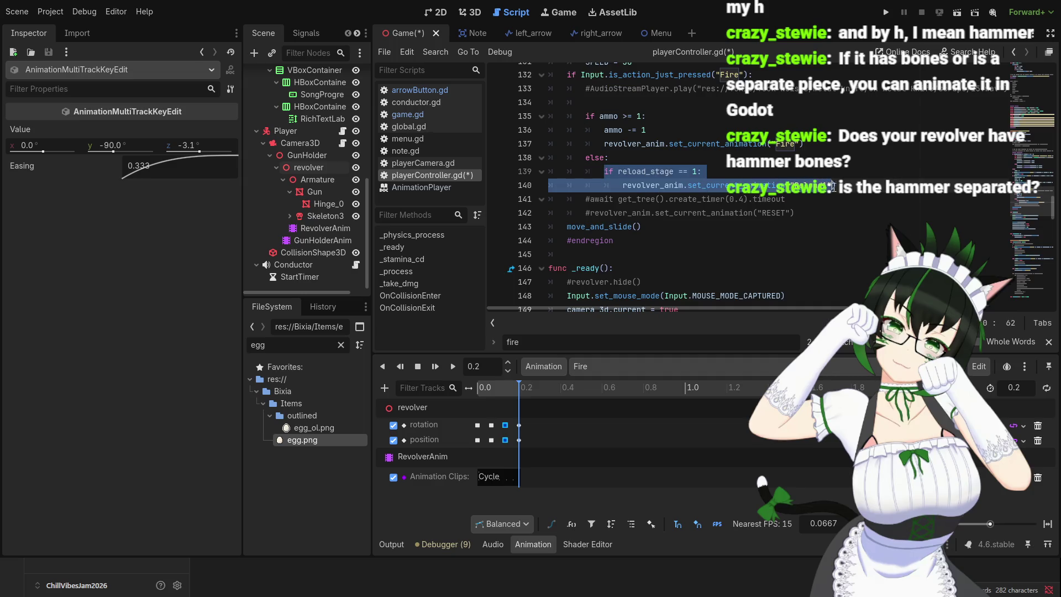
{"action": "left_click", "coordinate": [846, 186]}
{"action": "key", "text": "Return"}
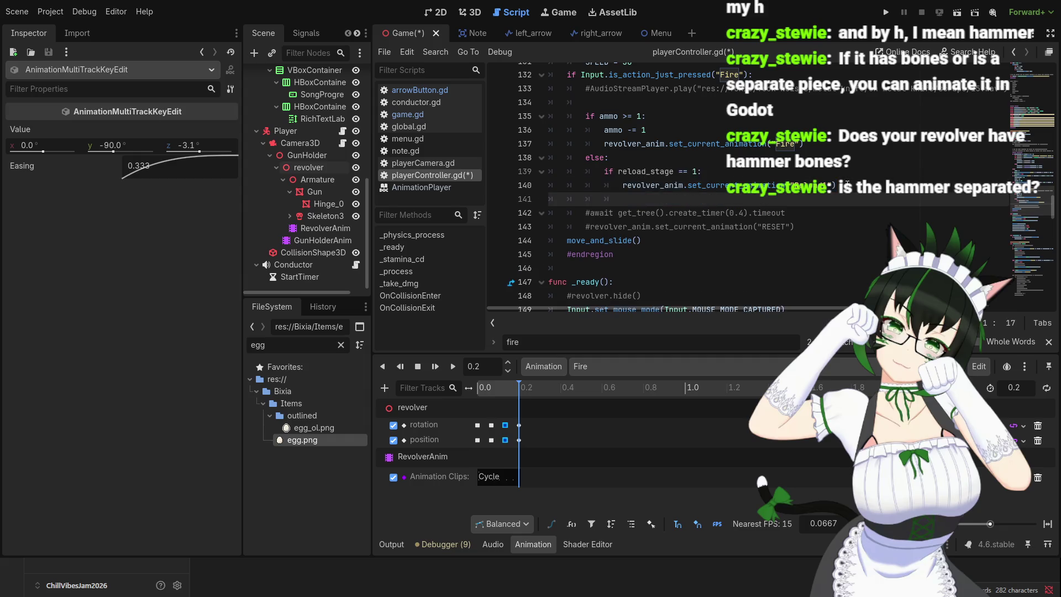
{"action": "type", "text": "if reload_stage == 1: \t\t\t\trevolver_anim.set_current_animation(\"Reload1\")"}
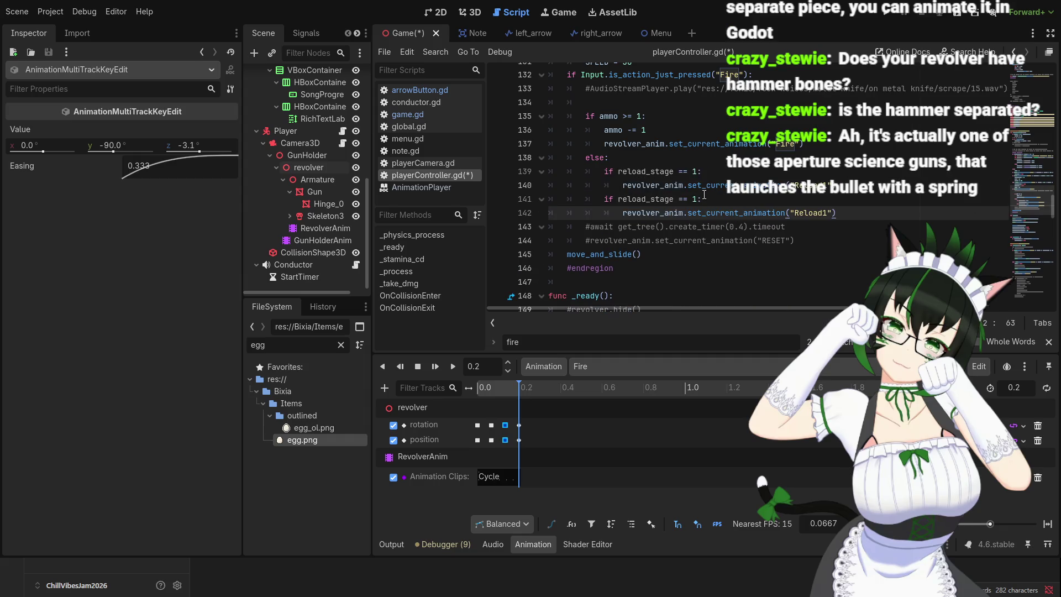
{"action": "left_click", "coordinate": [700, 198]}
{"action": "type", "text": "2"}
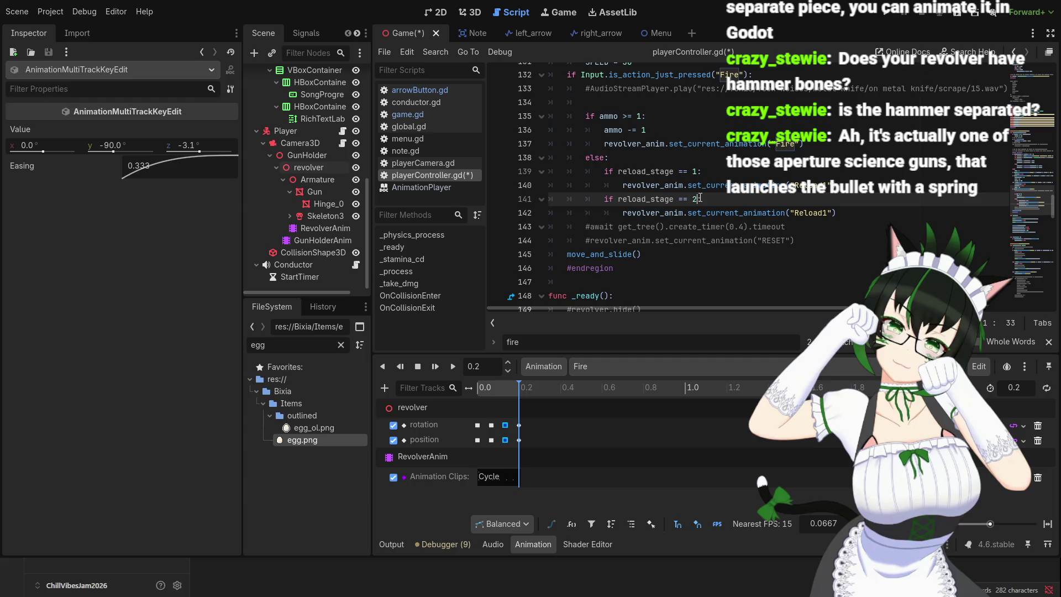
{"action": "type", "text": ":"}
{"action": "left_click", "coordinate": [835, 212]}
{"action": "key", "text": "Return"}
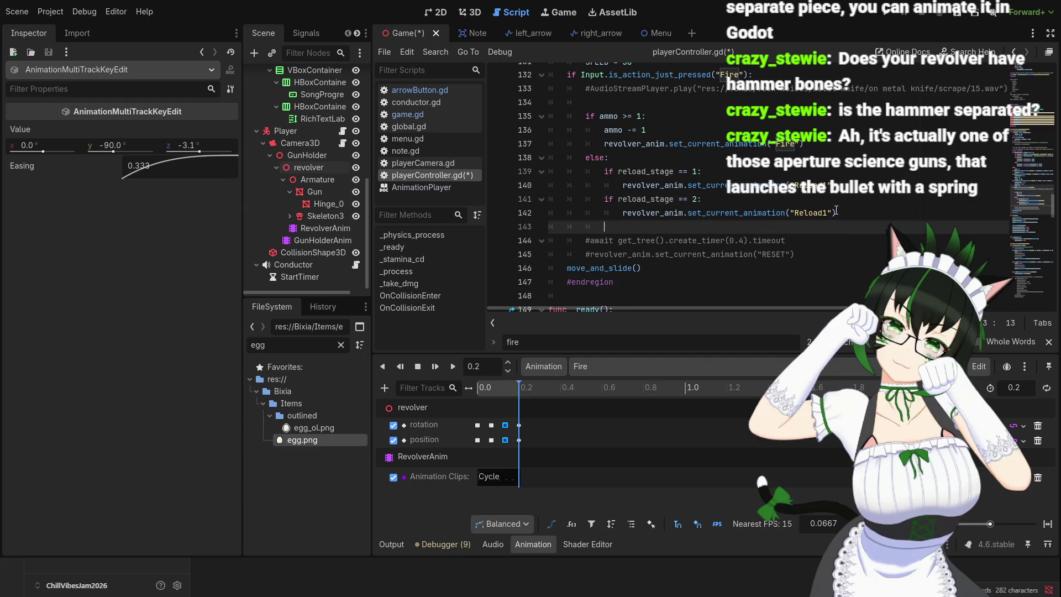
{"action": "type", "text": "if reload_stage == 1: \t\t\t\trevolver_anim.set_current_animation(\"Reload1\")"}
- Edit the copies to check stages 2 and 3, playing Reload2 and Reload3
{"action": "left_click", "coordinate": [697, 227]}
{"action": "key", "text": "BackSpace"}
{"action": "type", "text": "3"}
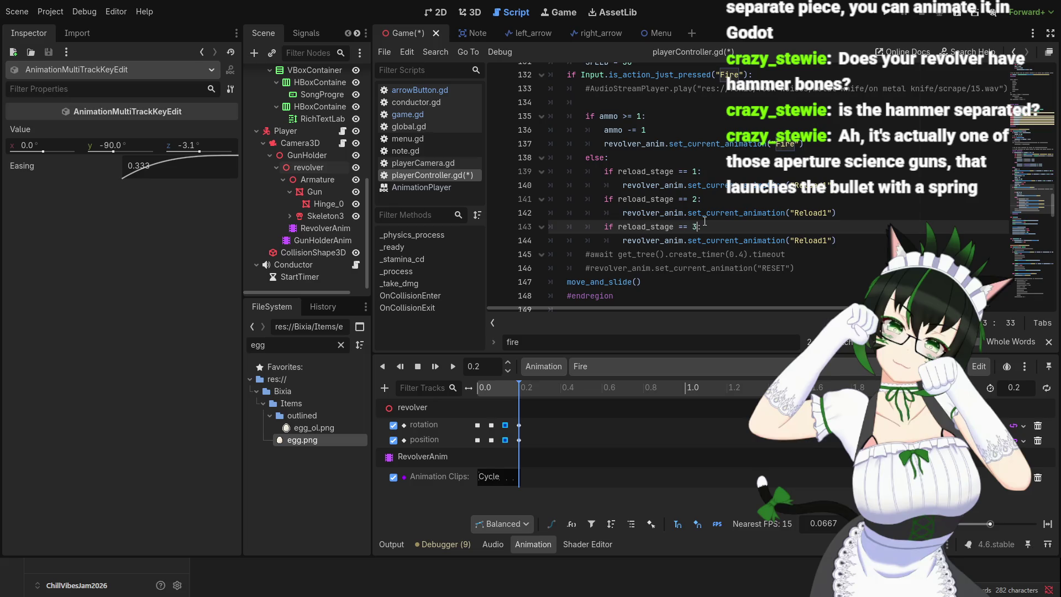
{"action": "left_click", "coordinate": [828, 212]}
{"action": "key", "text": "BackSpace"}
{"action": "type", "text": "2"}
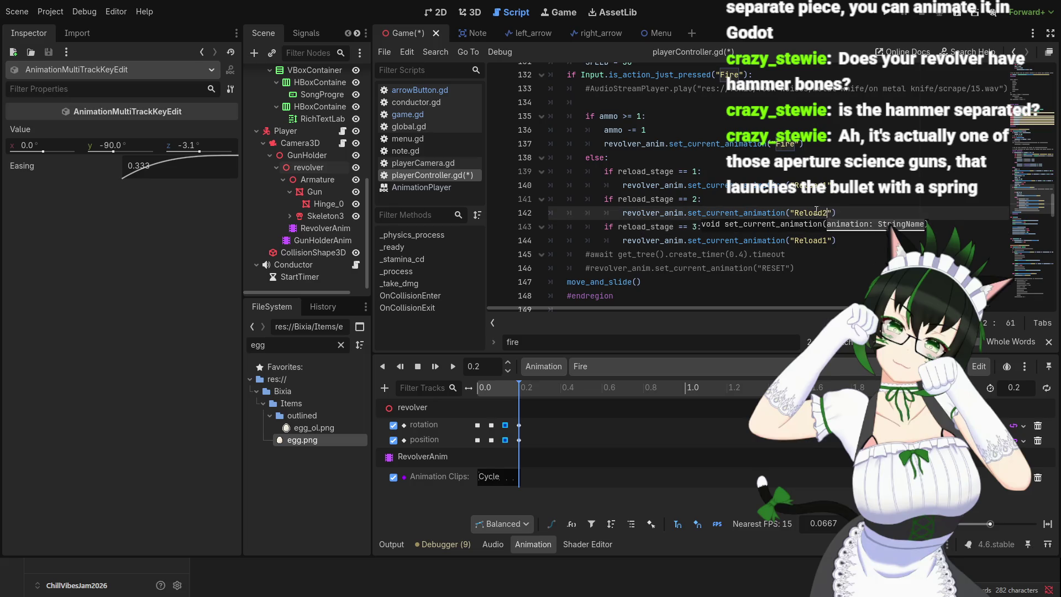
{"action": "left_click", "coordinate": [827, 241]}
{"action": "type", "text": "3"}
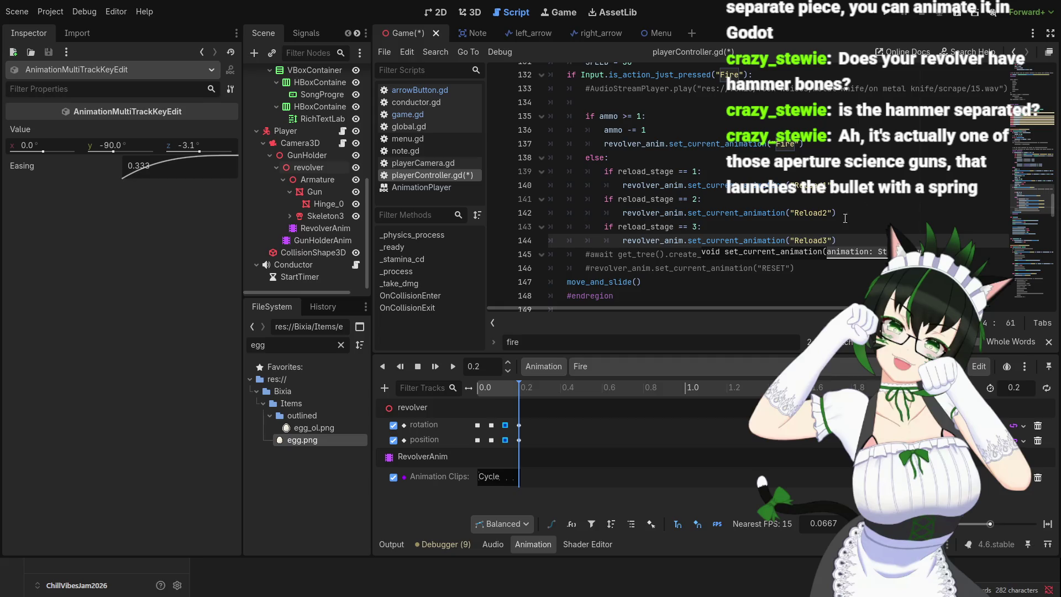
{"action": "left_click", "coordinate": [846, 237]}
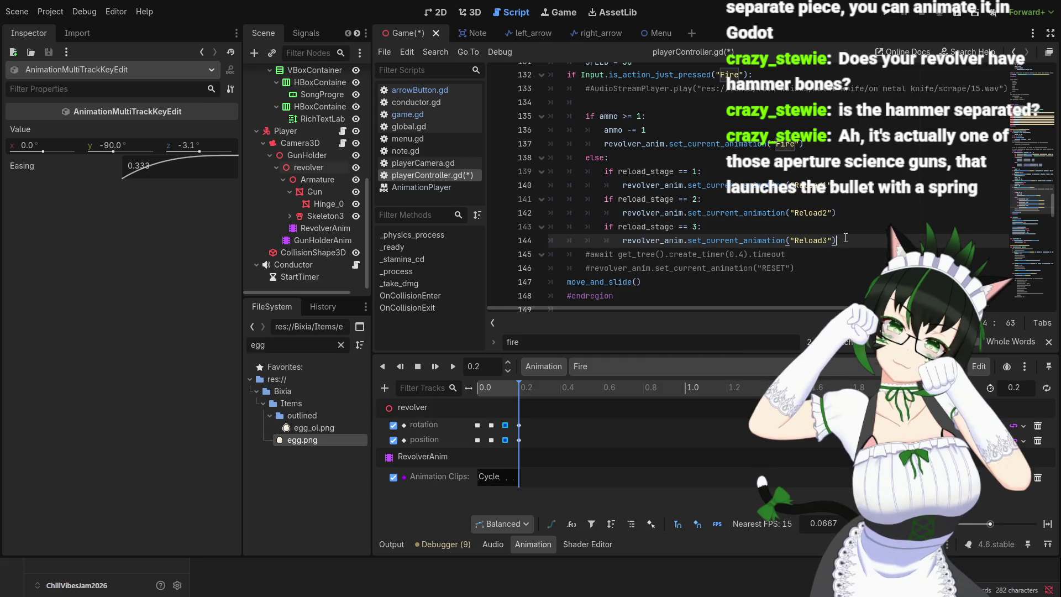
{"action": "left_click", "coordinate": [640, 160]}
- Insert 'reload_stage += 1' as the first line of the else branch
{"action": "key", "text": "Return"}
{"action": "type", "text": "relo"}
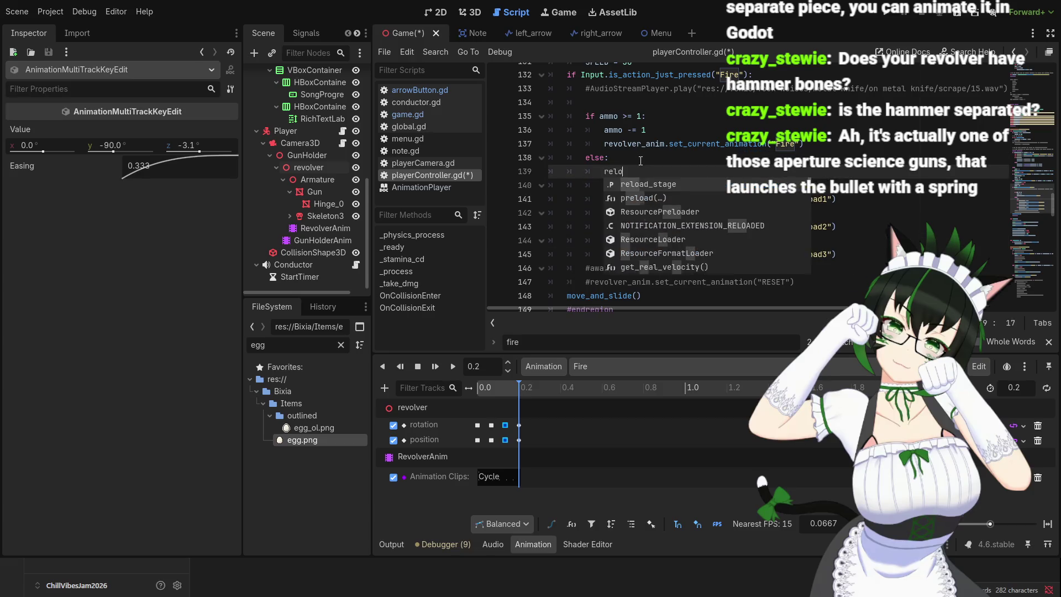
{"action": "type", "text": "ad_S"}
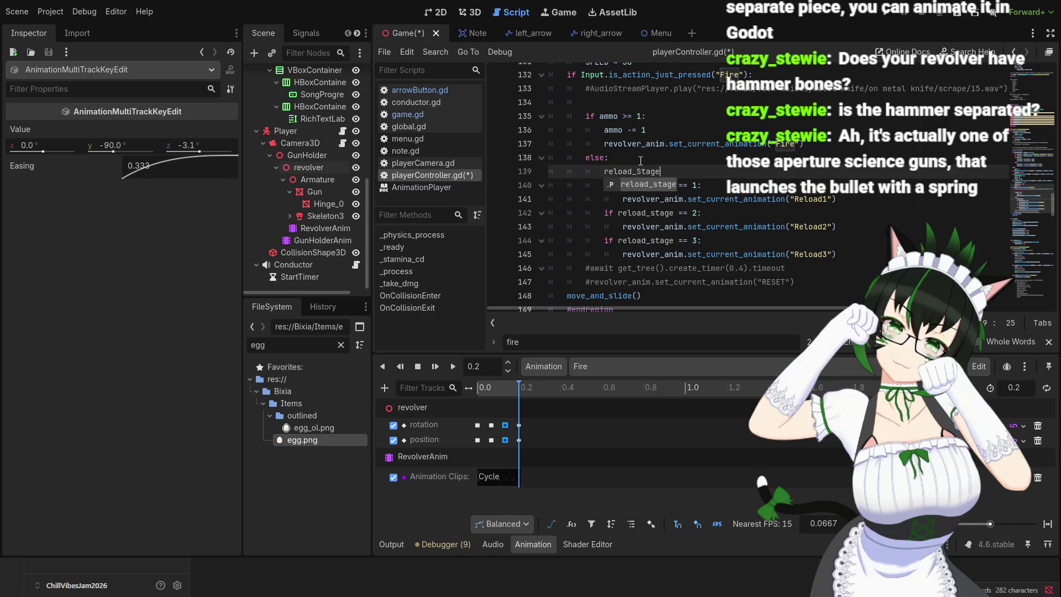
{"action": "type", "text": "tage"}
{"action": "key", "text": "Return"}
{"action": "type", "text": "+"}
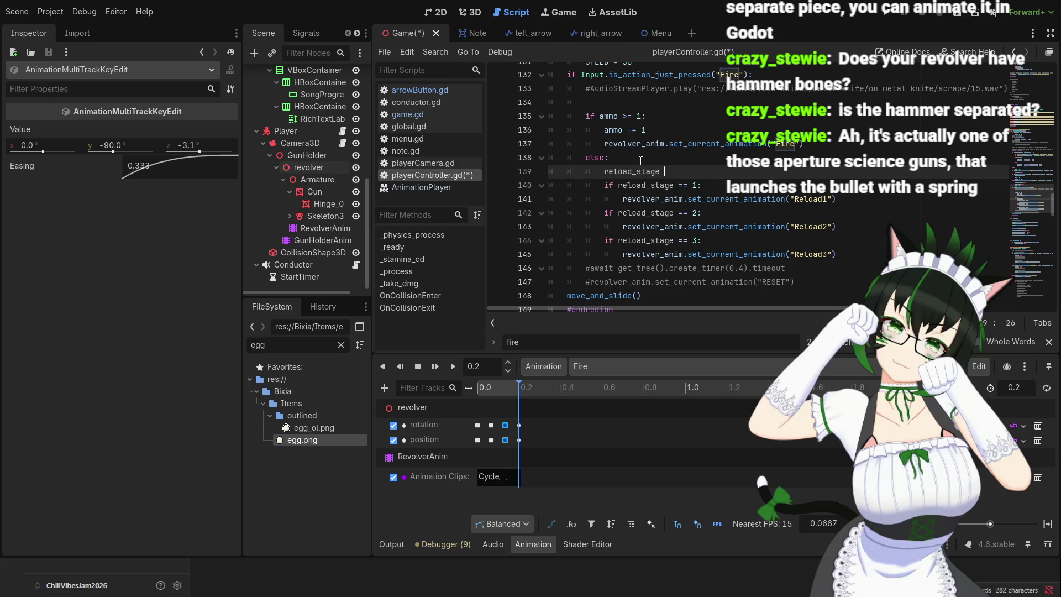
{"action": "type", "text": "= 1"}
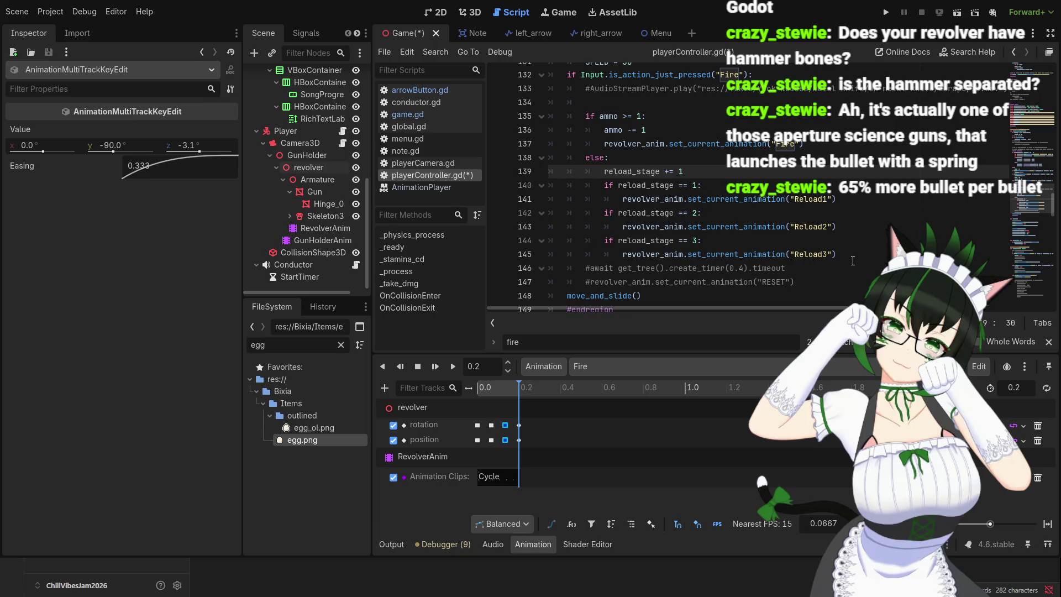
- Add 'reload_stage = 0' after the Reload3 call and save playerController.gd
{"action": "left_click", "coordinate": [842, 253]}
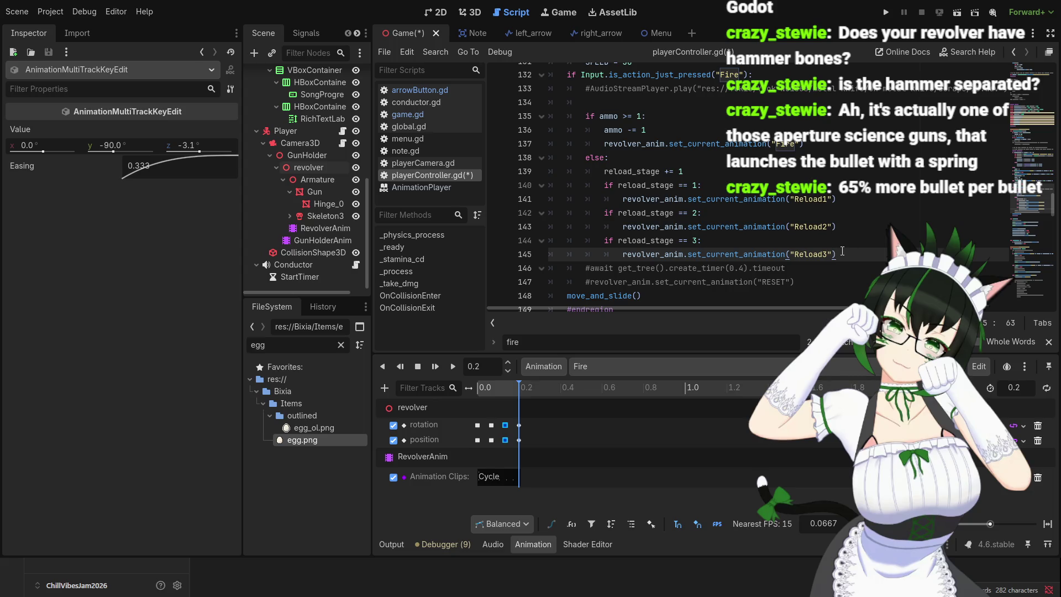
{"action": "key", "text": "Return"}
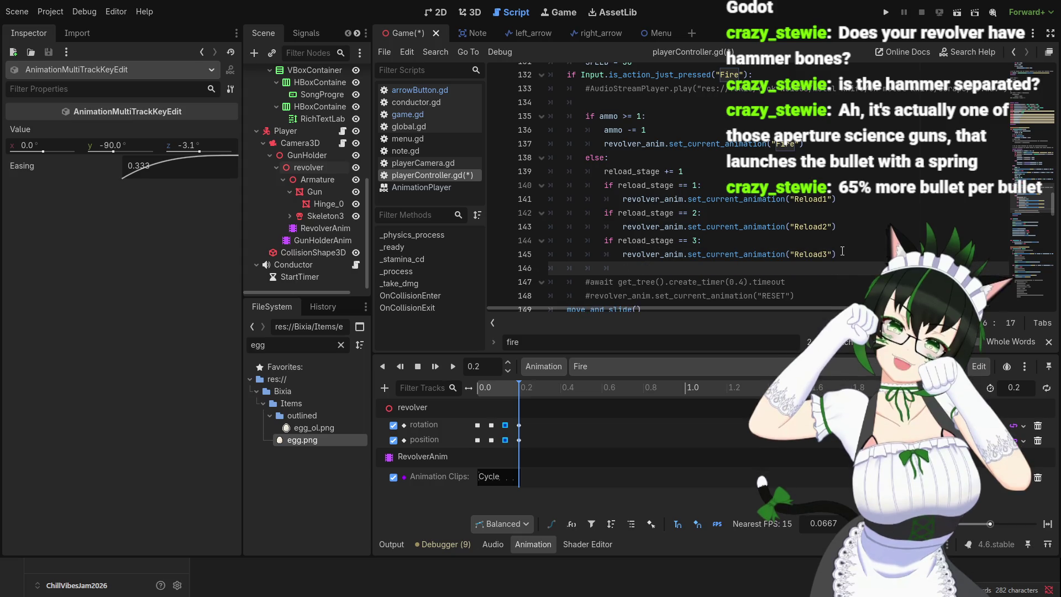
{"action": "type", "text": "reload"}
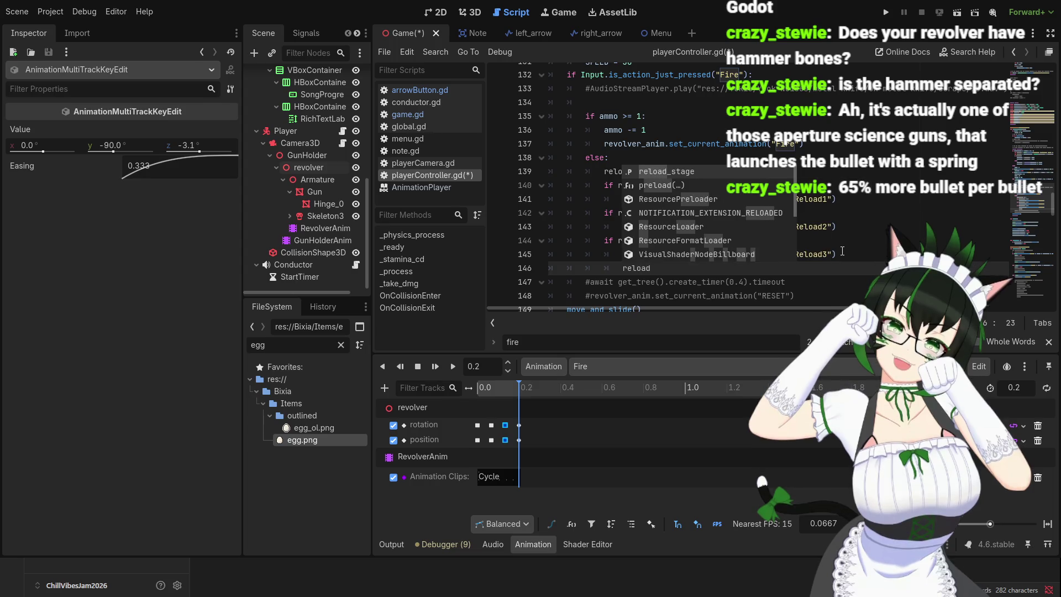
{"action": "key", "text": "Return"}
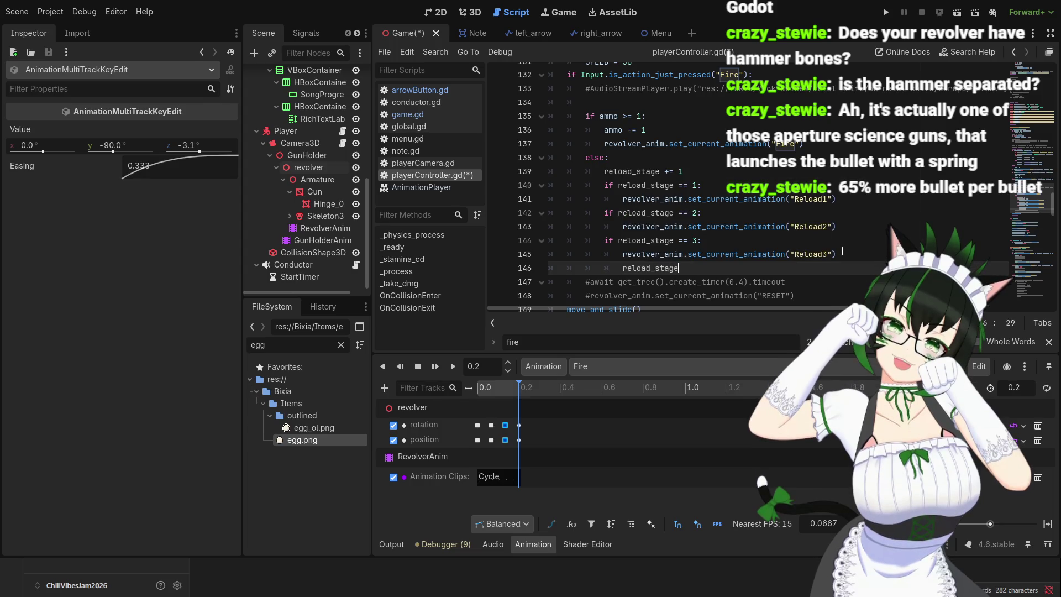
{"action": "type", "text": " = 0"}
{"action": "left_click", "coordinate": [849, 250]}
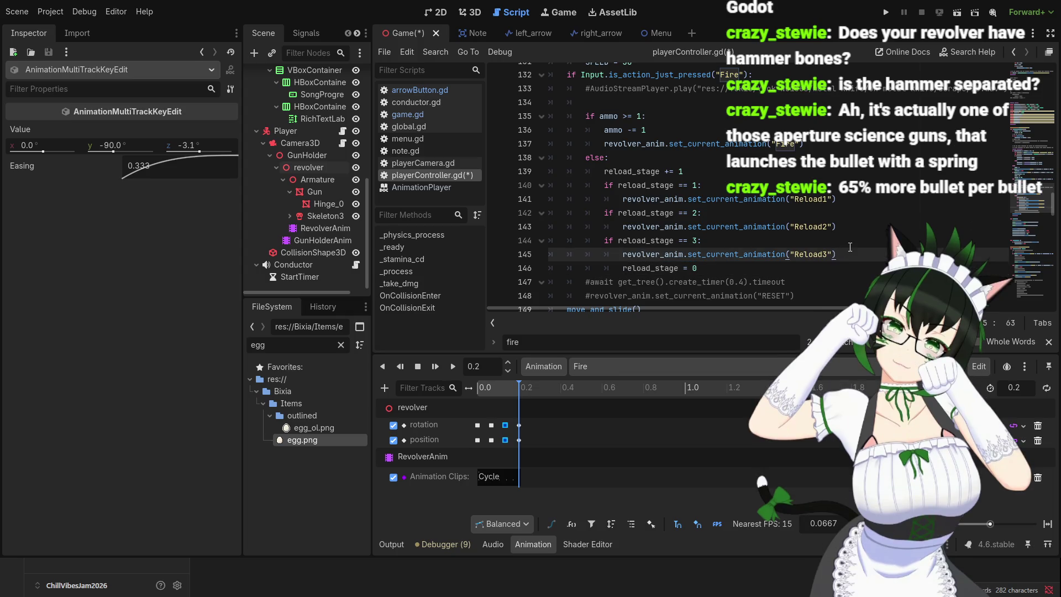
{"action": "key", "text": "ctrl+s"}
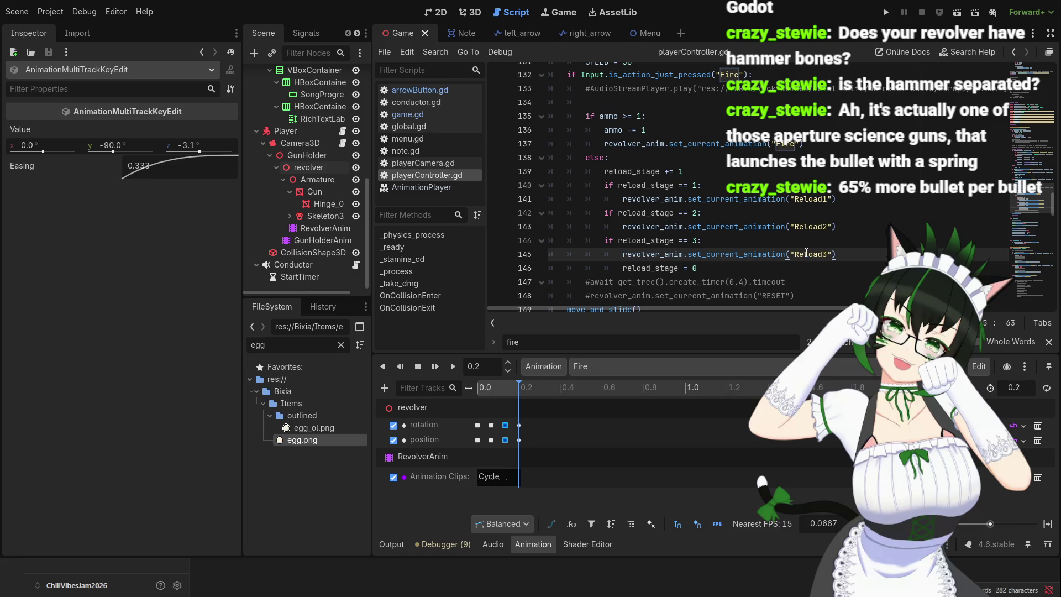
- Run the game with F5 to test the reload animations, then stop it with F8
{"action": "left_click", "coordinate": [733, 264]}
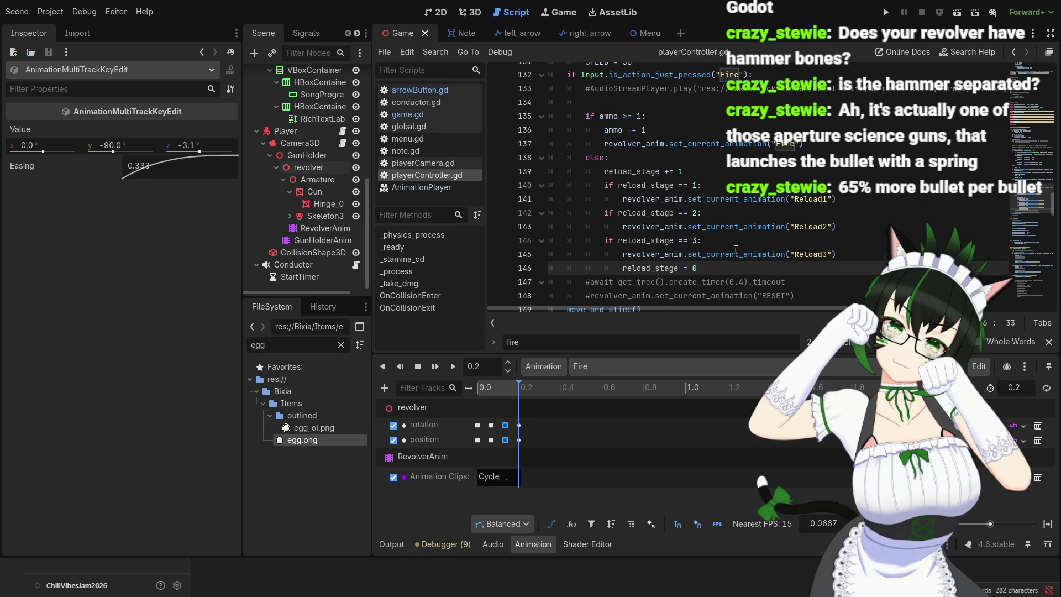
{"action": "scroll", "coordinate": [735, 257], "scroll_direction": "down", "scroll_amount": 2}
{"action": "scroll", "coordinate": [735, 252], "scroll_direction": "up", "scroll_amount": 3}
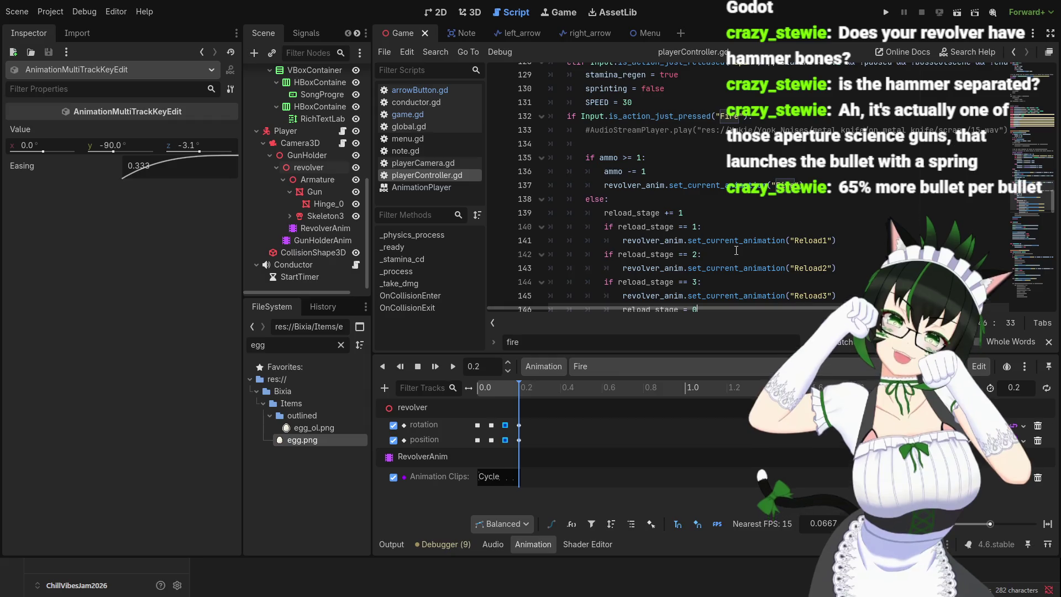
{"action": "scroll", "coordinate": [732, 210], "scroll_direction": "up", "scroll_amount": 1}
{"action": "scroll", "coordinate": [731, 196], "scroll_direction": "down", "scroll_amount": 2}
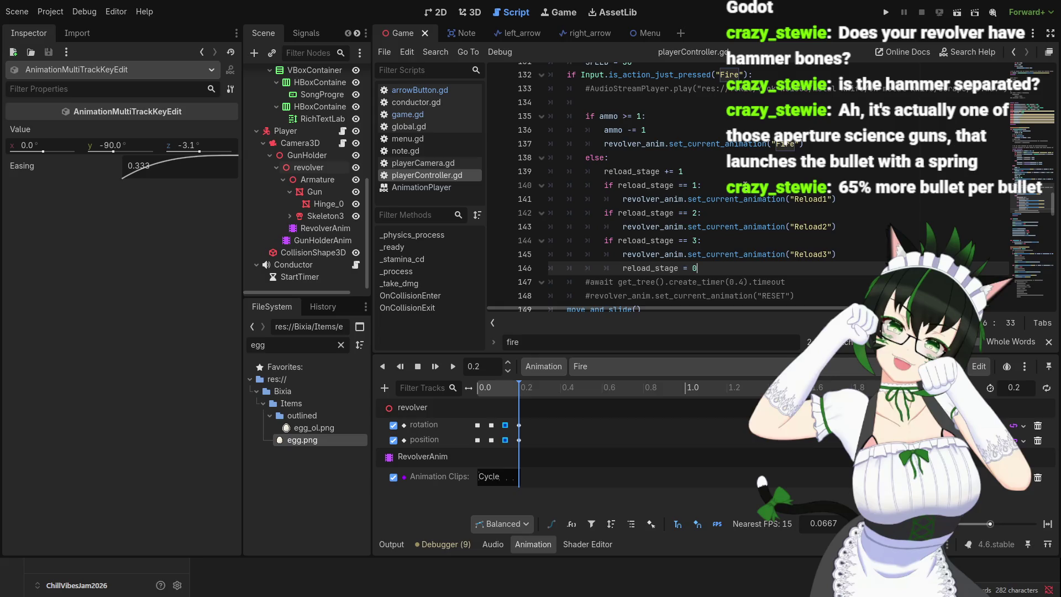
{"action": "scroll", "coordinate": [745, 186], "scroll_direction": "up", "scroll_amount": 1}
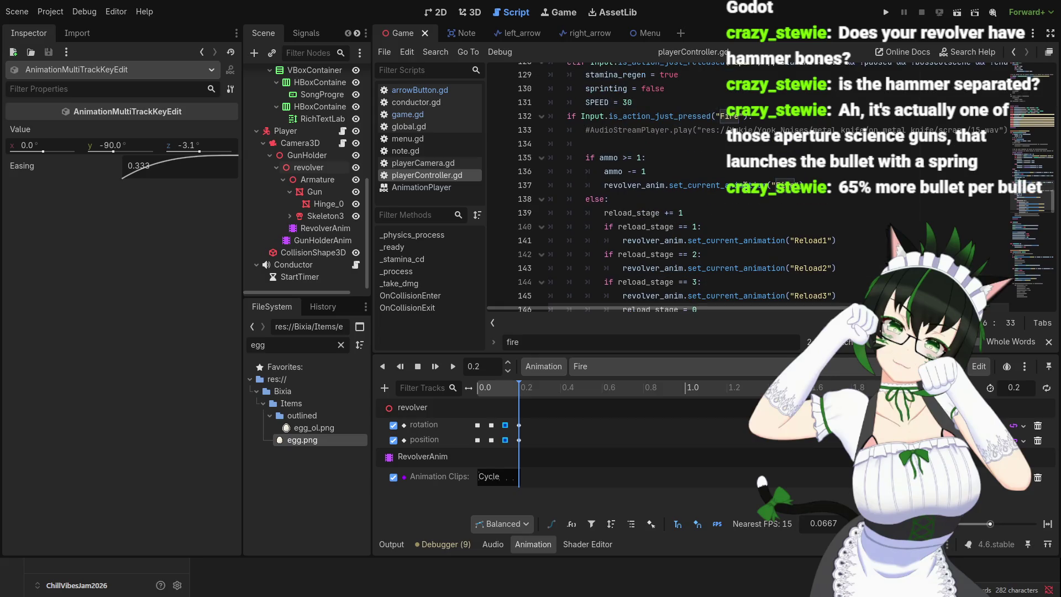
{"action": "scroll", "coordinate": [745, 186], "scroll_direction": "up", "scroll_amount": 1}
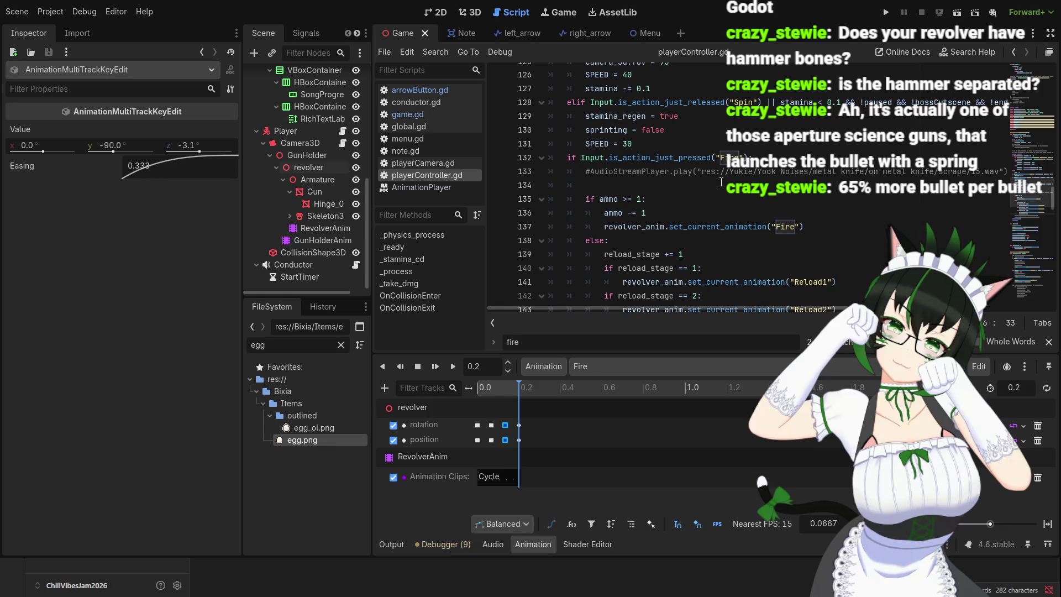
{"action": "scroll", "coordinate": [661, 145], "scroll_direction": "down", "scroll_amount": 4}
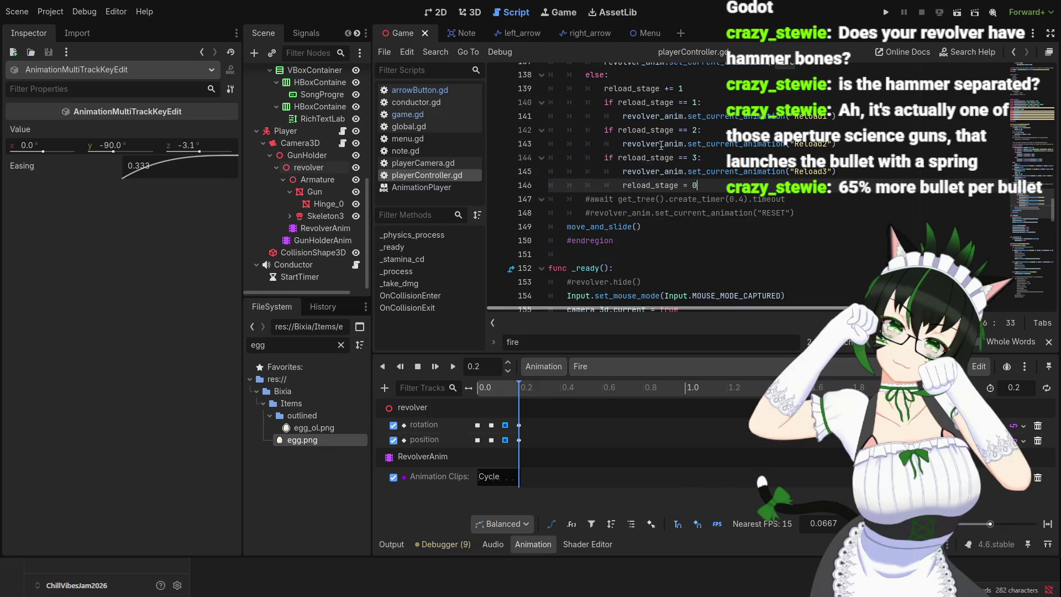
{"action": "key", "text": "F5"}
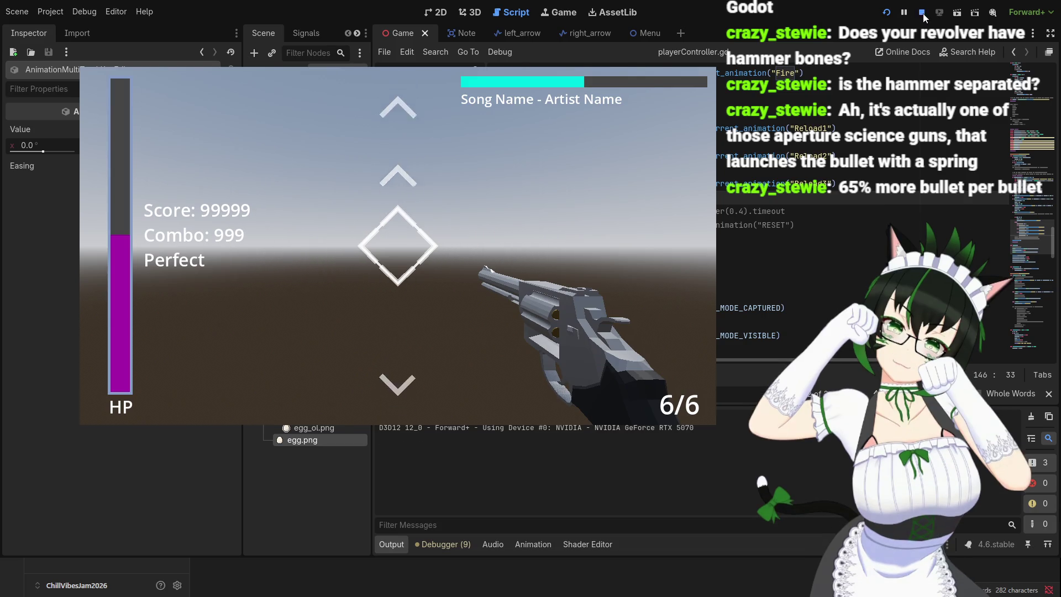
{"action": "key", "text": "F8"}
- Add an empty indented line after 'reload_stage = 0' in the fire handler
{"action": "scroll", "coordinate": [723, 206], "scroll_direction": "up", "scroll_amount": 2}
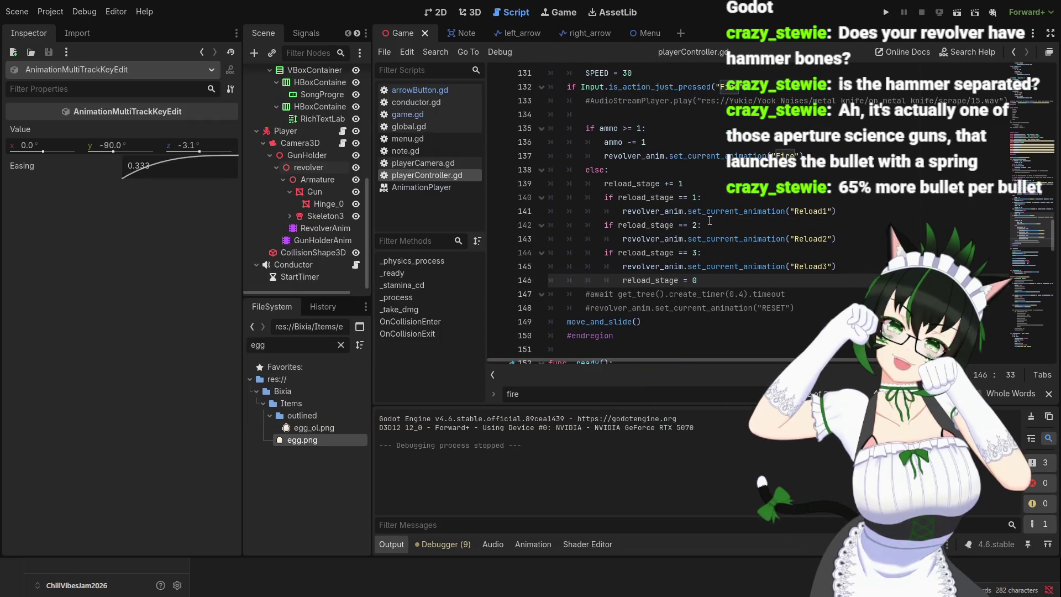
{"action": "scroll", "coordinate": [700, 286], "scroll_direction": "up", "scroll_amount": 1}
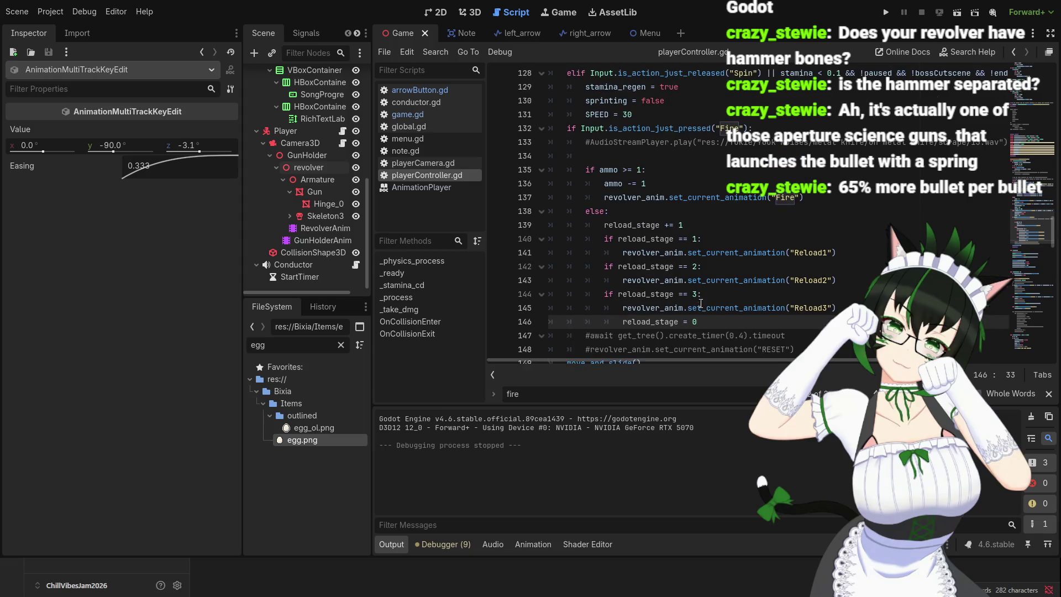
{"action": "scroll", "coordinate": [690, 242], "scroll_direction": "up", "scroll_amount": 1}
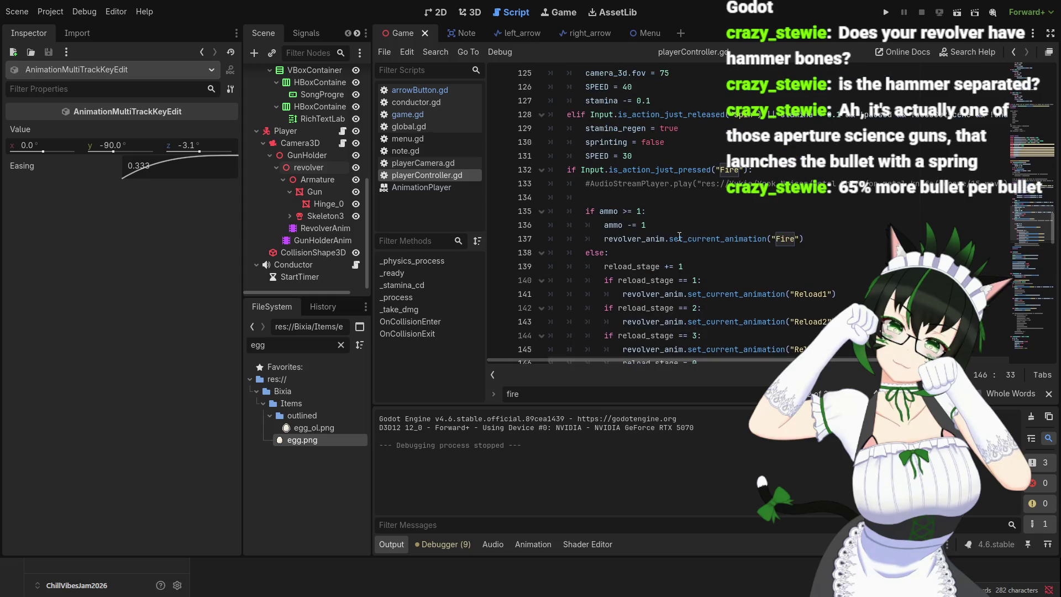
{"action": "scroll", "coordinate": [788, 205], "scroll_direction": "down", "scroll_amount": 2}
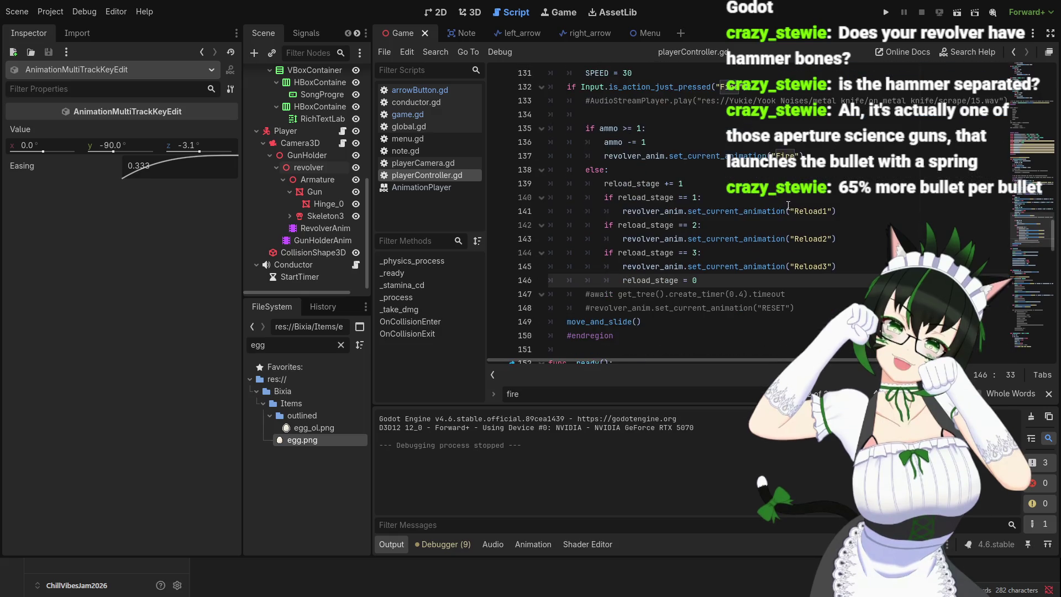
{"action": "key", "text": "Return"}
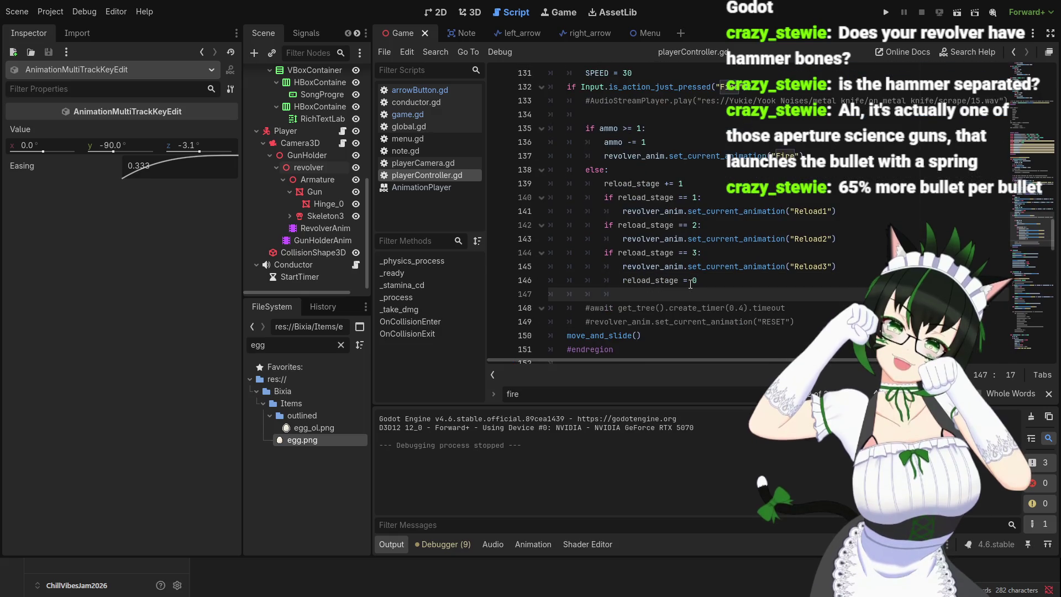
- Add 'ammo = 6' to the reload branch, test-run, and inspect the change_scene error in game.gd
{"action": "type", "text": "ammo = 6"}
{"action": "key", "text": "F5"}
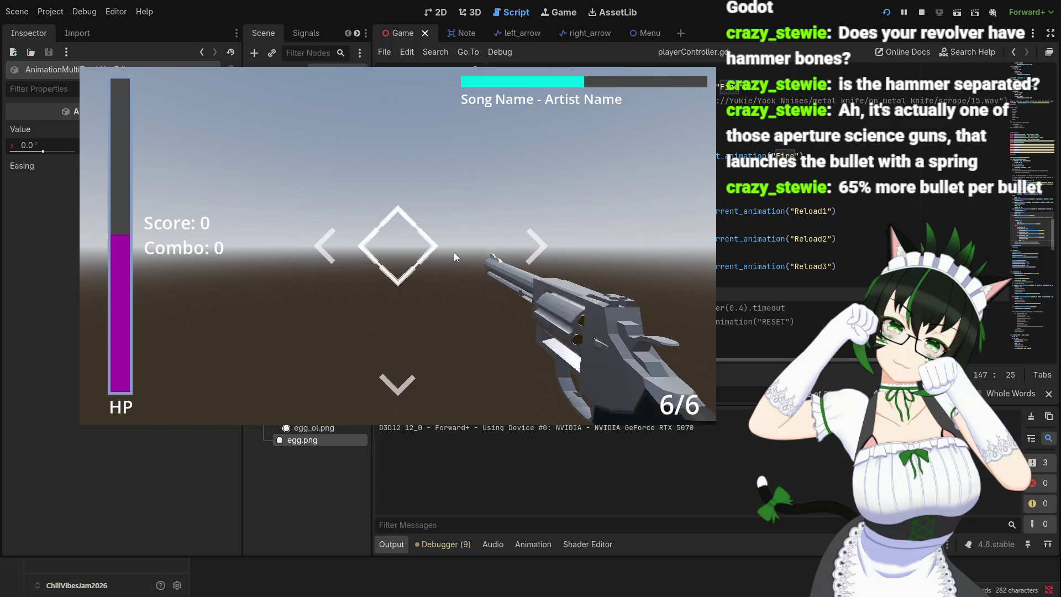
{"action": "key", "text": "Escape"}
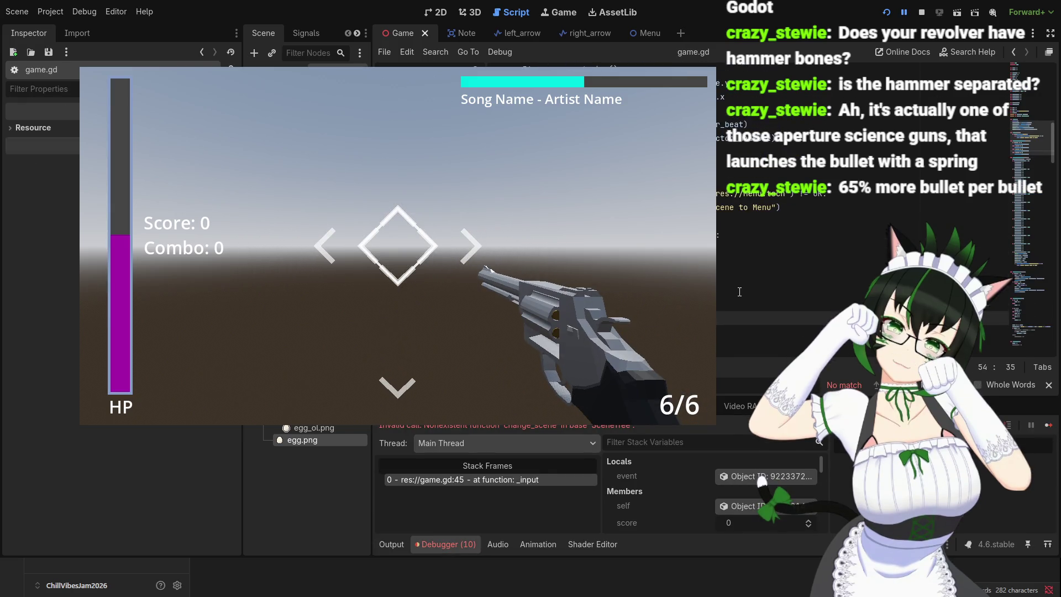
{"action": "left_click", "coordinate": [718, 270]}
{"action": "scroll", "coordinate": [718, 270], "scroll_direction": "up", "scroll_amount": 1}
{"action": "left_click", "coordinate": [789, 252]}
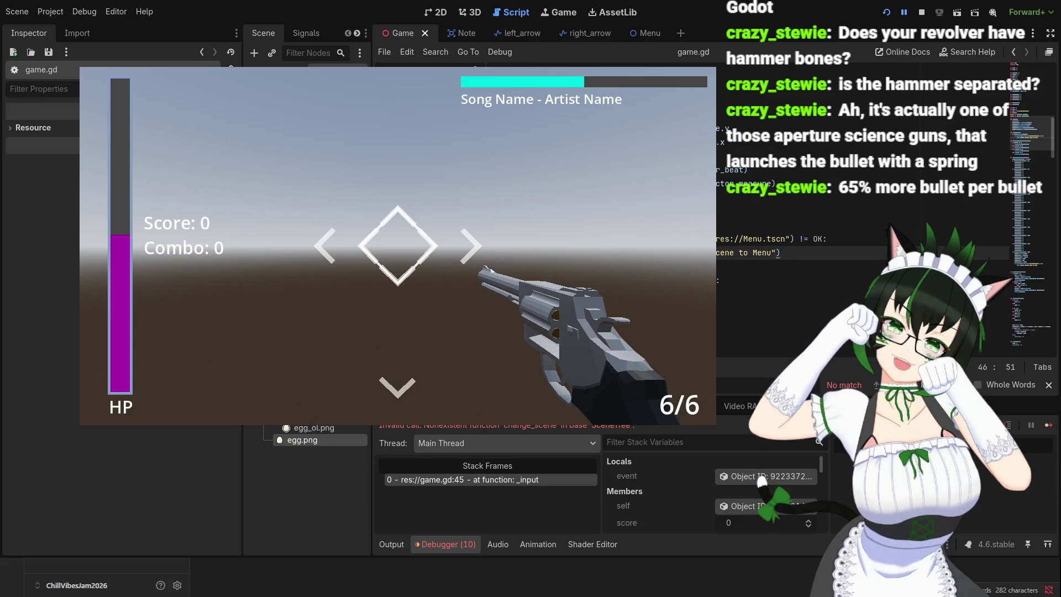
{"action": "key", "text": "F8"}
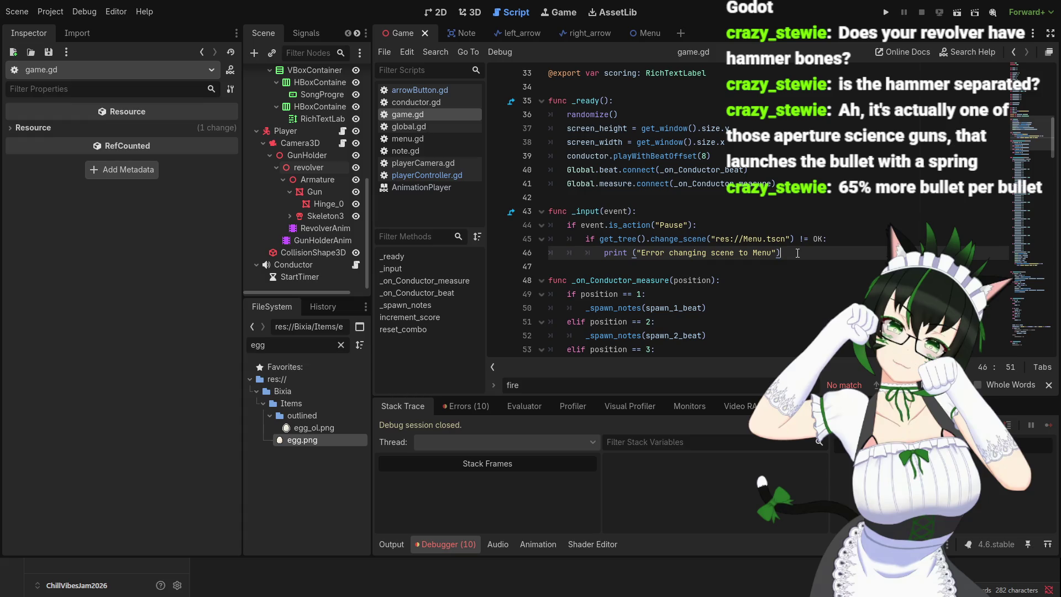
- Leave the game.gd script for the 3D viewport, showing the revolver in the player scene
{"action": "scroll", "coordinate": [791, 251], "scroll_direction": "down", "scroll_amount": 1}
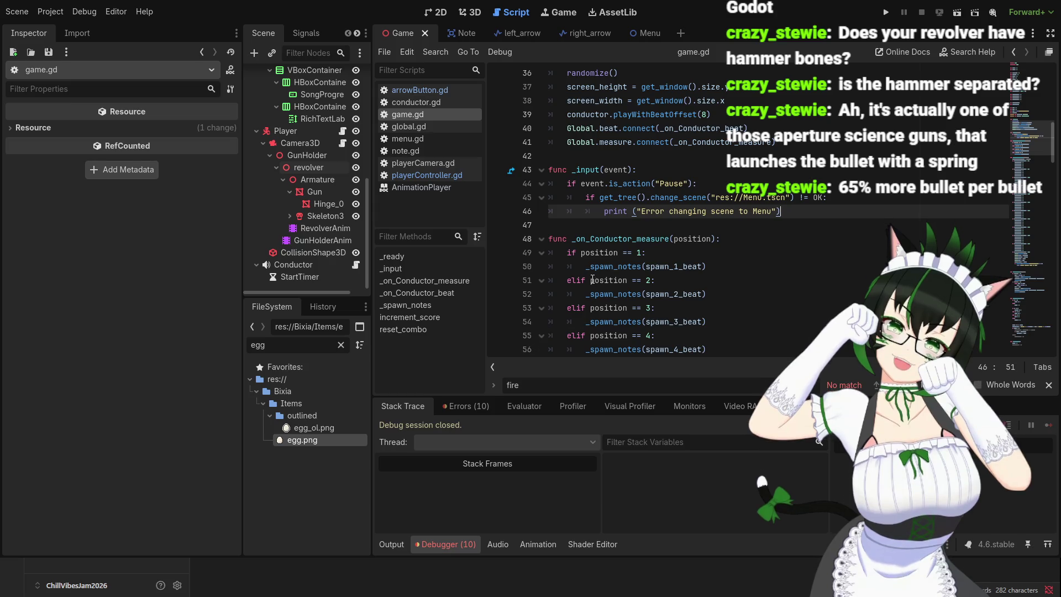
{"action": "scroll", "coordinate": [592, 279], "scroll_direction": "up", "scroll_amount": 1}
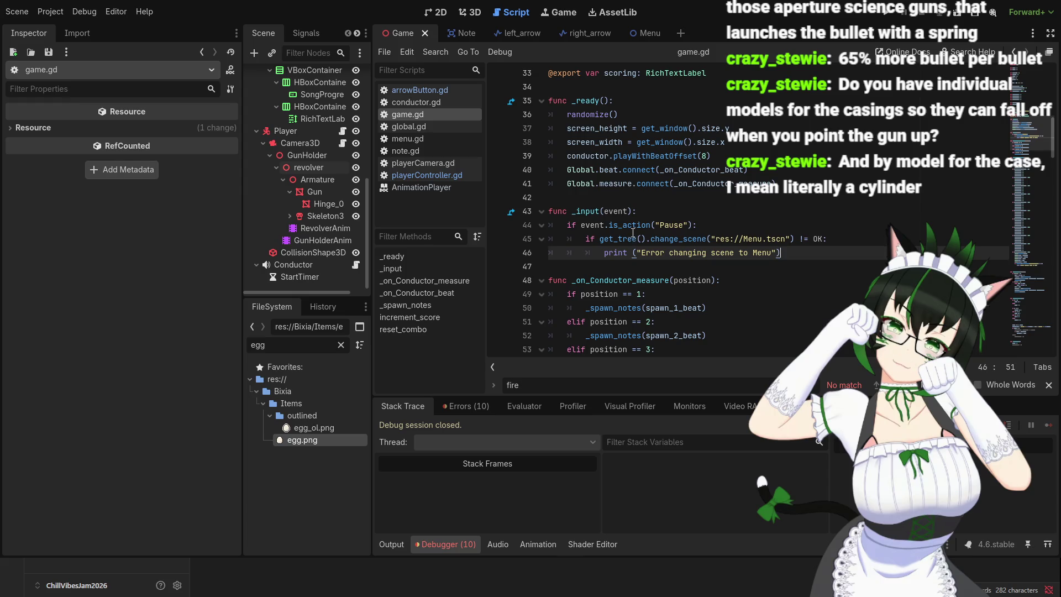
{"action": "left_click", "coordinate": [476, 16]}
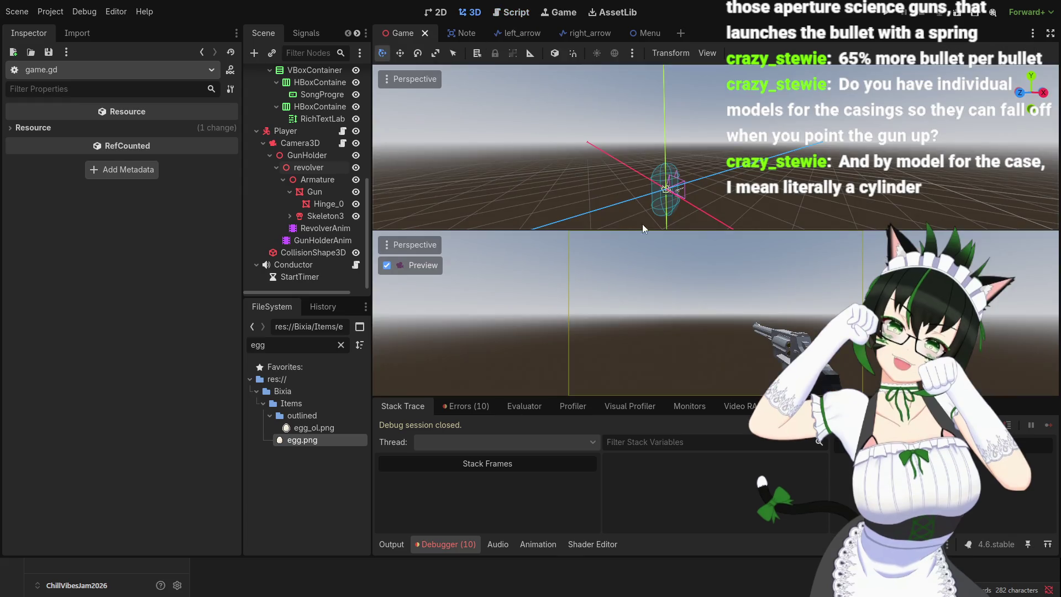
- Select the revolver node, then filter the FileSystem by 'revol' and select res://revolver.glb
{"action": "left_click", "coordinate": [321, 167]}
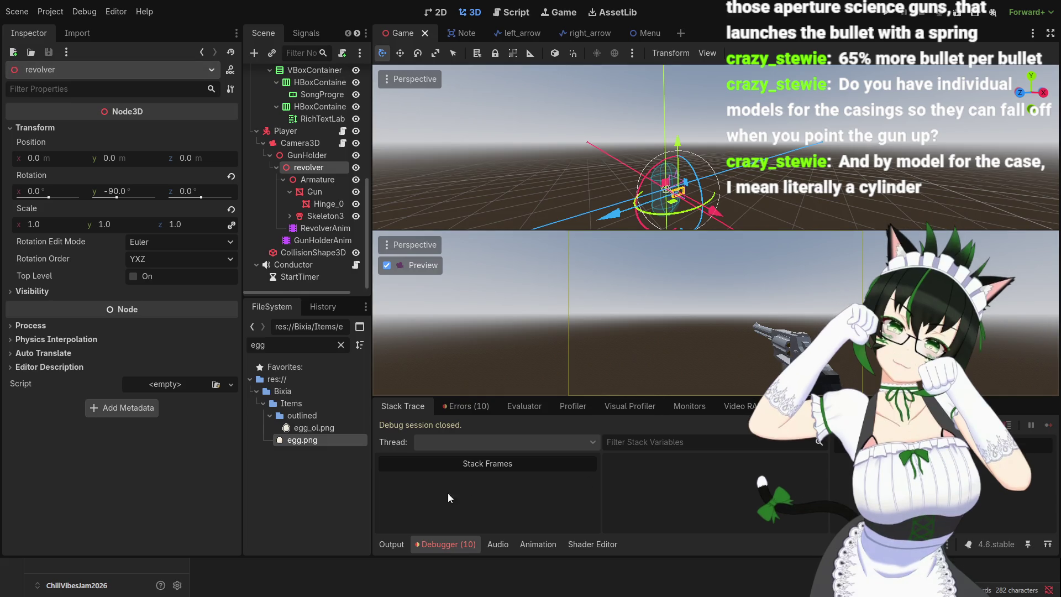
{"action": "left_click", "coordinate": [341, 345]}
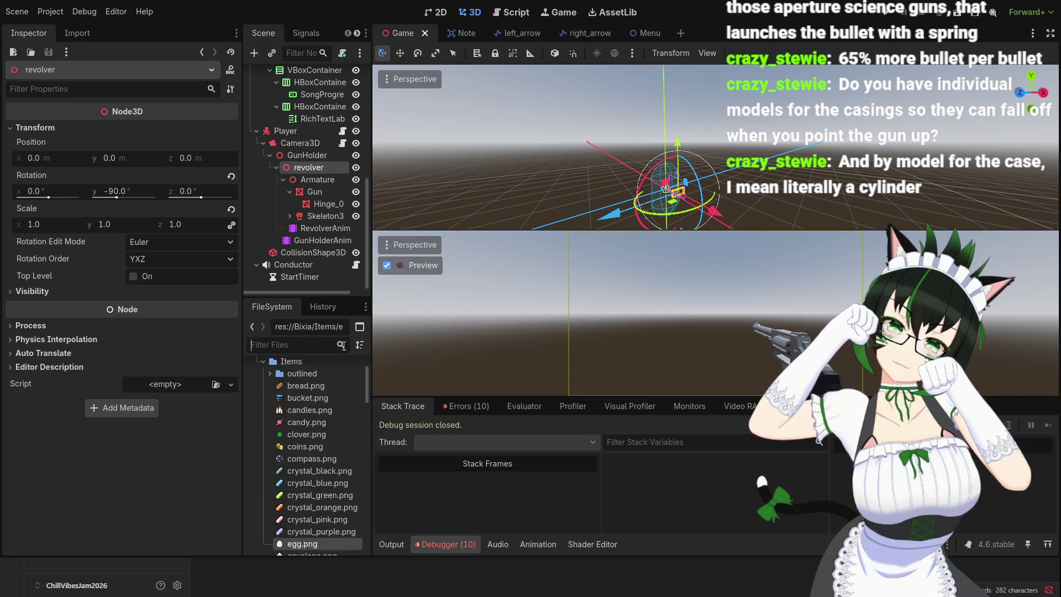
{"action": "type", "text": "revol"}
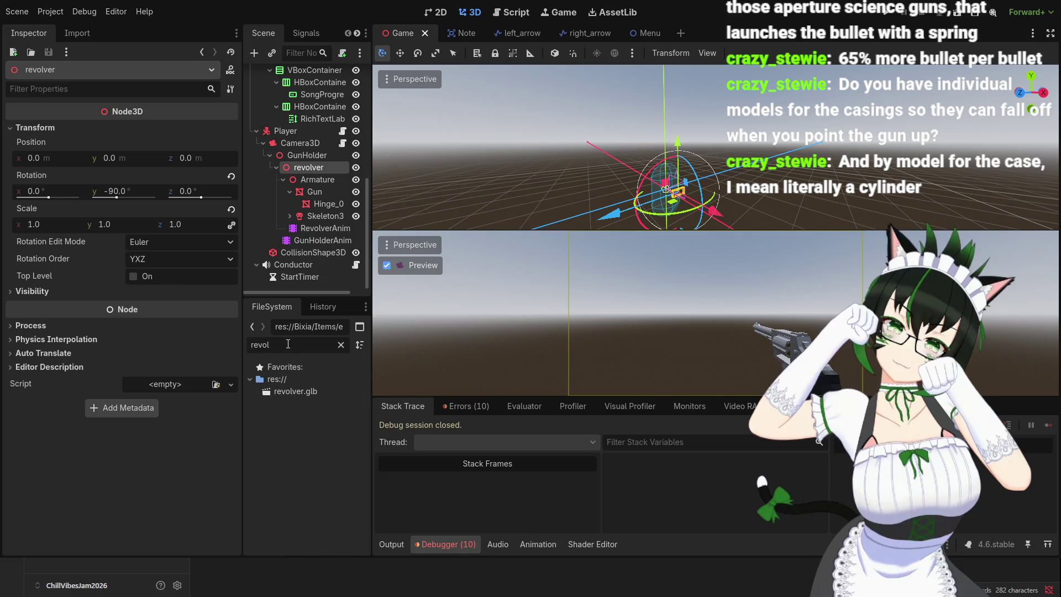
{"action": "left_click", "coordinate": [313, 393]}
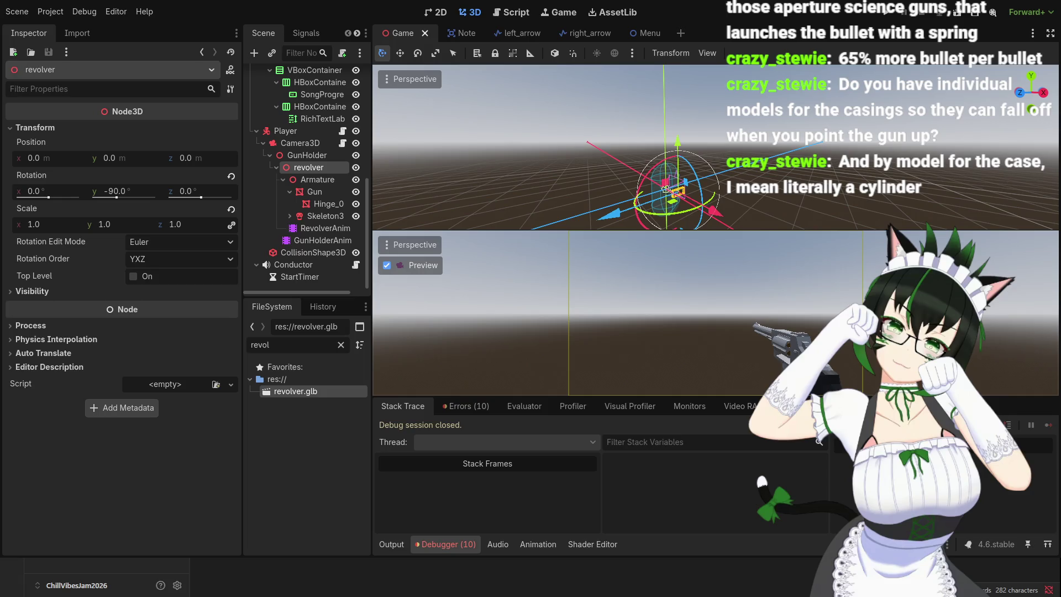
- Check revolver.glb's import settings, then switch to the Concept design note
{"action": "left_click", "coordinate": [86, 36]}
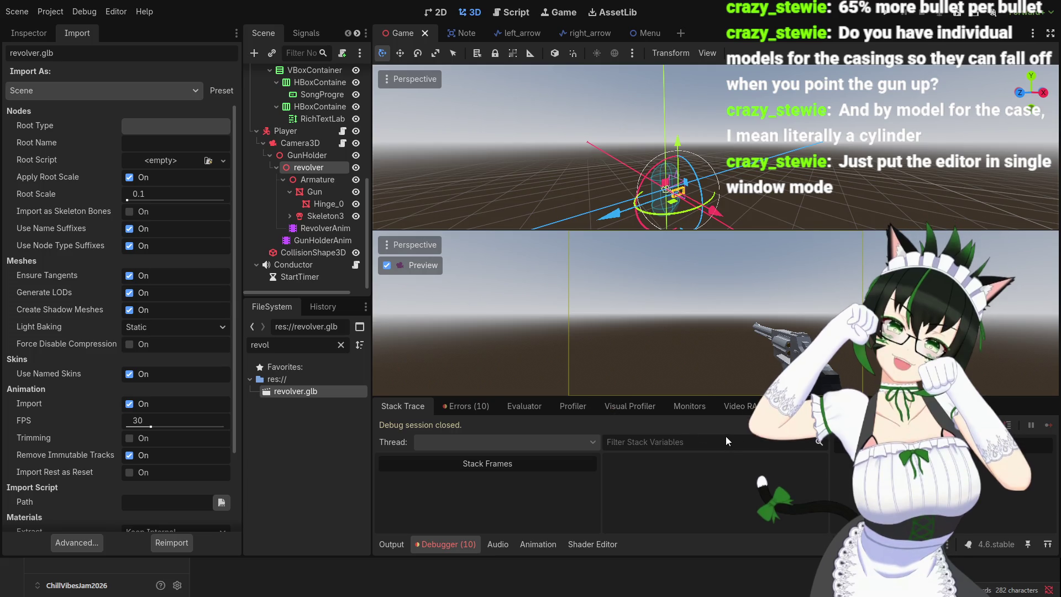
{"action": "key", "text": "alt+Tab"}
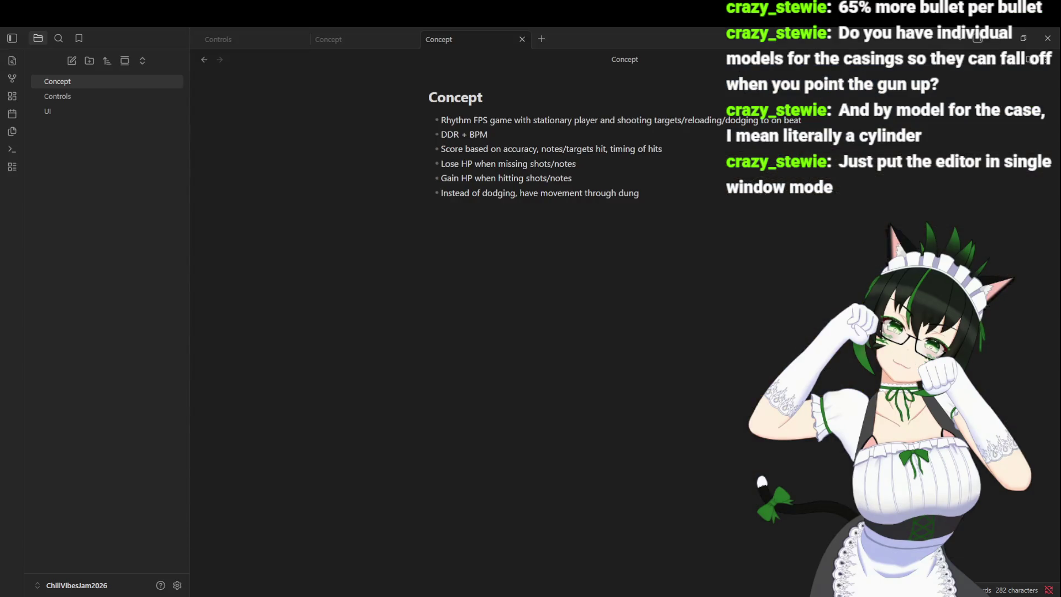
- Back in Godot, filter FileSystem by 'revol' and open revolver.glb's Advanced Import Settings
{"action": "key", "text": "alt+Tab"}
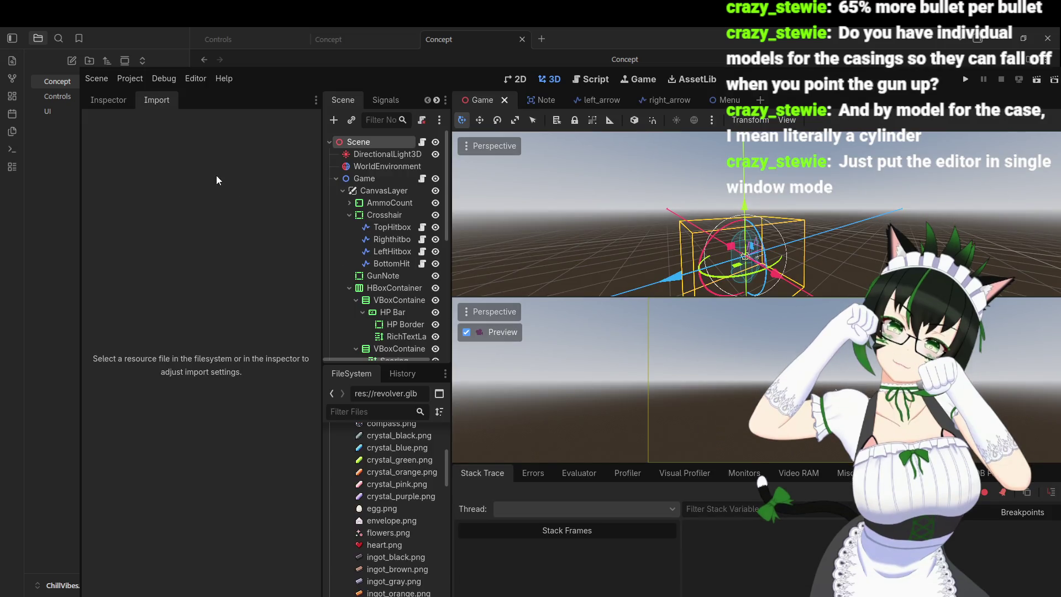
{"action": "left_click", "coordinate": [95, 100]}
{"action": "scroll", "coordinate": [396, 514], "scroll_direction": "up", "scroll_amount": 2}
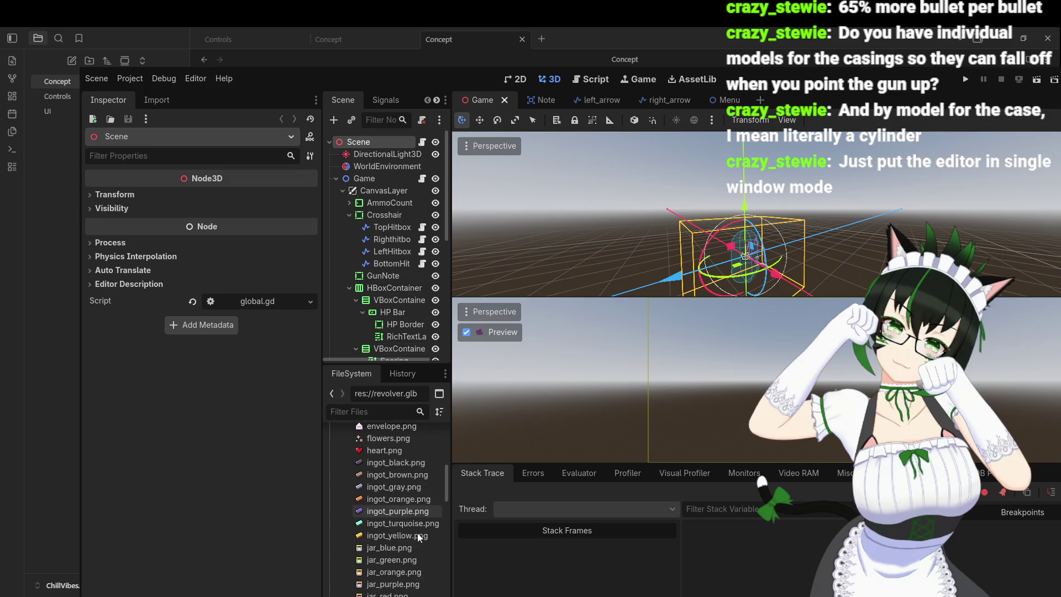
{"action": "scroll", "coordinate": [396, 514], "scroll_direction": "up", "scroll_amount": 5}
{"action": "left_click", "coordinate": [360, 411]}
{"action": "type", "text": "re"}
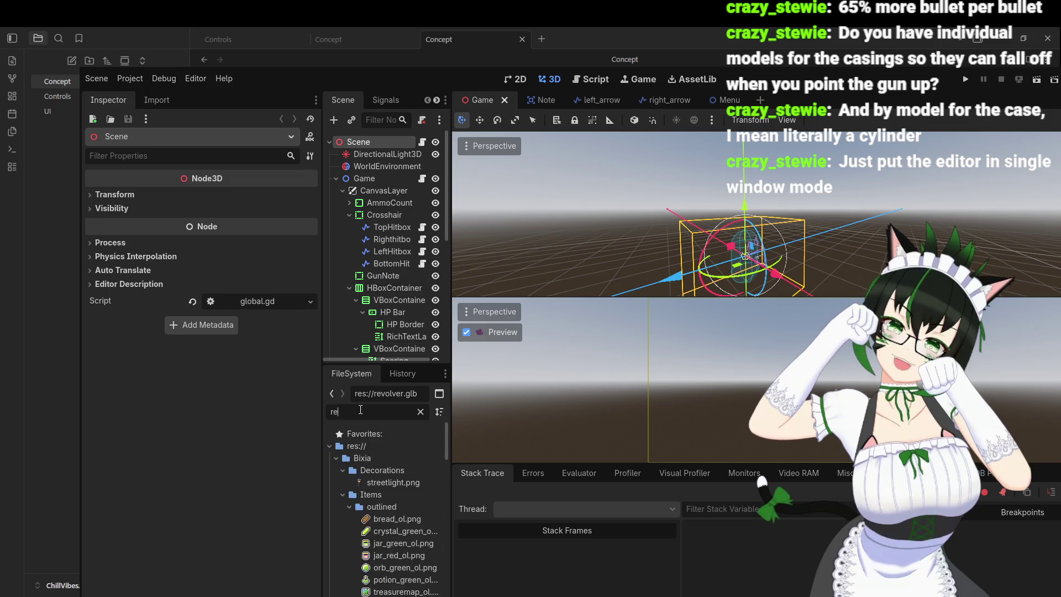
{"action": "type", "text": "vol"}
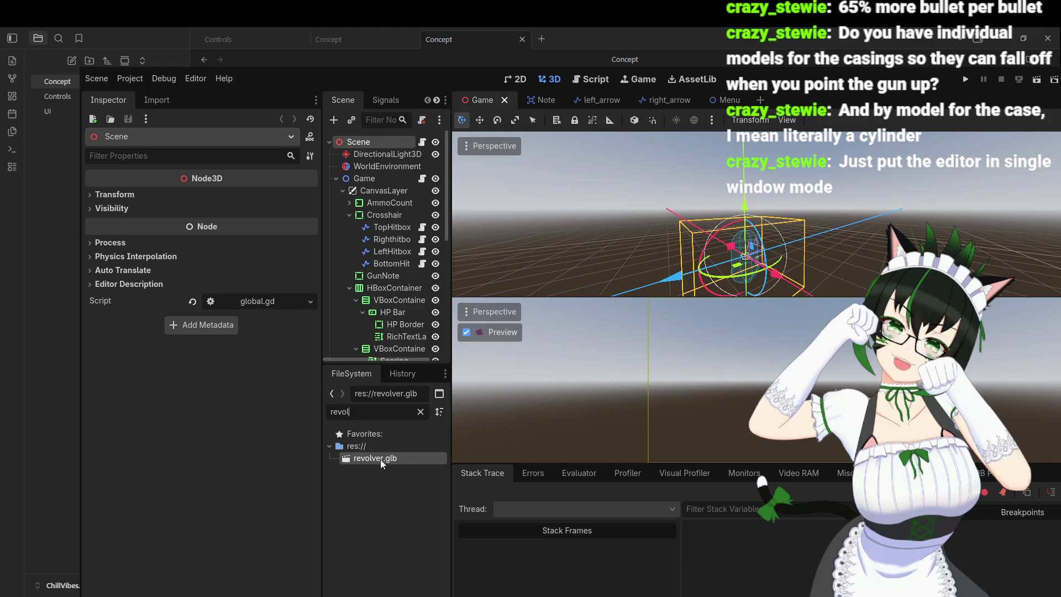
{"action": "right_click", "coordinate": [381, 463]}
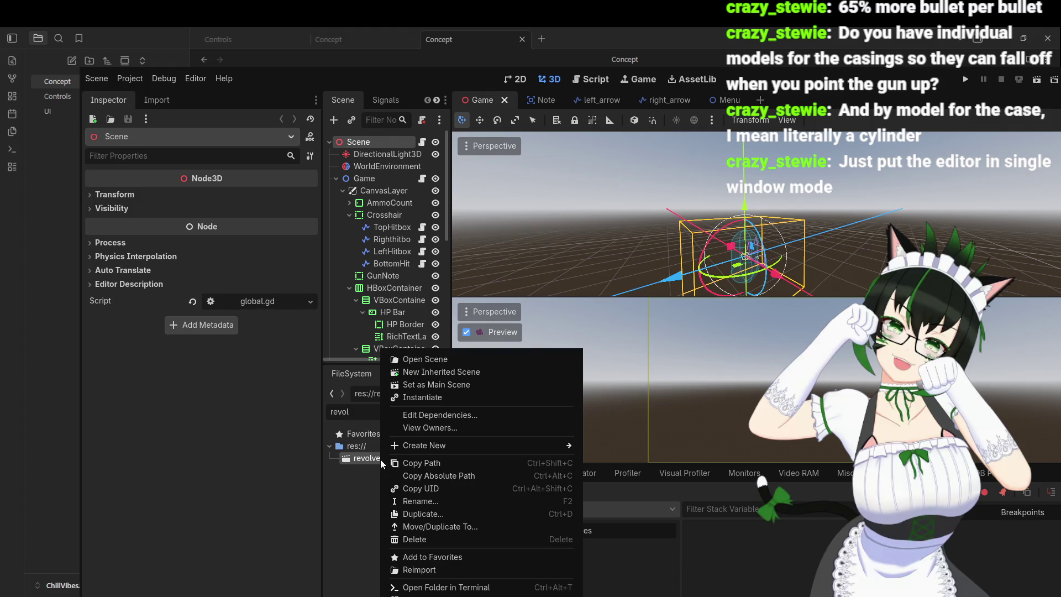
{"action": "left_click", "coordinate": [432, 363]}
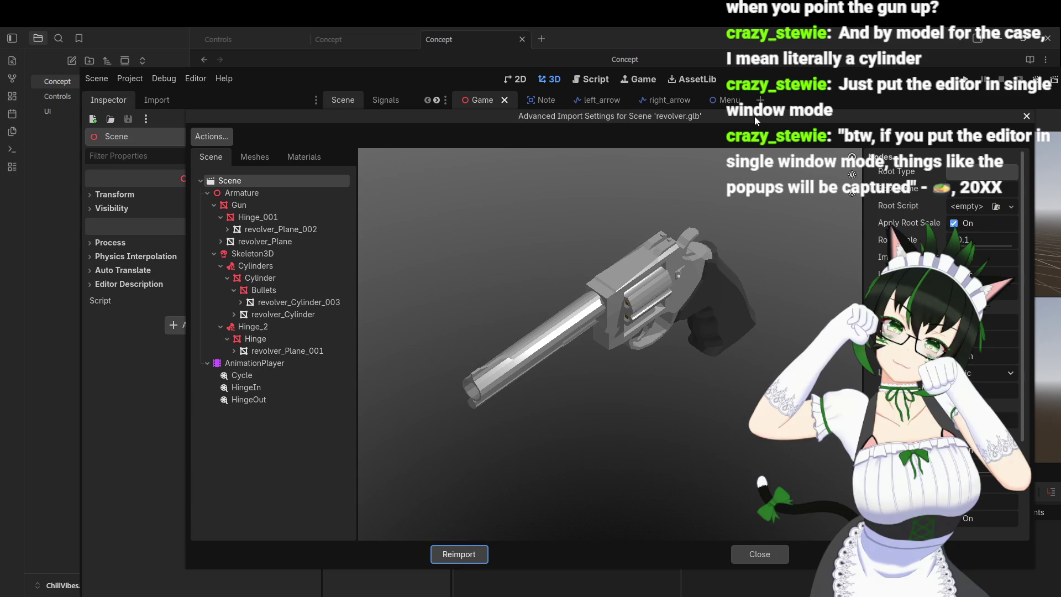
- Move the import window up-left and orbit the revolver preview to a level side view
{"action": "mouse_move", "coordinate": [754, 116]}
{"action": "left_mouse_down"}
{"action": "mouse_move", "coordinate": [791, 171]}
{"action": "mouse_move", "coordinate": [792, 131]}
{"action": "mouse_move", "coordinate": [649, 74]}
{"action": "mouse_move", "coordinate": [725, 143]}
{"action": "mouse_move", "coordinate": [694, 158]}
{"action": "mouse_move", "coordinate": [705, 112]}
{"action": "mouse_move", "coordinate": [668, 87]}
{"action": "left_mouse_up"}
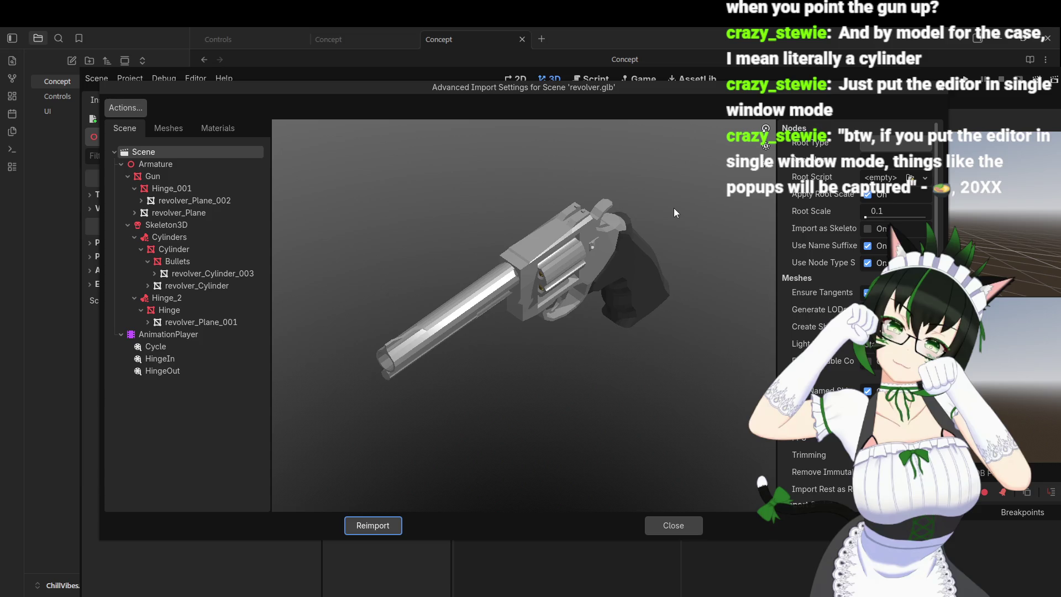
{"action": "mouse_move", "coordinate": [620, 316]}
{"action": "left_mouse_down"}
{"action": "mouse_move", "coordinate": [608, 267]}
{"action": "mouse_move", "coordinate": [434, 300]}
{"action": "left_mouse_up"}
- Inspect the revolver's Cylinder and Bullets nodes while orbiting the preview
{"action": "left_click", "coordinate": [175, 249]}
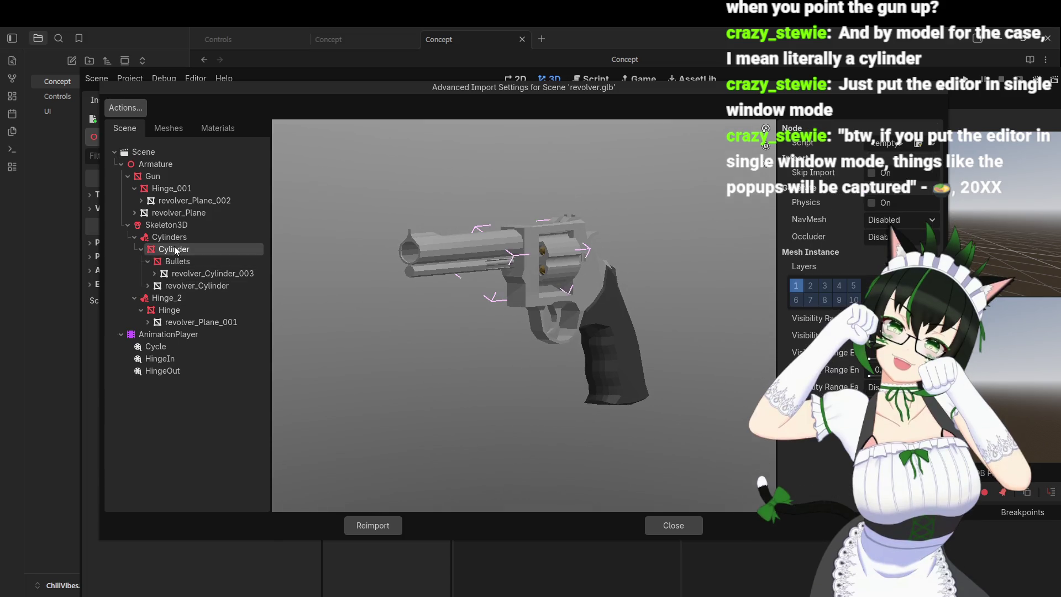
{"action": "mouse_move", "coordinate": [546, 296]}
{"action": "left_mouse_down"}
{"action": "mouse_move", "coordinate": [523, 320]}
{"action": "mouse_move", "coordinate": [490, 286]}
{"action": "mouse_move", "coordinate": [570, 321]}
{"action": "mouse_move", "coordinate": [575, 309]}
{"action": "mouse_move", "coordinate": [491, 320]}
{"action": "left_mouse_up"}
{"action": "left_click", "coordinate": [186, 258]}
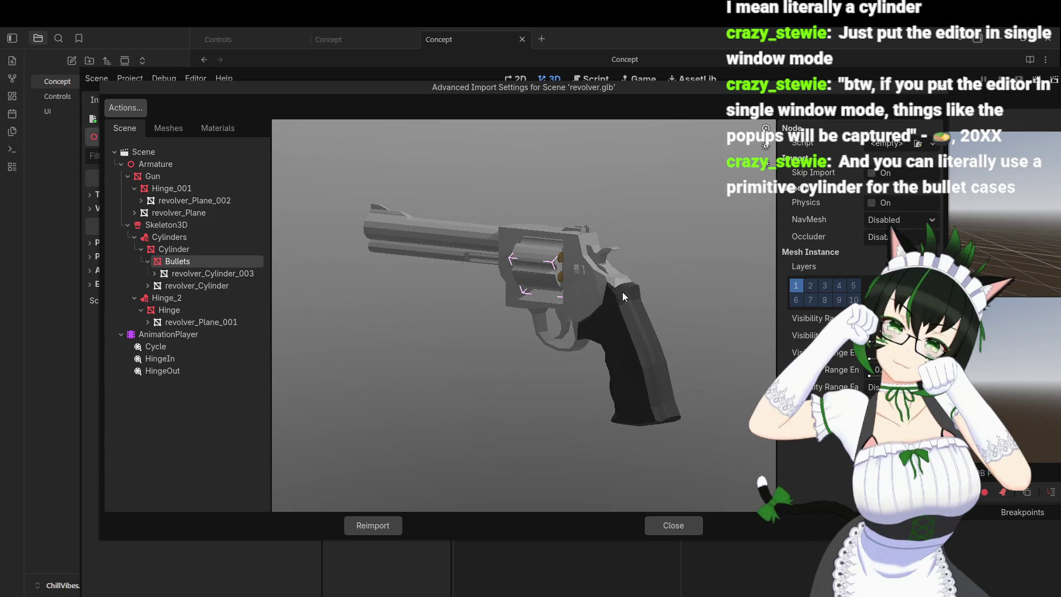
{"action": "mouse_move", "coordinate": [621, 300]}
{"action": "left_mouse_down"}
{"action": "mouse_move", "coordinate": [529, 304]}
{"action": "mouse_move", "coordinate": [621, 309]}
{"action": "mouse_move", "coordinate": [639, 300]}
{"action": "mouse_move", "coordinate": [592, 306]}
{"action": "mouse_move", "coordinate": [654, 291]}
{"action": "mouse_move", "coordinate": [606, 306]}
{"action": "mouse_move", "coordinate": [629, 310]}
{"action": "mouse_move", "coordinate": [672, 292]}
{"action": "mouse_move", "coordinate": [534, 255]}
{"action": "mouse_move", "coordinate": [573, 262]}
{"action": "mouse_move", "coordinate": [585, 280]}
{"action": "mouse_move", "coordinate": [595, 267]}
{"action": "mouse_move", "coordinate": [531, 234]}
{"action": "mouse_move", "coordinate": [571, 250]}
{"action": "mouse_move", "coordinate": [609, 240]}
{"action": "mouse_move", "coordinate": [568, 241]}
{"action": "mouse_move", "coordinate": [614, 240]}
{"action": "mouse_move", "coordinate": [578, 240]}
{"action": "mouse_move", "coordinate": [569, 292]}
{"action": "left_mouse_up"}
- Zoom and orbit the revolver preview, then close the Advanced Import Settings
{"action": "scroll", "coordinate": [582, 247], "scroll_direction": "up", "scroll_amount": 5}
{"action": "scroll", "coordinate": [575, 264], "scroll_direction": "down", "scroll_amount": 5}
{"action": "scroll", "coordinate": [572, 250], "scroll_direction": "up", "scroll_amount": 5}
{"action": "scroll", "coordinate": [571, 250], "scroll_direction": "down", "scroll_amount": 5}
{"action": "scroll", "coordinate": [607, 240], "scroll_direction": "up", "scroll_amount": 5}
{"action": "scroll", "coordinate": [614, 265], "scroll_direction": "down", "scroll_amount": 5}
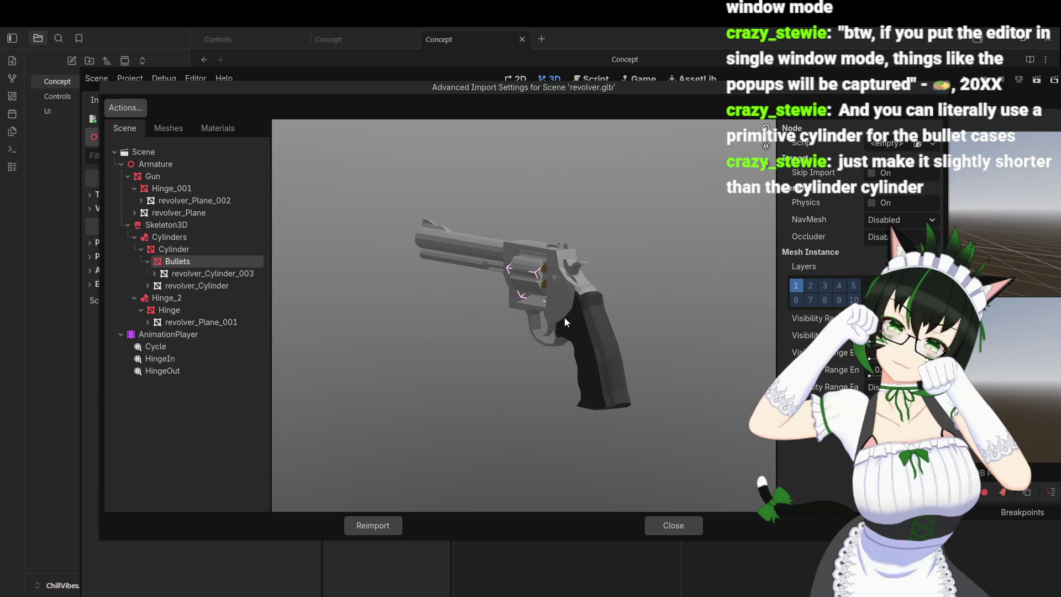
{"action": "mouse_move", "coordinate": [565, 318]}
{"action": "left_mouse_down"}
{"action": "mouse_move", "coordinate": [621, 317]}
{"action": "mouse_move", "coordinate": [534, 317]}
{"action": "mouse_move", "coordinate": [555, 305]}
{"action": "left_mouse_up"}
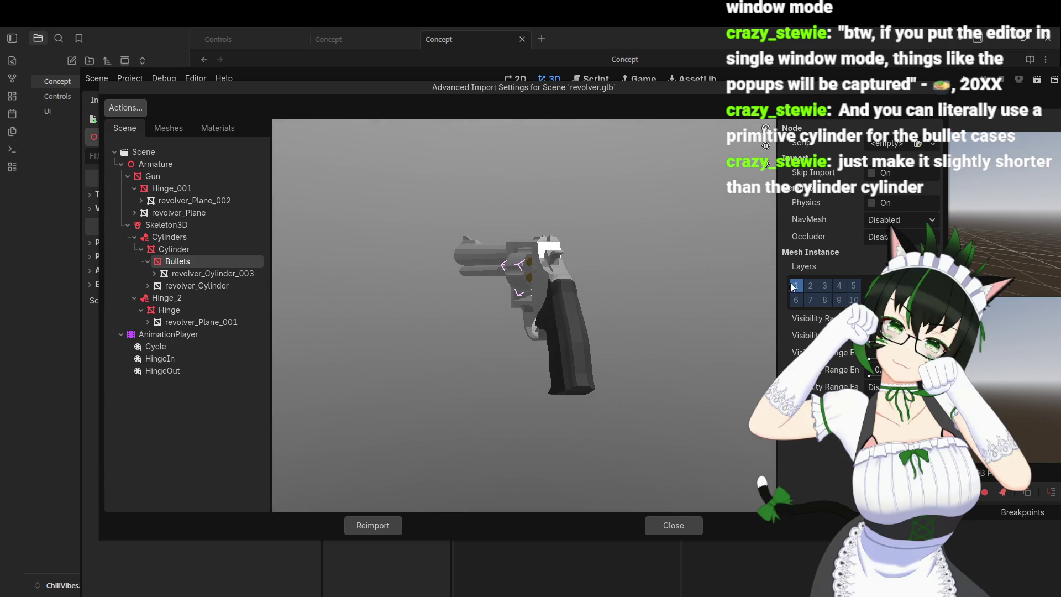
{"action": "left_click", "coordinate": [936, 92]}
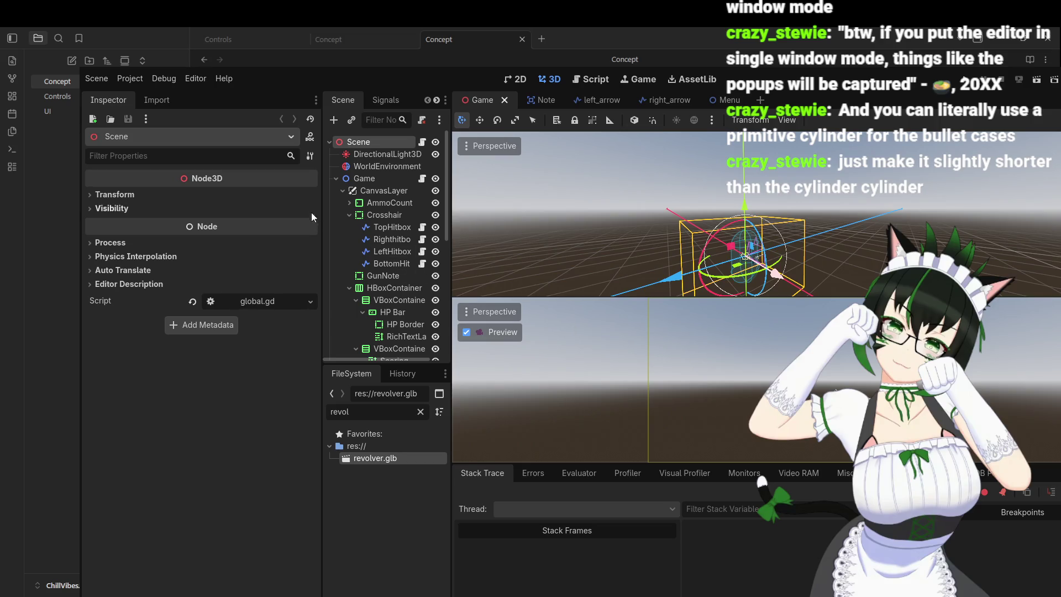
- Widen the Scene dock and read game.gd's _spawn_notes and increment_score functions
{"action": "mouse_move", "coordinate": [322, 184]}
{"action": "left_mouse_down"}
{"action": "mouse_move", "coordinate": [285, 193]}
{"action": "mouse_move", "coordinate": [307, 201]}
{"action": "mouse_move", "coordinate": [290, 209]}
{"action": "mouse_move", "coordinate": [295, 219]}
{"action": "left_mouse_up"}
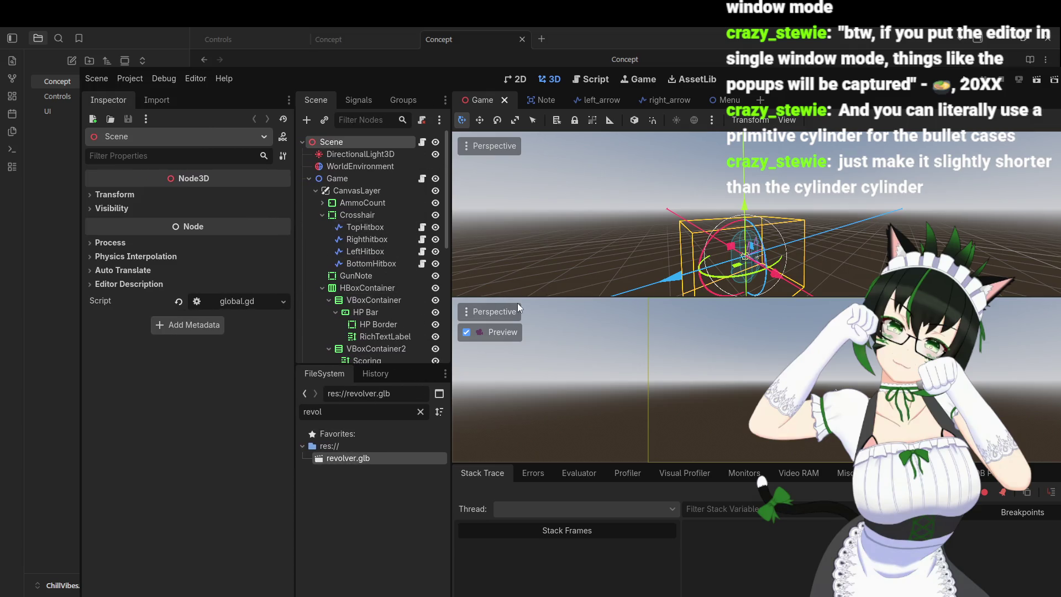
{"action": "left_click", "coordinate": [590, 79]}
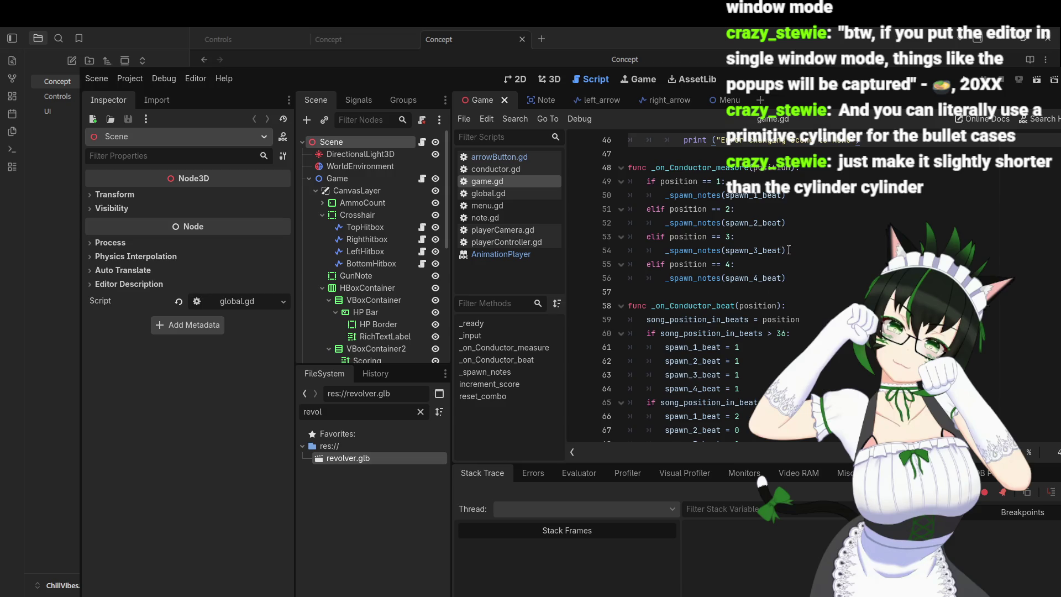
{"action": "scroll", "coordinate": [789, 249], "scroll_direction": "up", "scroll_amount": 4}
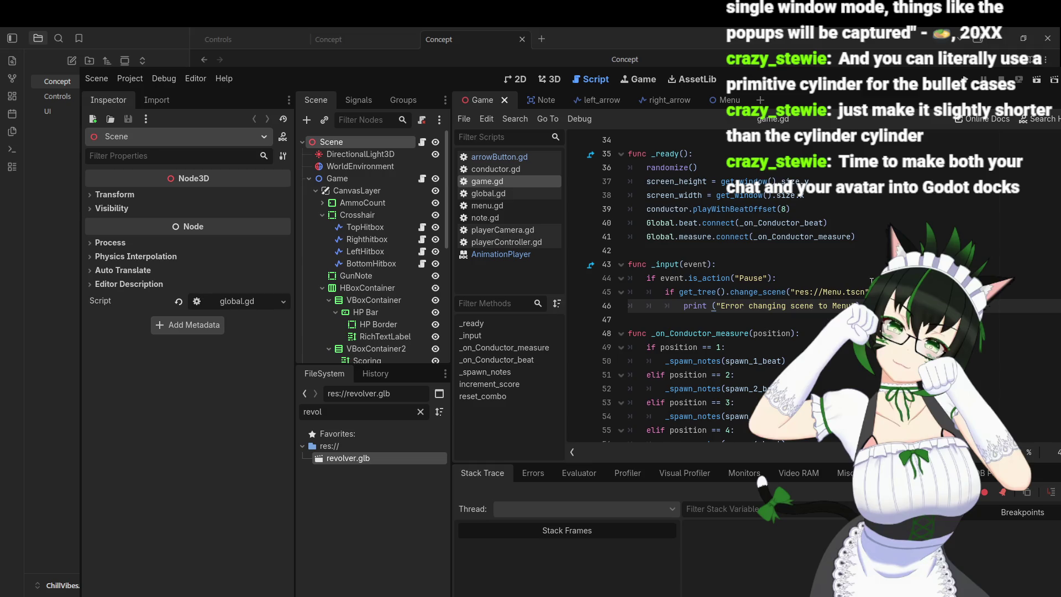
{"action": "scroll", "coordinate": [787, 323], "scroll_direction": "down", "scroll_amount": 3}
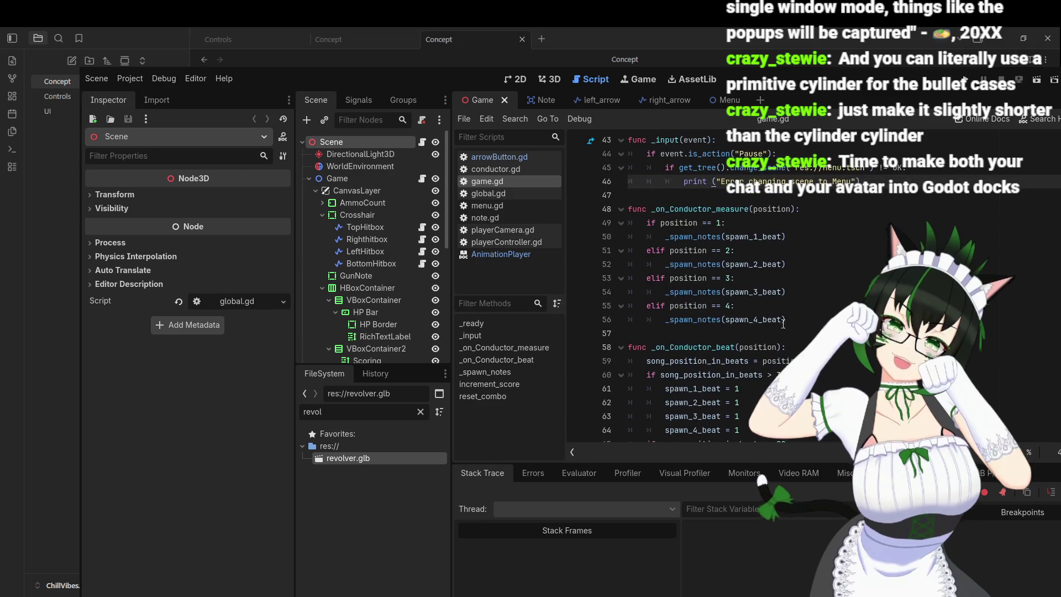
{"action": "scroll", "coordinate": [787, 323], "scroll_direction": "up", "scroll_amount": 2}
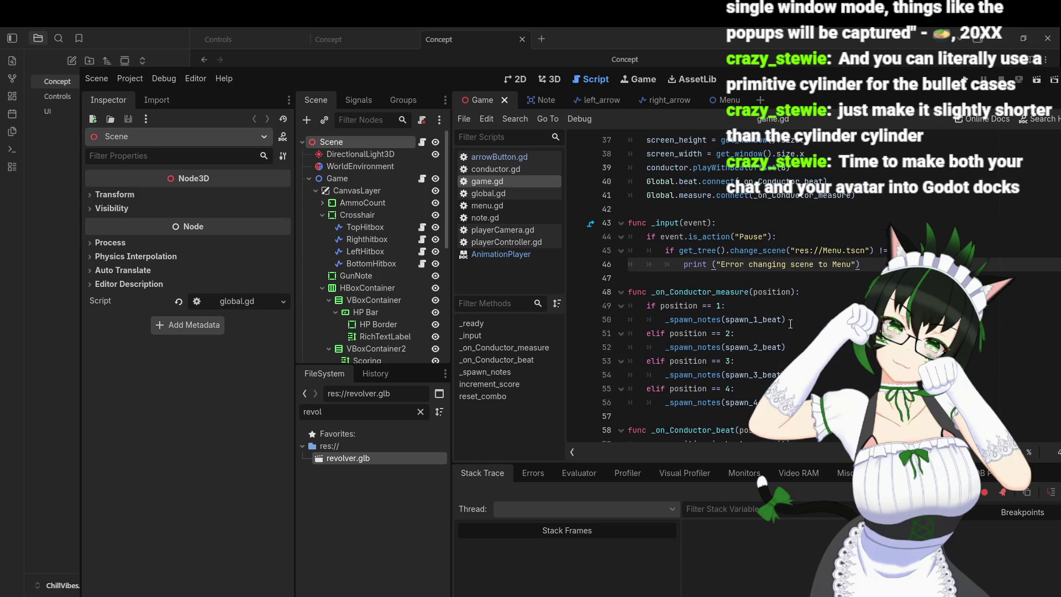
{"action": "scroll", "coordinate": [791, 323], "scroll_direction": "up", "scroll_amount": 10}
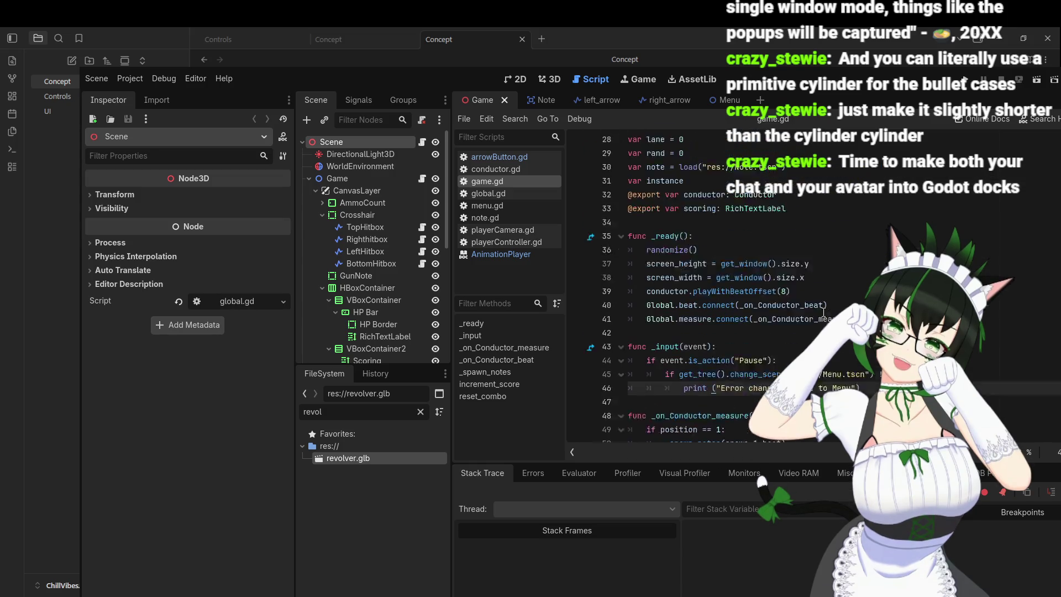
{"action": "scroll", "coordinate": [792, 323], "scroll_direction": "down", "scroll_amount": 7}
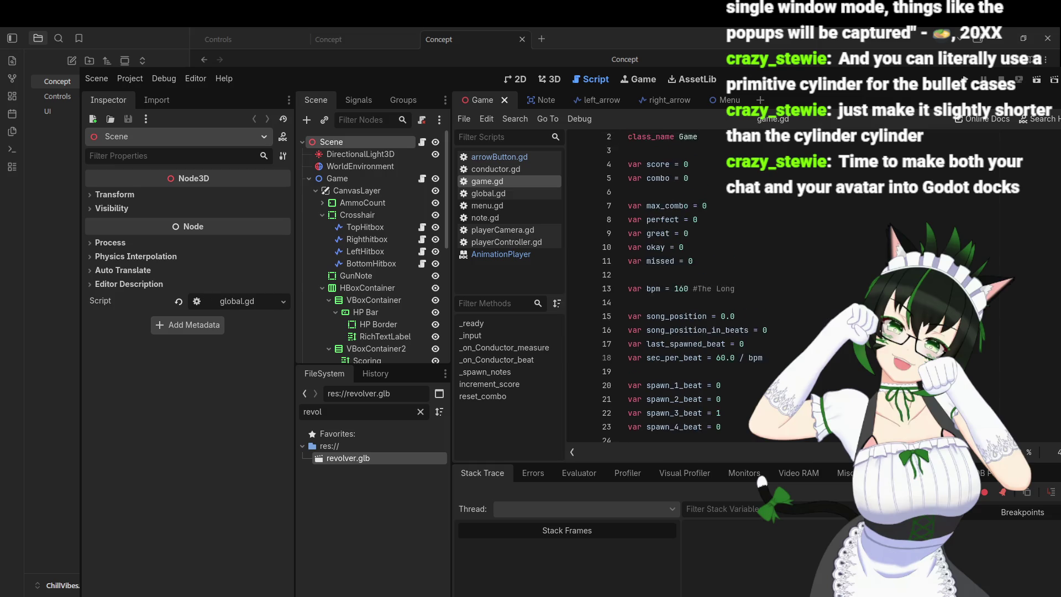
{"action": "scroll", "coordinate": [791, 323], "scroll_direction": "down", "scroll_amount": 7}
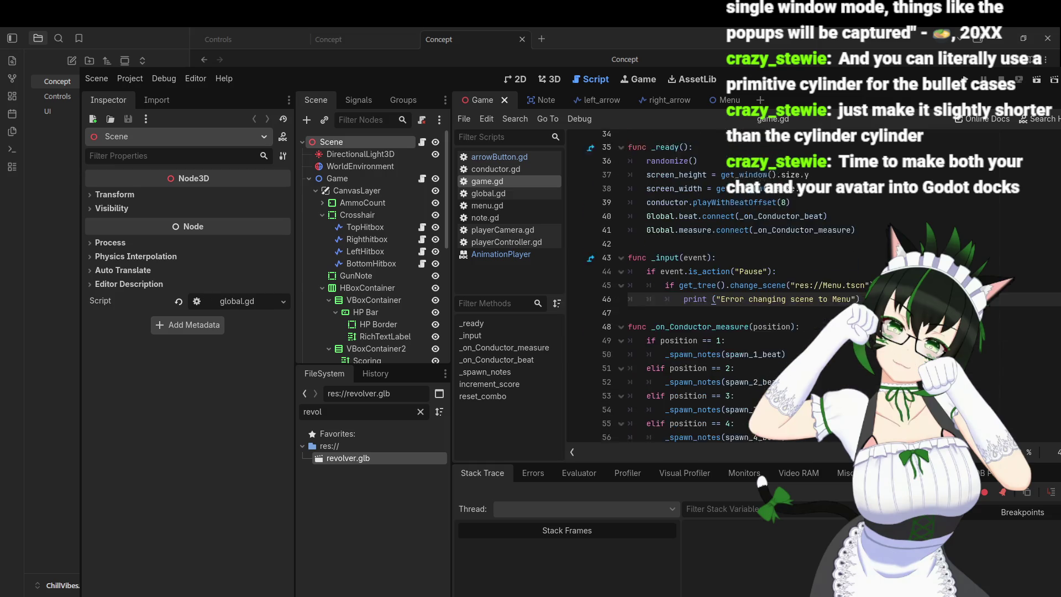
{"action": "scroll", "coordinate": [691, 285], "scroll_direction": "down", "scroll_amount": 19}
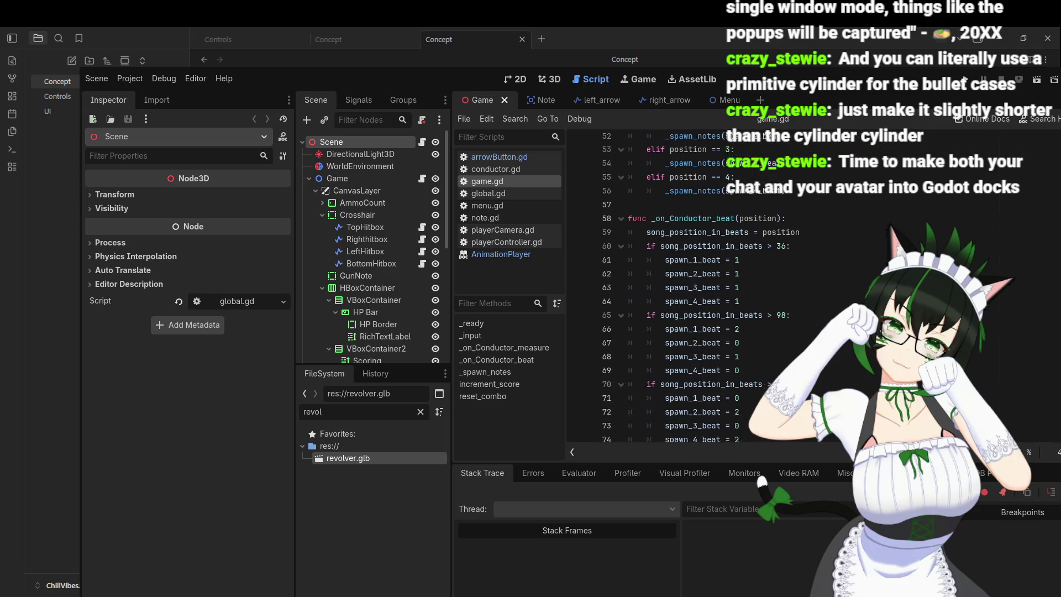
{"action": "scroll", "coordinate": [691, 285], "scroll_direction": "down", "scroll_amount": 12}
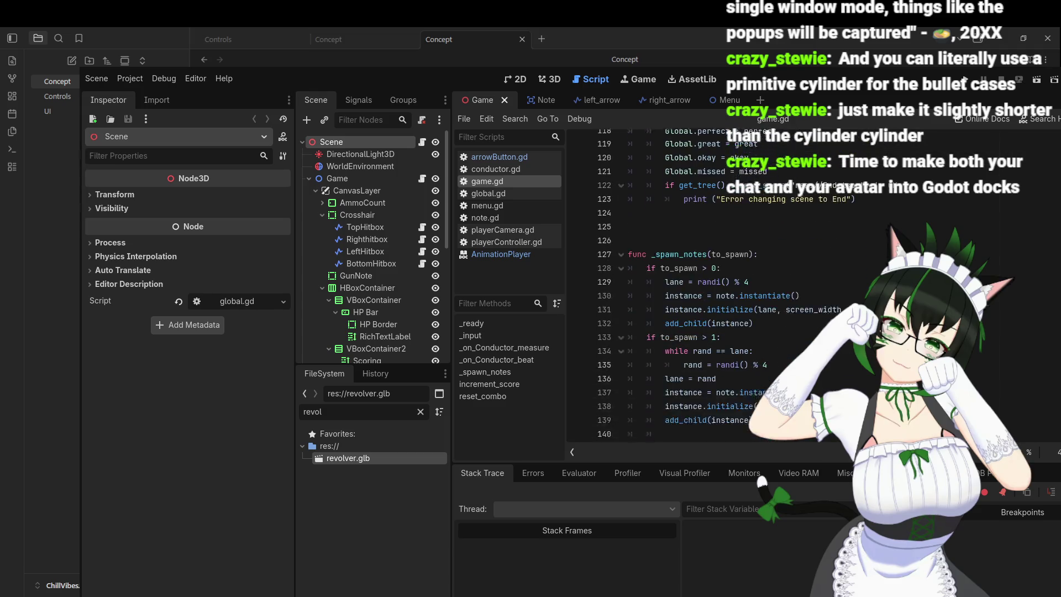
{"action": "scroll", "coordinate": [690, 285], "scroll_direction": "down", "scroll_amount": 3}
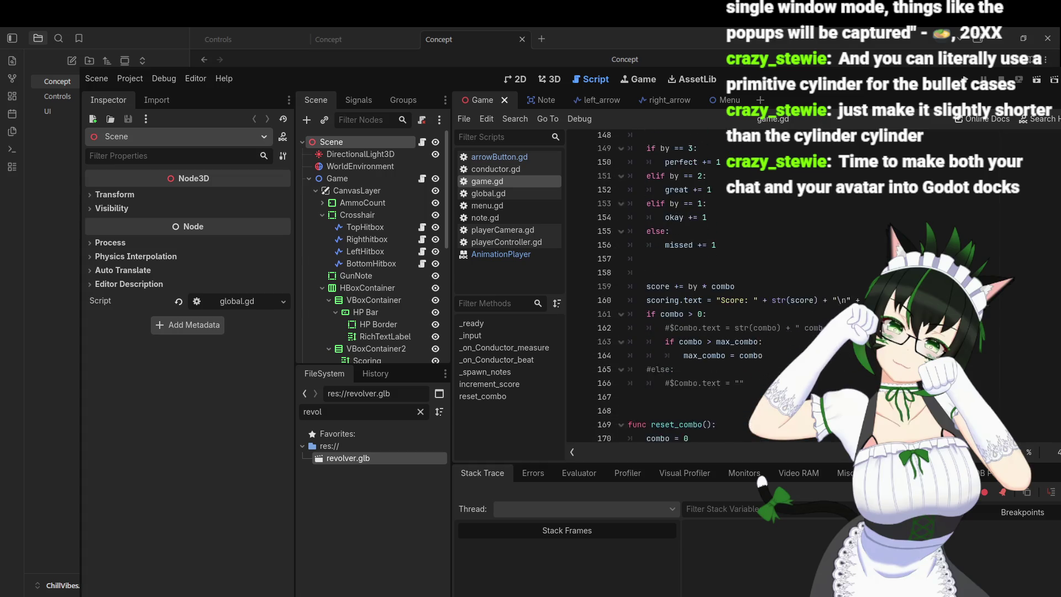
{"action": "scroll", "coordinate": [690, 285], "scroll_direction": "up", "scroll_amount": 3}
{"action": "scroll", "coordinate": [691, 285], "scroll_direction": "up", "scroll_amount": 2}
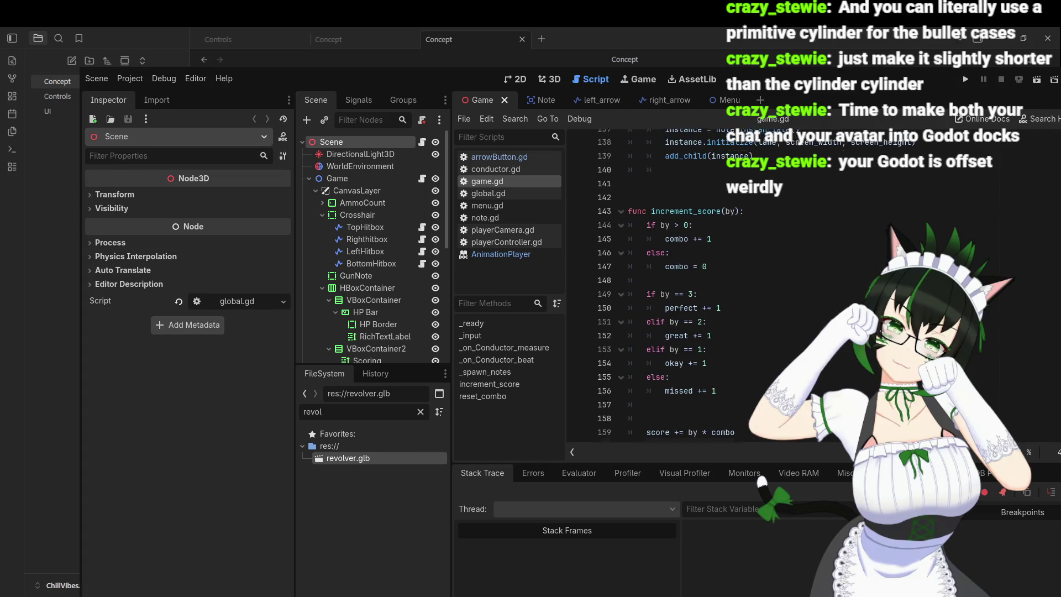
{"action": "scroll", "coordinate": [691, 285], "scroll_direction": "up", "scroll_amount": 1}
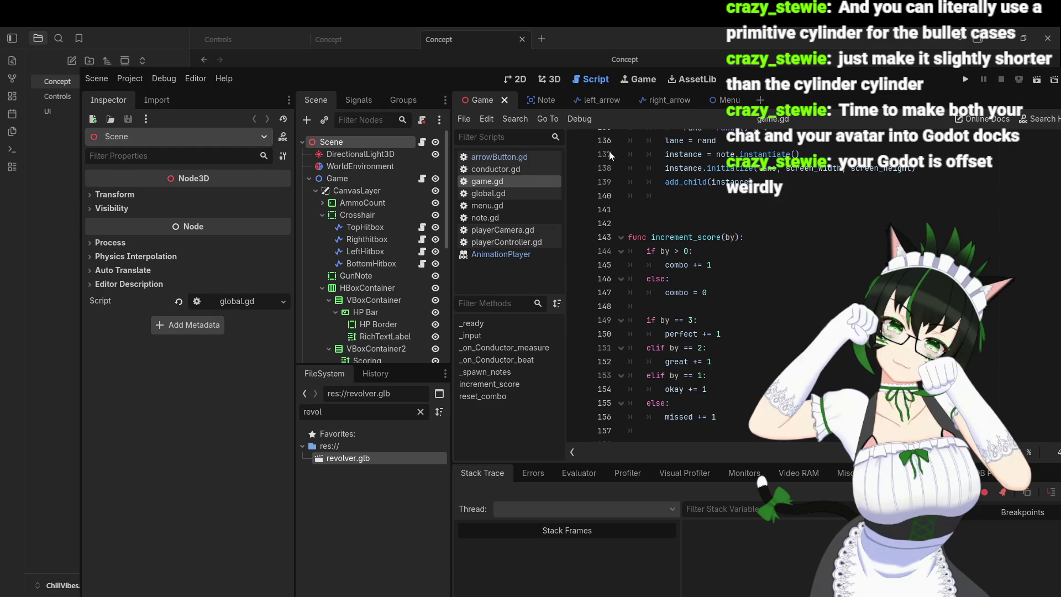
{"action": "left_click", "coordinate": [198, 80]}
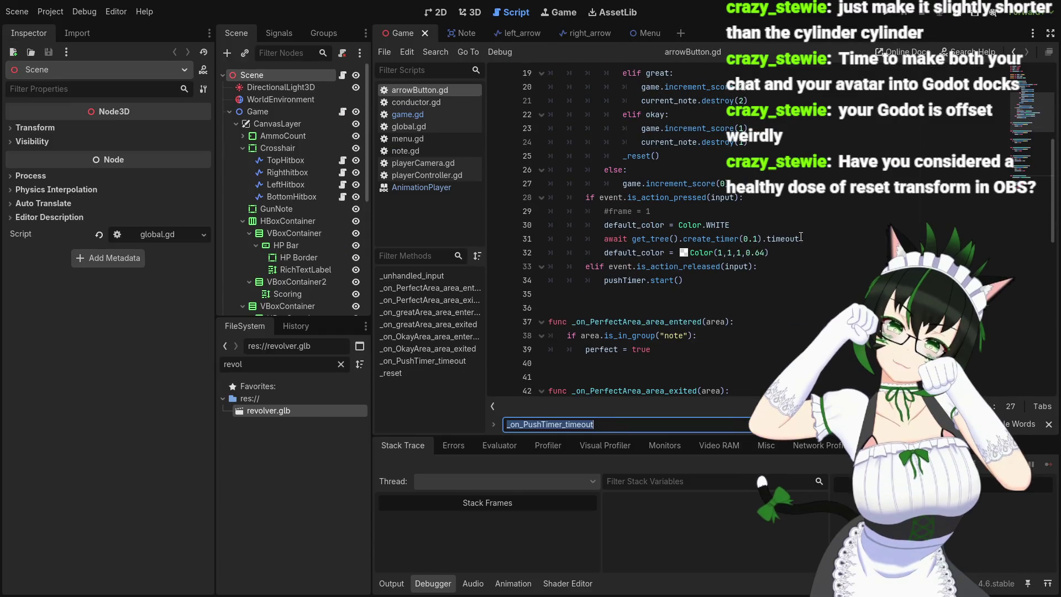
{"action": "scroll", "coordinate": [798, 245], "scroll_direction": "down", "scroll_amount": 8}
{"action": "key", "text": "Return"}
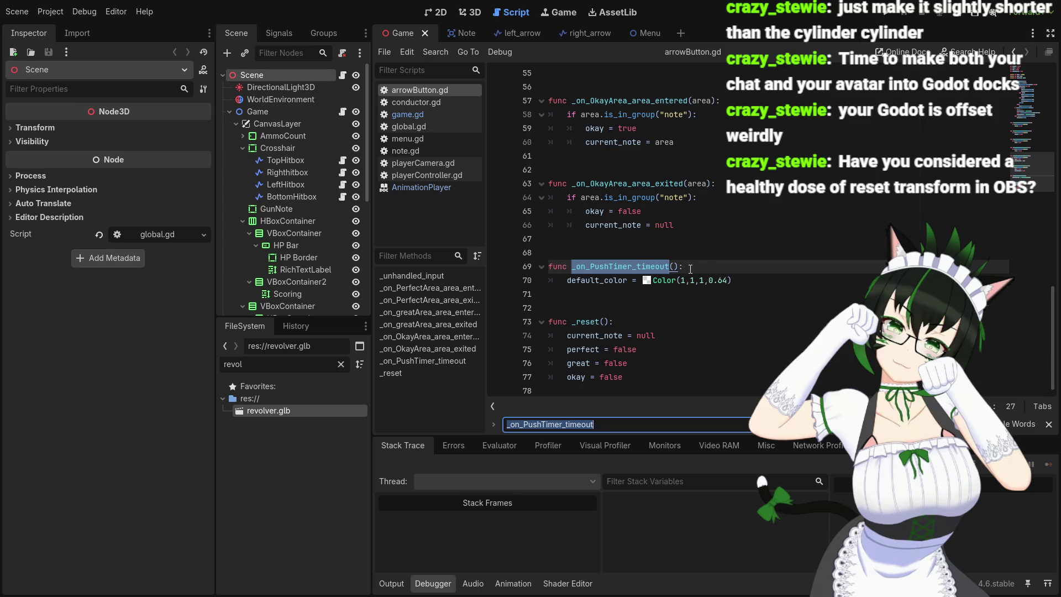
{"action": "scroll", "coordinate": [690, 268], "scroll_direction": "up", "scroll_amount": 13}
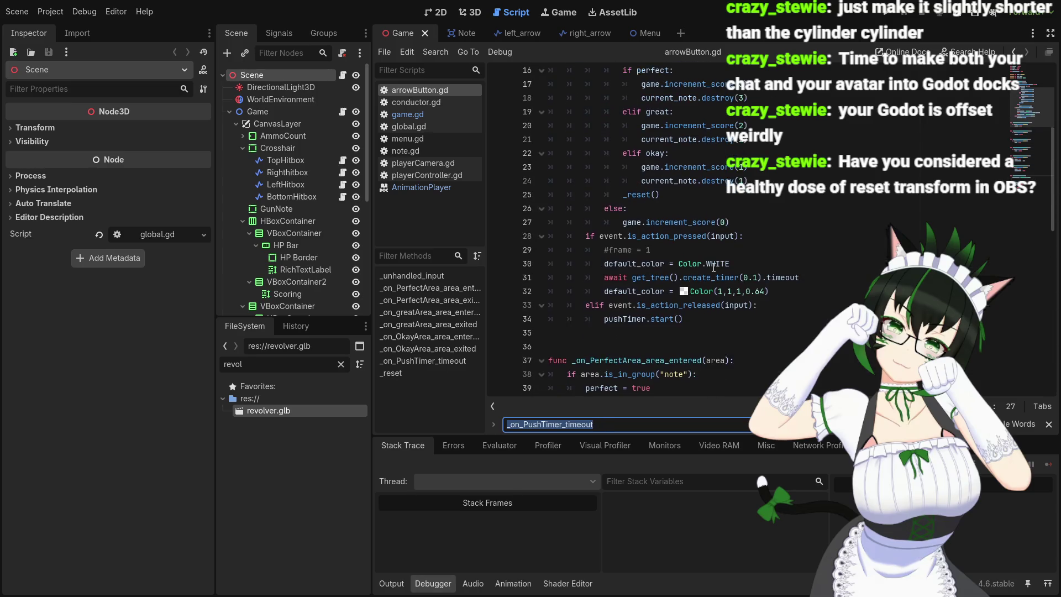
{"action": "mouse_move", "coordinate": [711, 278]}
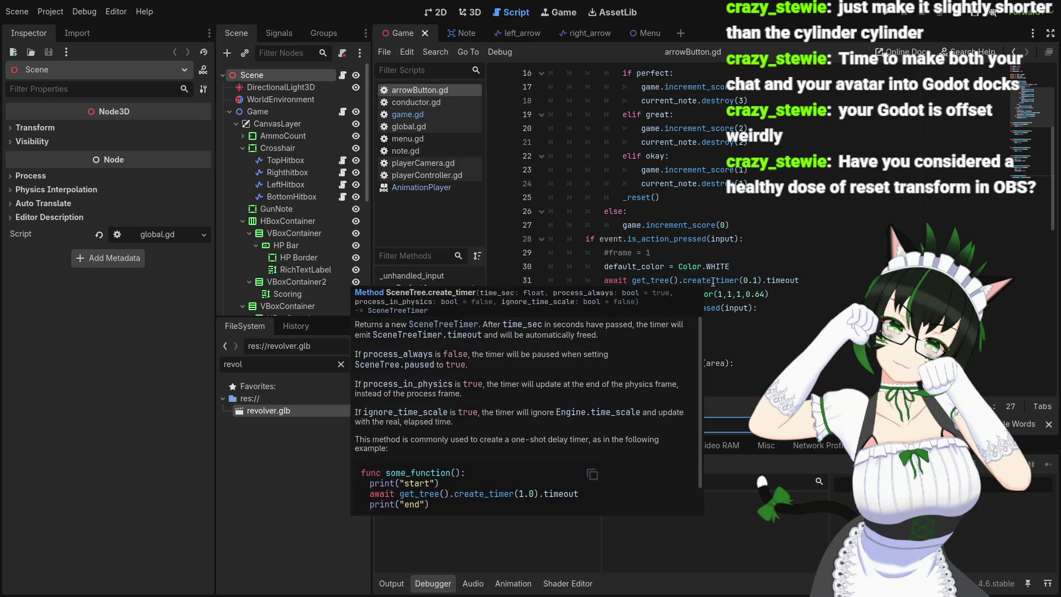
{"action": "left_click_drag", "start_coordinate": [604, 296], "coordinate": [773, 293]}
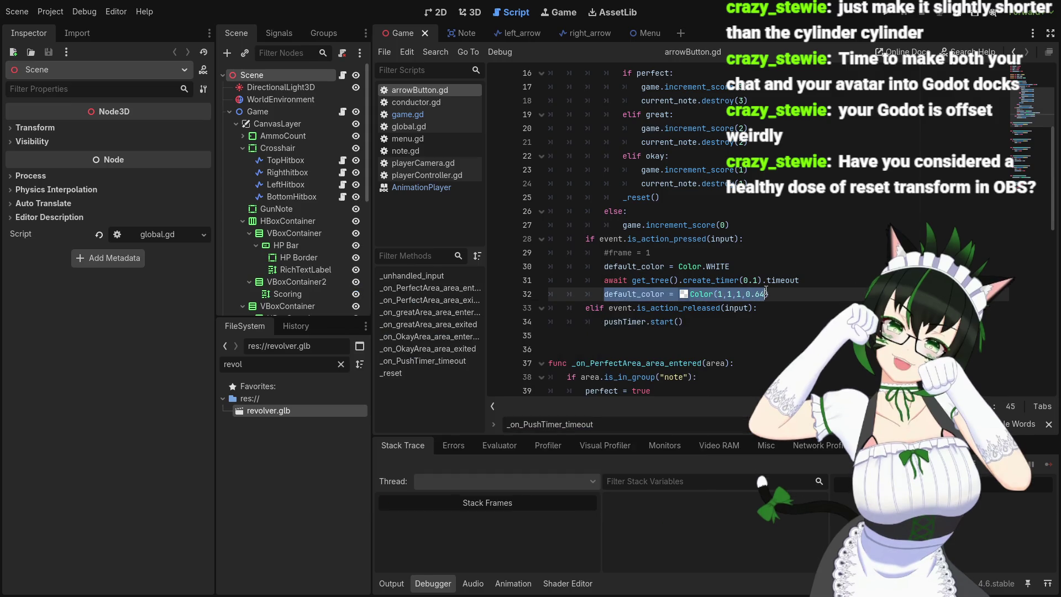
{"action": "left_click", "coordinate": [779, 291]}
{"action": "scroll", "coordinate": [779, 291], "scroll_direction": "down", "scroll_amount": 4}
{"action": "scroll", "coordinate": [779, 292], "scroll_direction": "up", "scroll_amount": 3}
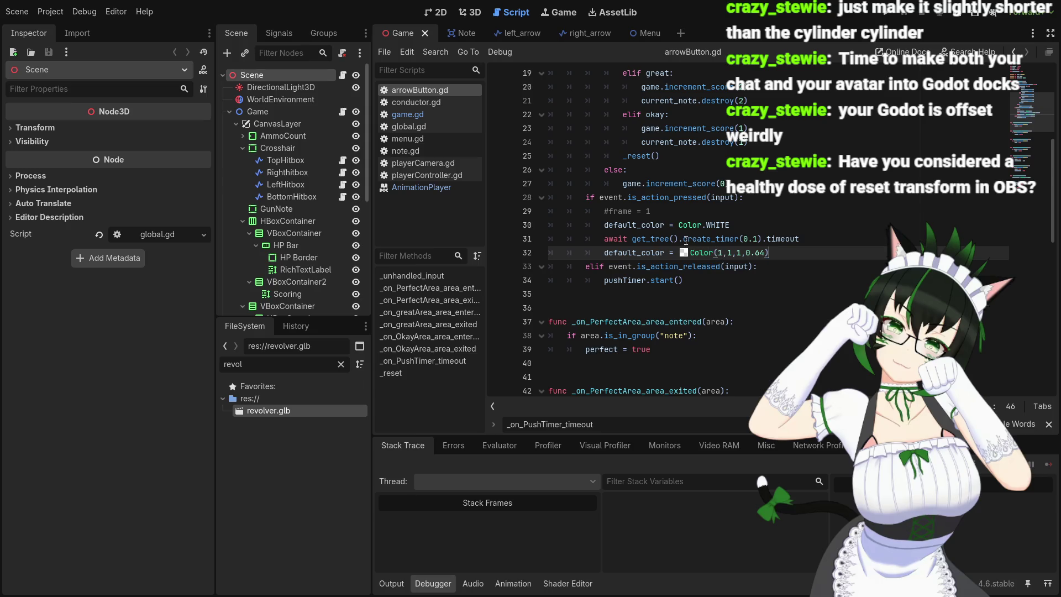
{"action": "scroll", "coordinate": [786, 280], "scroll_direction": "down", "scroll_amount": 1}
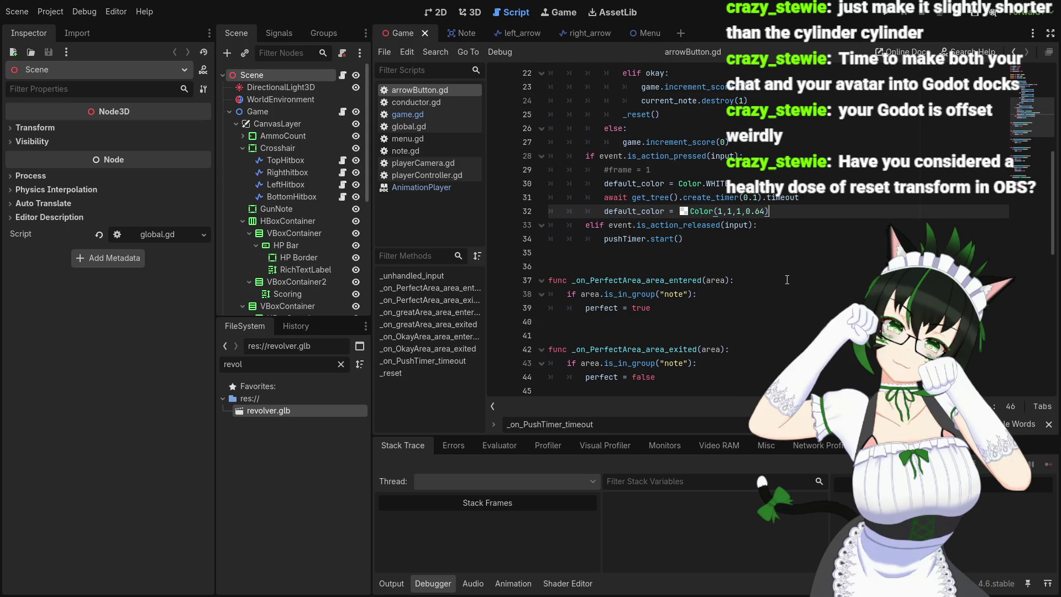
{"action": "scroll", "coordinate": [787, 280], "scroll_direction": "down", "scroll_amount": 11}
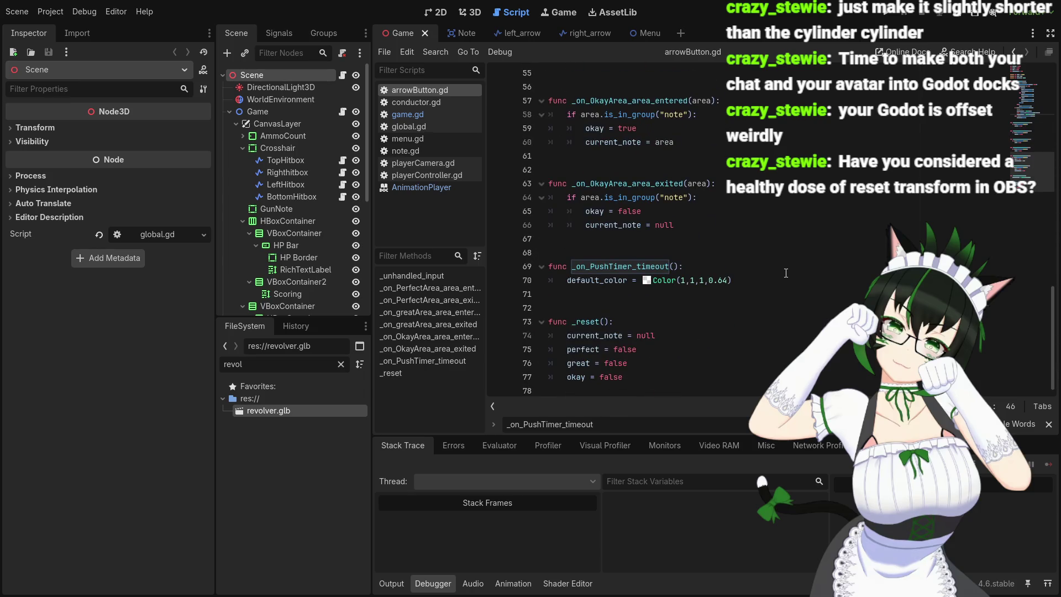
{"action": "scroll", "coordinate": [785, 271], "scroll_direction": "up", "scroll_amount": 14}
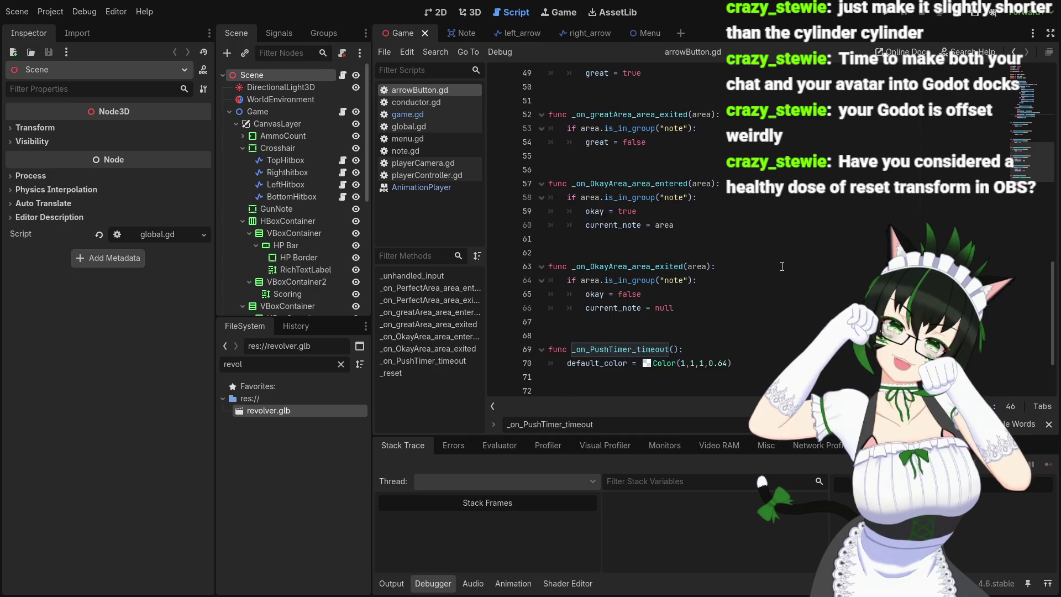
{"action": "scroll", "coordinate": [776, 269], "scroll_direction": "up", "scroll_amount": 5}
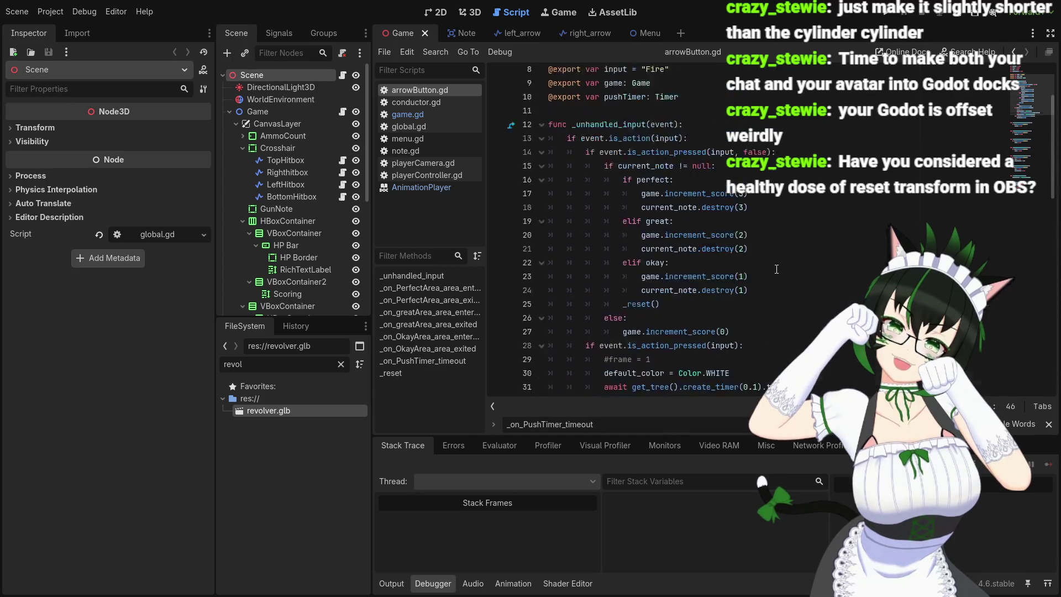
{"action": "scroll", "coordinate": [690, 250], "scroll_direction": "down", "scroll_amount": 3}
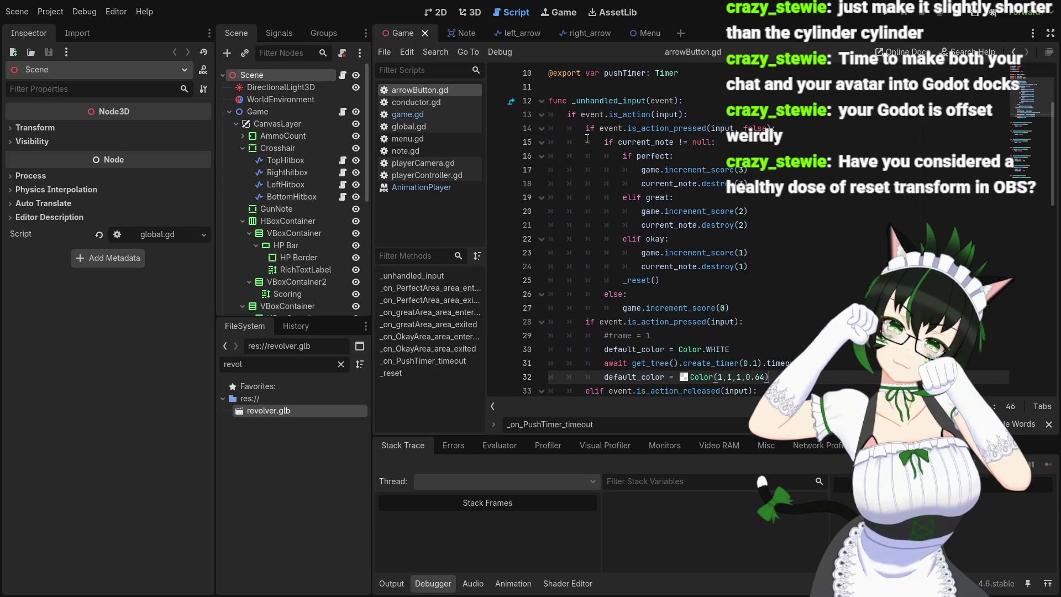
{"action": "scroll", "coordinate": [718, 170], "scroll_direction": "up", "scroll_amount": 1}
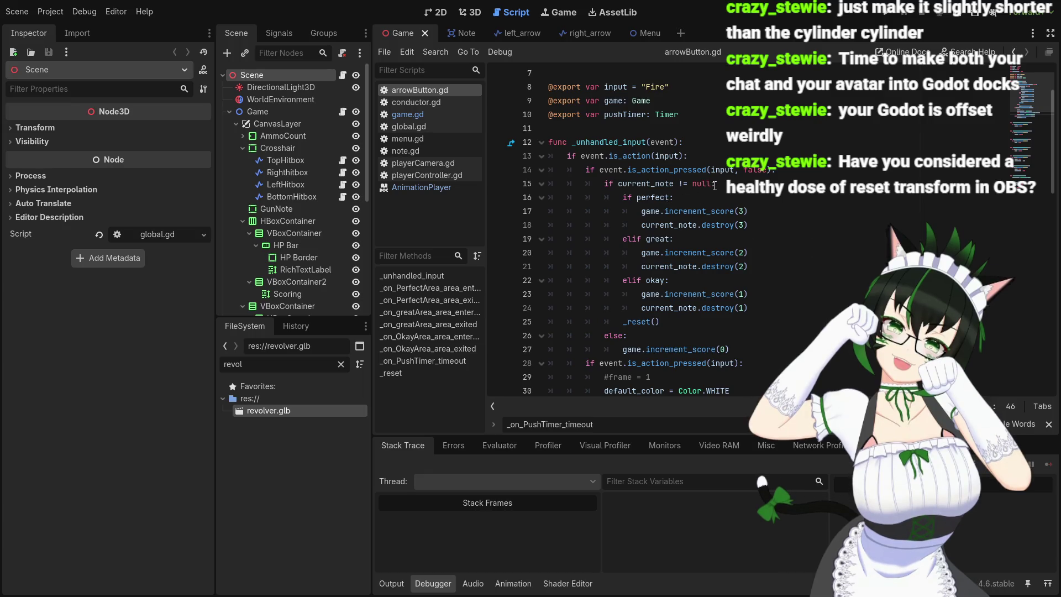
{"action": "scroll", "coordinate": [716, 186], "scroll_direction": "down", "scroll_amount": 1}
{"action": "scroll", "coordinate": [718, 186], "scroll_direction": "up", "scroll_amount": 1}
{"action": "scroll", "coordinate": [719, 186], "scroll_direction": "up", "scroll_amount": 2}
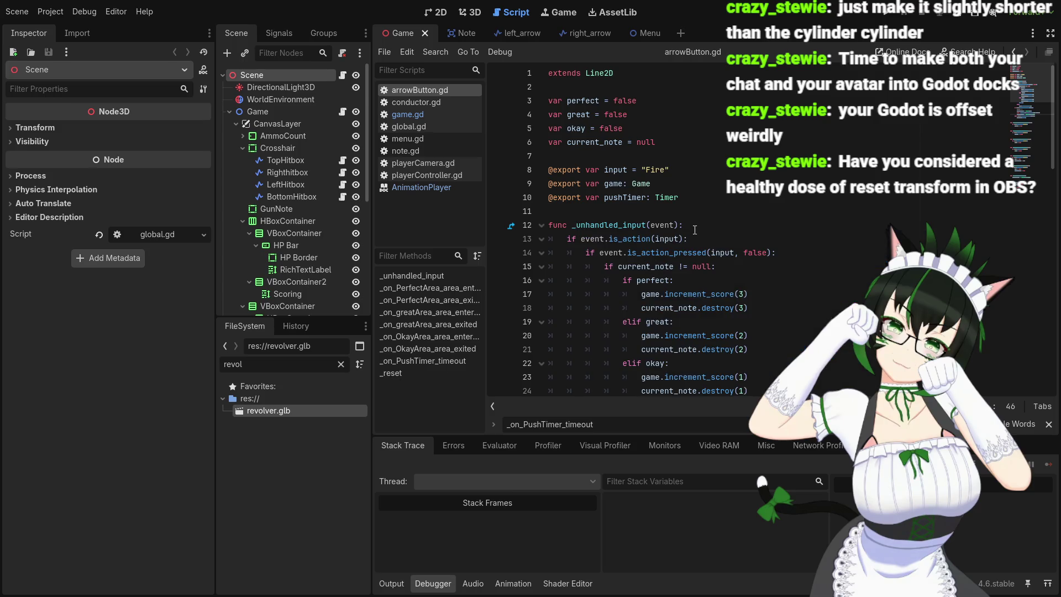
{"action": "scroll", "coordinate": [694, 230], "scroll_direction": "down", "scroll_amount": 6}
{"action": "scroll", "coordinate": [694, 229], "scroll_direction": "up", "scroll_amount": 5}
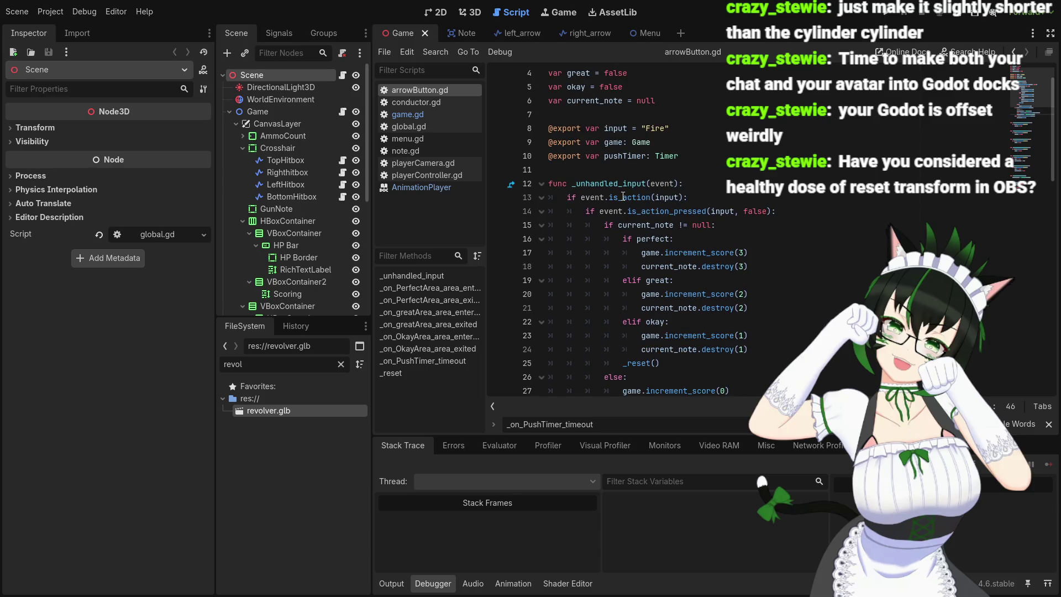
{"action": "scroll", "coordinate": [651, 205], "scroll_direction": "down", "scroll_amount": 11}
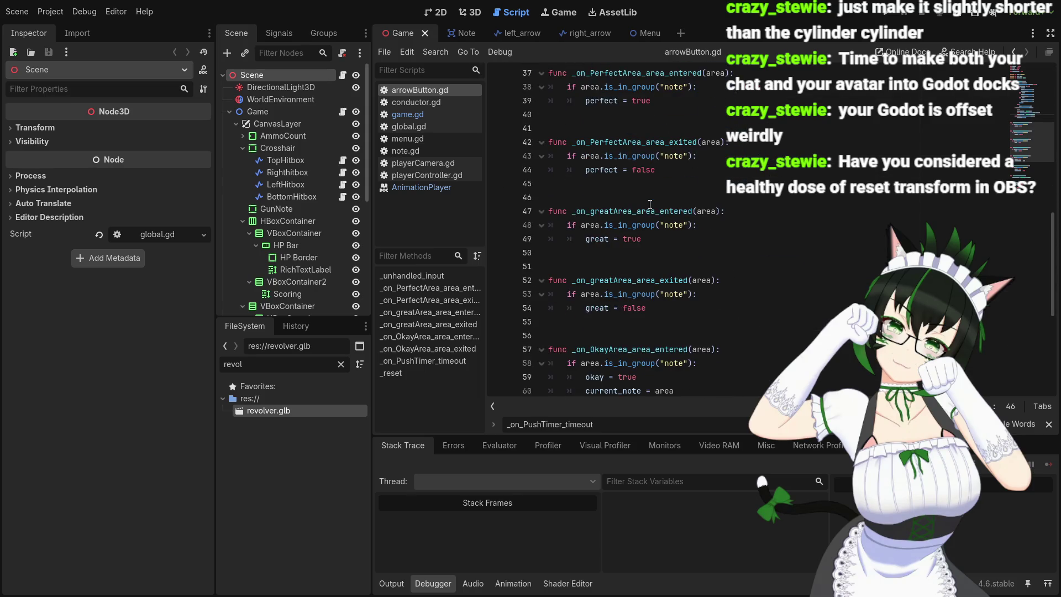
{"action": "scroll", "coordinate": [650, 205], "scroll_direction": "up", "scroll_amount": 12}
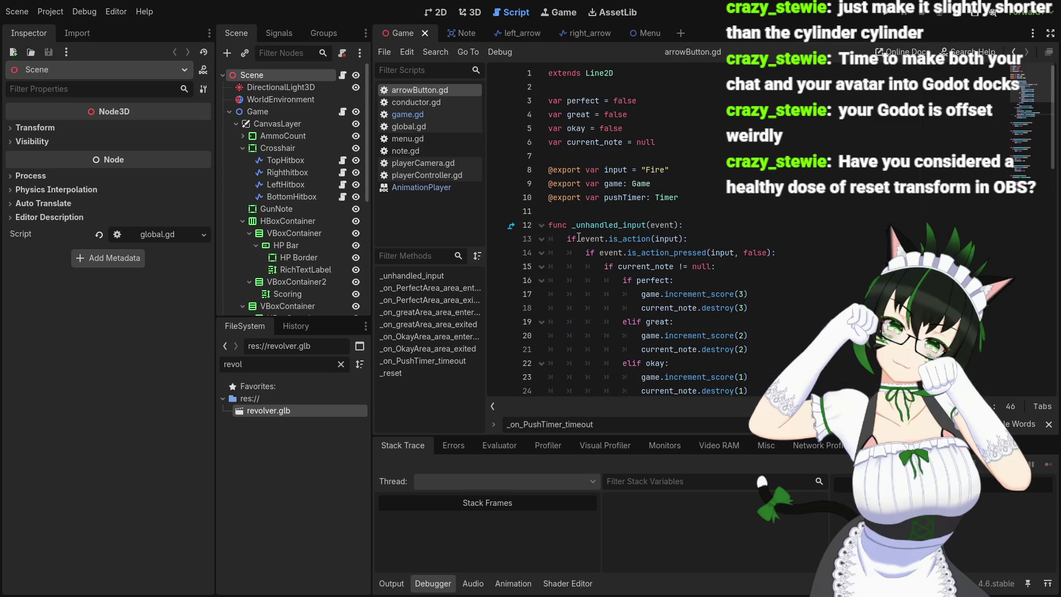
{"action": "mouse_move", "coordinate": [660, 240]}
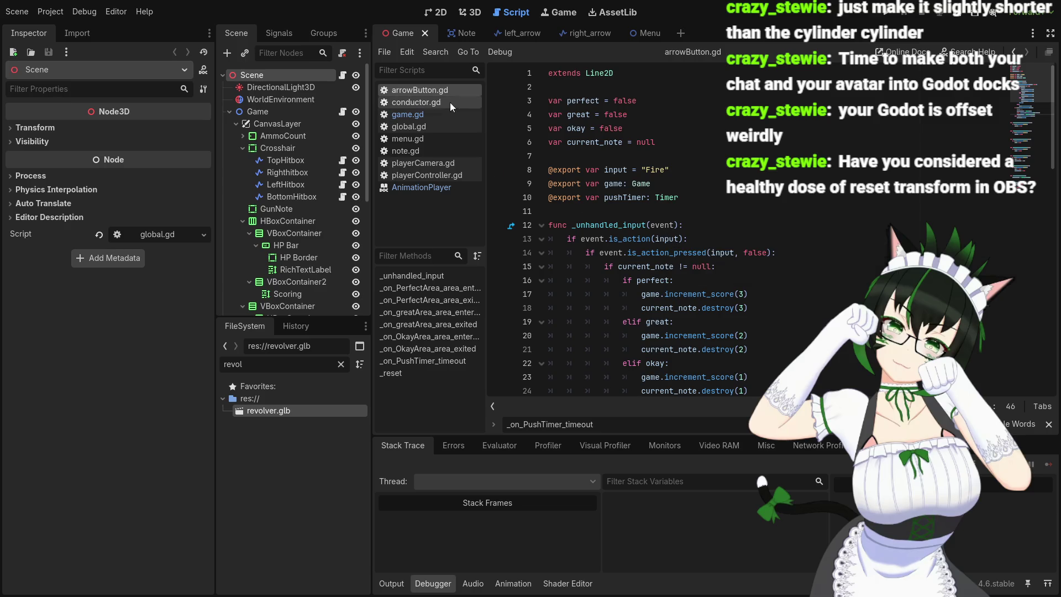
- Open playerController.gd at its _physics_process stamina, gravity and movement code
{"action": "left_click", "coordinate": [446, 171]}
{"action": "scroll", "coordinate": [690, 227], "scroll_direction": "up", "scroll_amount": 2}
{"action": "mouse_move", "coordinate": [690, 228]}
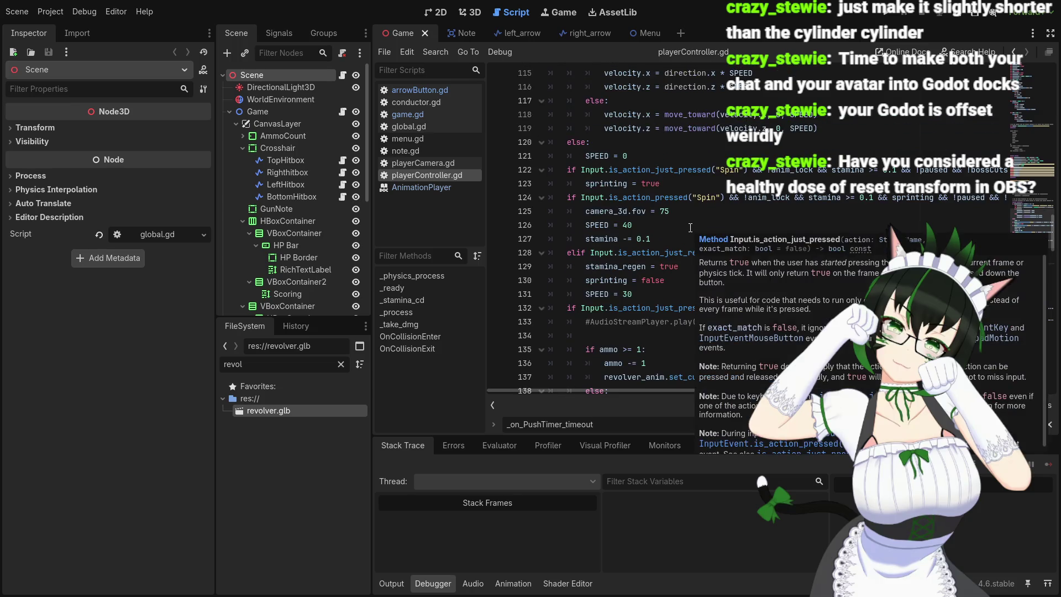
{"action": "scroll", "coordinate": [690, 227], "scroll_direction": "up", "scroll_amount": 5}
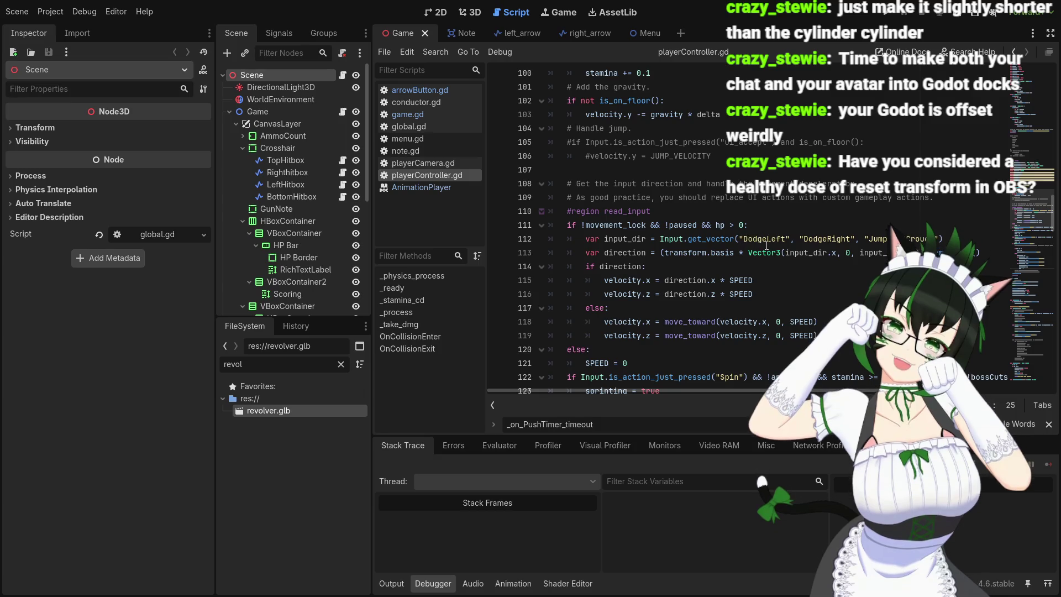
{"action": "scroll", "coordinate": [796, 303], "scroll_direction": "down", "scroll_amount": 1}
{"action": "scroll", "coordinate": [812, 307], "scroll_direction": "up", "scroll_amount": 2}
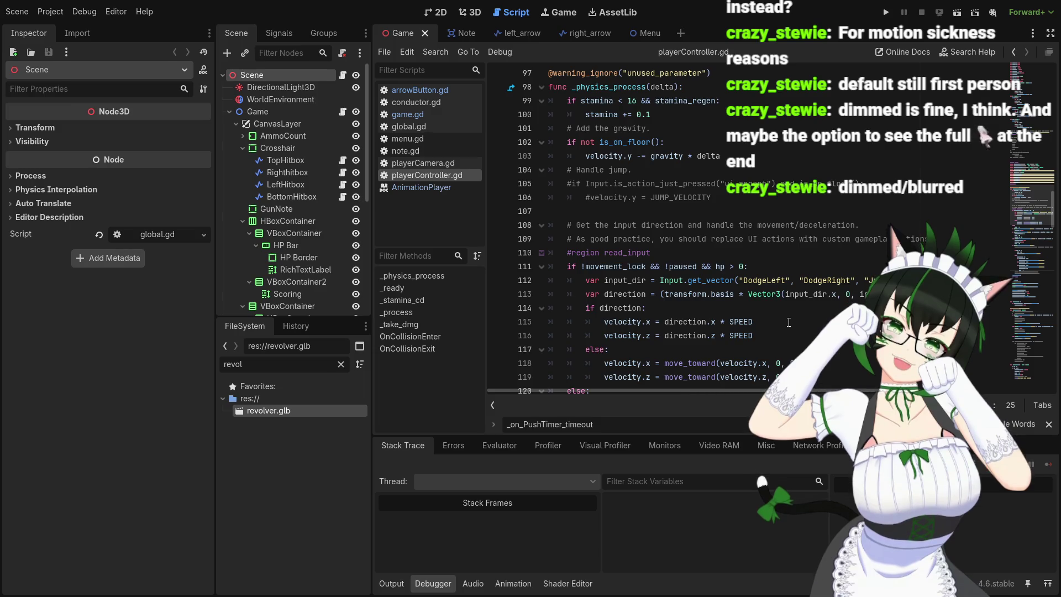
{"action": "left_click", "coordinate": [438, 12]}
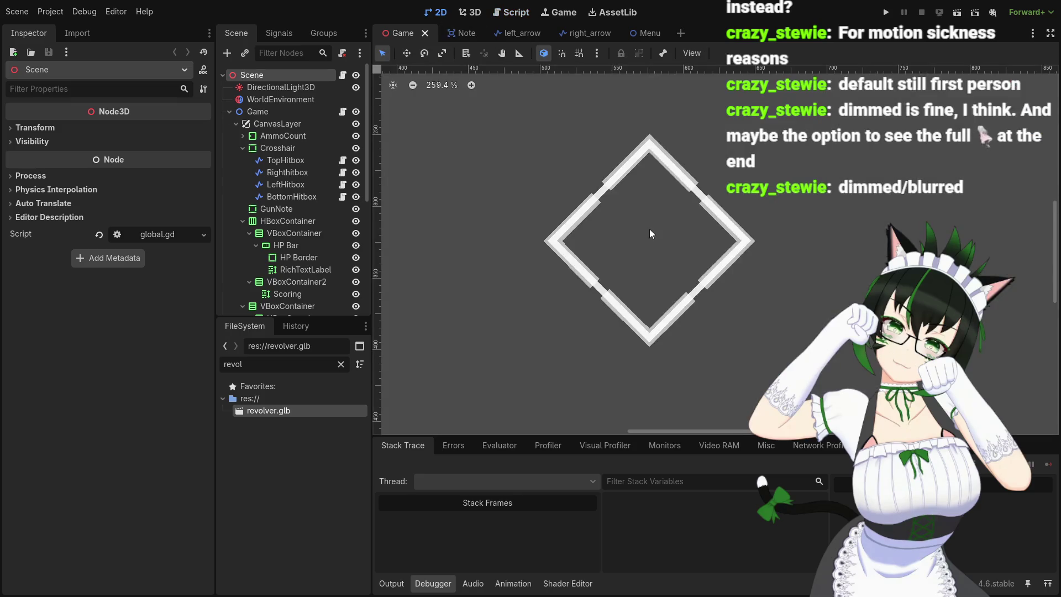
{"action": "scroll", "coordinate": [615, 245], "scroll_direction": "down", "scroll_amount": 3}
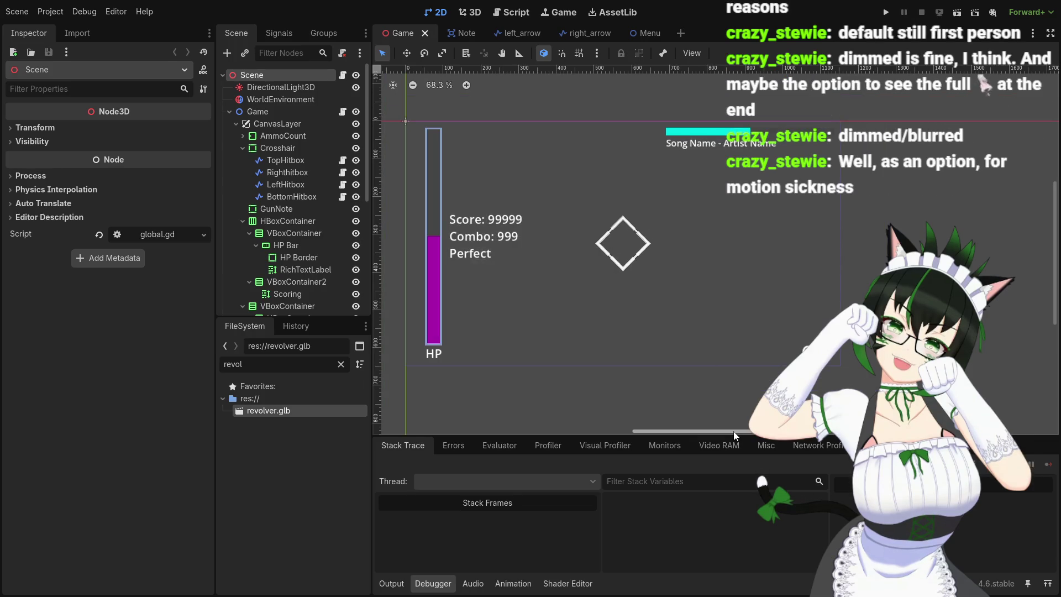
{"action": "left_click_drag", "start_coordinate": [733, 431], "coordinate": [675, 427]}
{"action": "scroll", "coordinate": [619, 306], "scroll_direction": "up", "scroll_amount": 1}
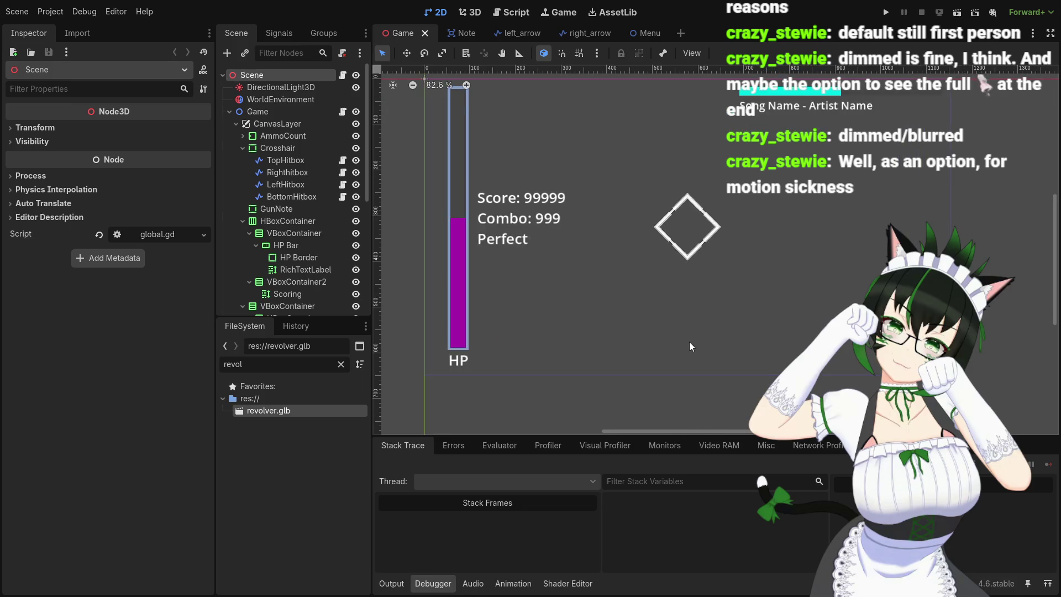
{"action": "left_click_drag", "start_coordinate": [1054, 279], "coordinate": [1053, 269]}
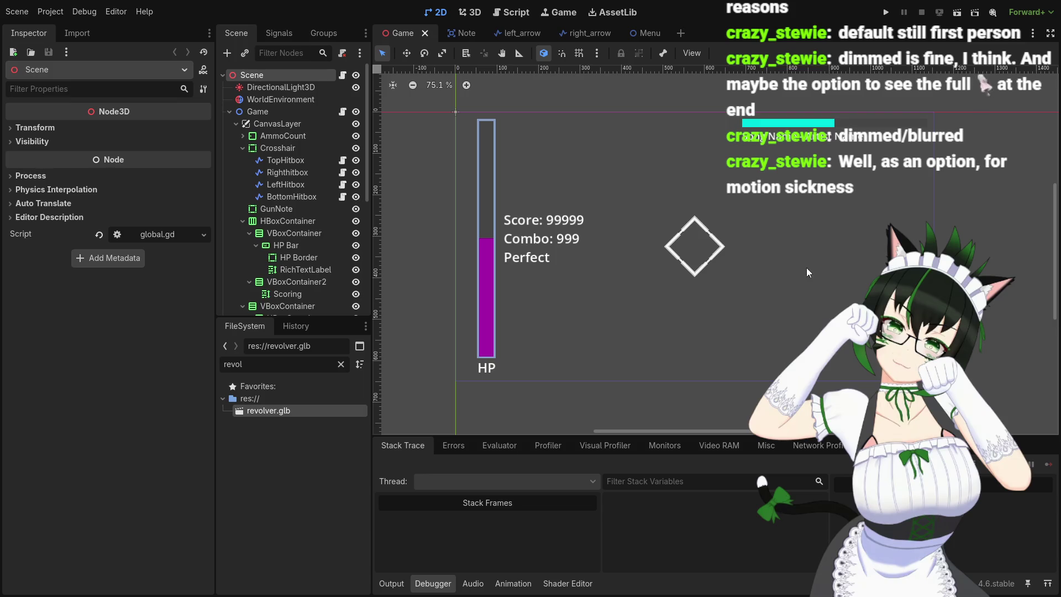
{"action": "left_click", "coordinate": [507, 12]}
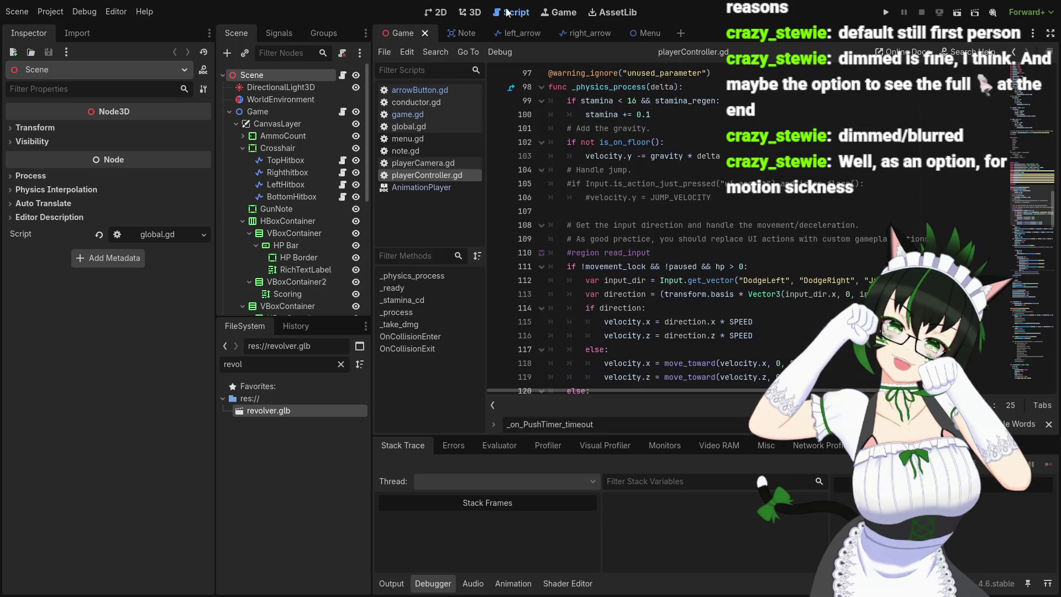
{"action": "scroll", "coordinate": [682, 264], "scroll_direction": "down", "scroll_amount": 2}
{"action": "scroll", "coordinate": [693, 283], "scroll_direction": "up", "scroll_amount": 5}
{"action": "scroll", "coordinate": [772, 280], "scroll_direction": "down", "scroll_amount": 4}
{"action": "scroll", "coordinate": [772, 280], "scroll_direction": "down", "scroll_amount": 2}
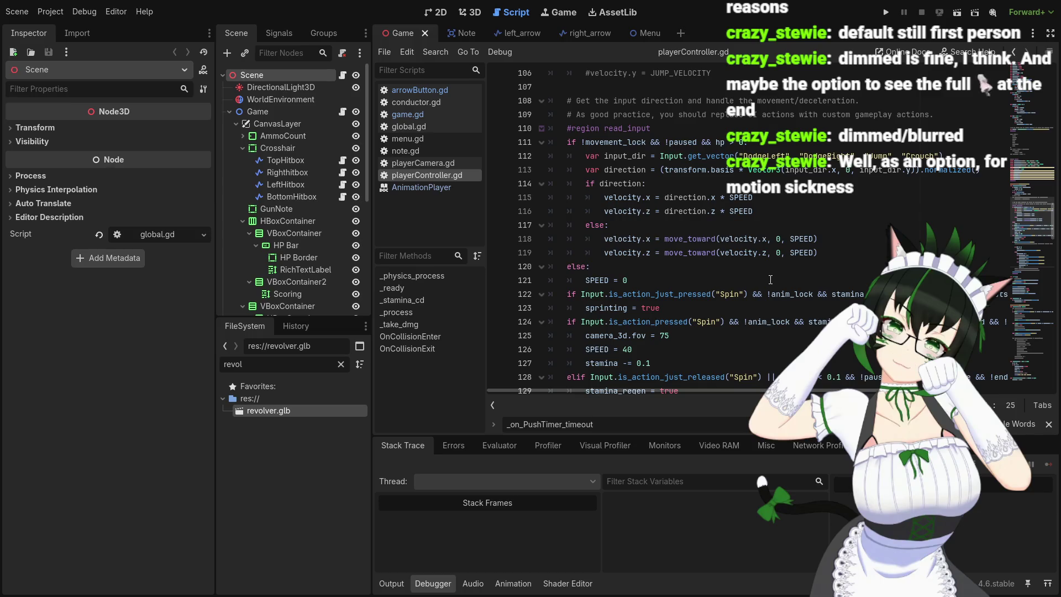
{"action": "scroll", "coordinate": [768, 280], "scroll_direction": "down", "scroll_amount": 5}
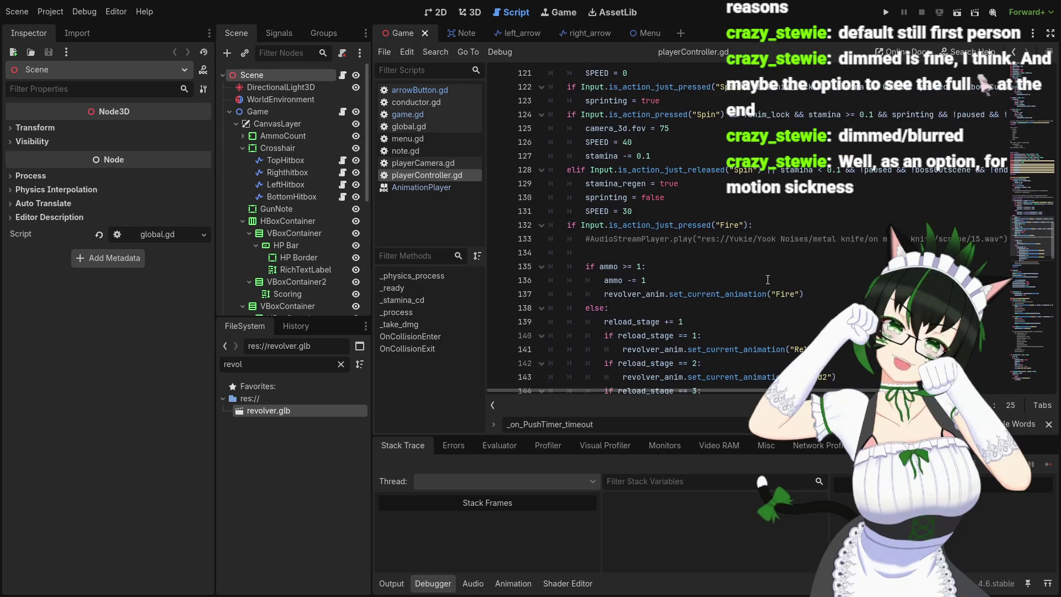
{"action": "scroll", "coordinate": [768, 277], "scroll_direction": "up", "scroll_amount": 2}
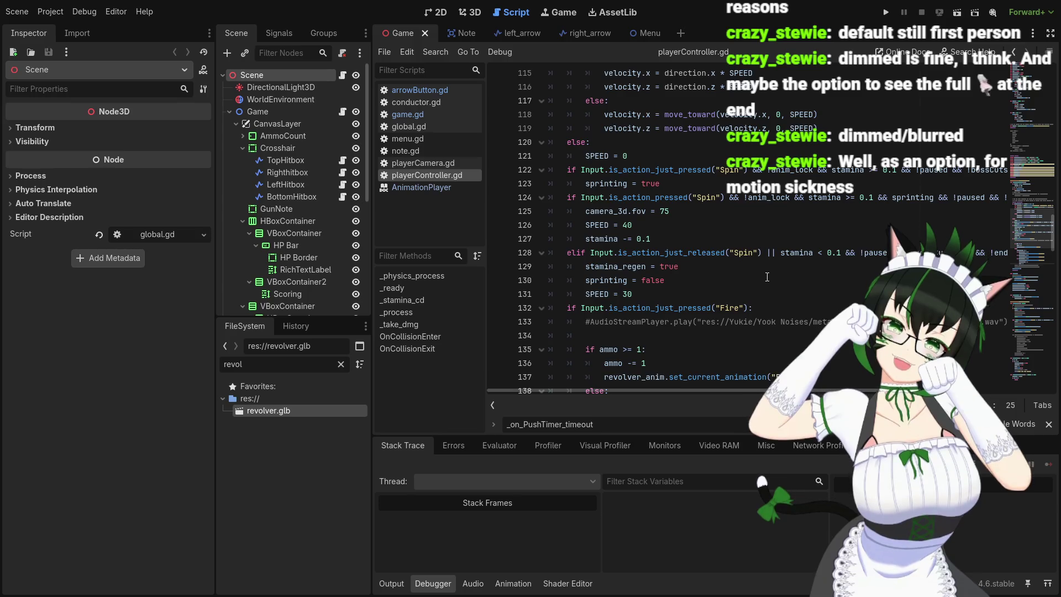
{"action": "scroll", "coordinate": [733, 198], "scroll_direction": "up", "scroll_amount": 2}
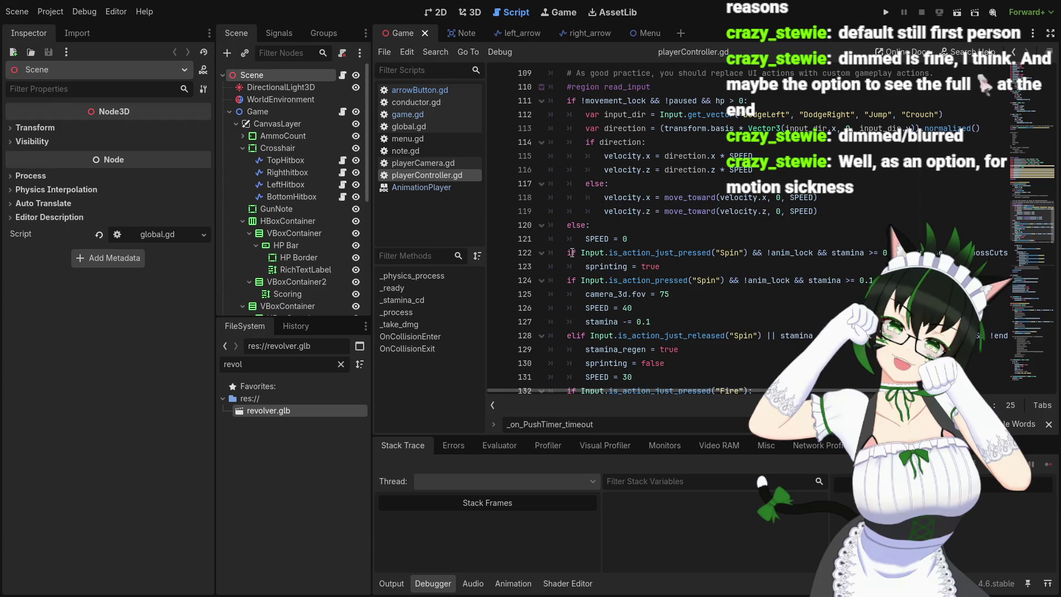
{"action": "scroll", "coordinate": [580, 248], "scroll_direction": "down", "scroll_amount": 1}
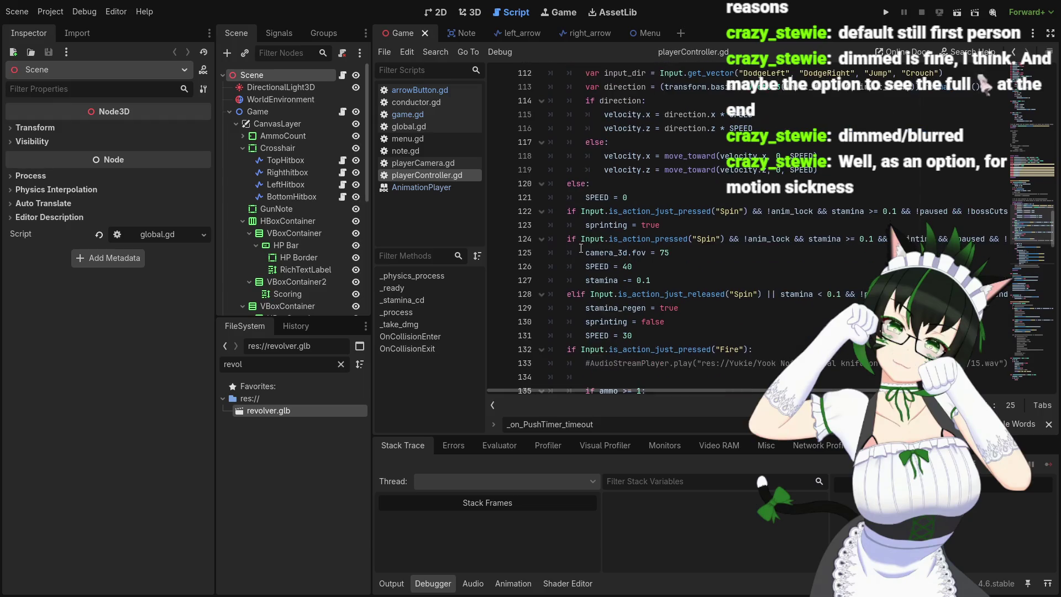
{"action": "scroll", "coordinate": [657, 254], "scroll_direction": "up", "scroll_amount": 1}
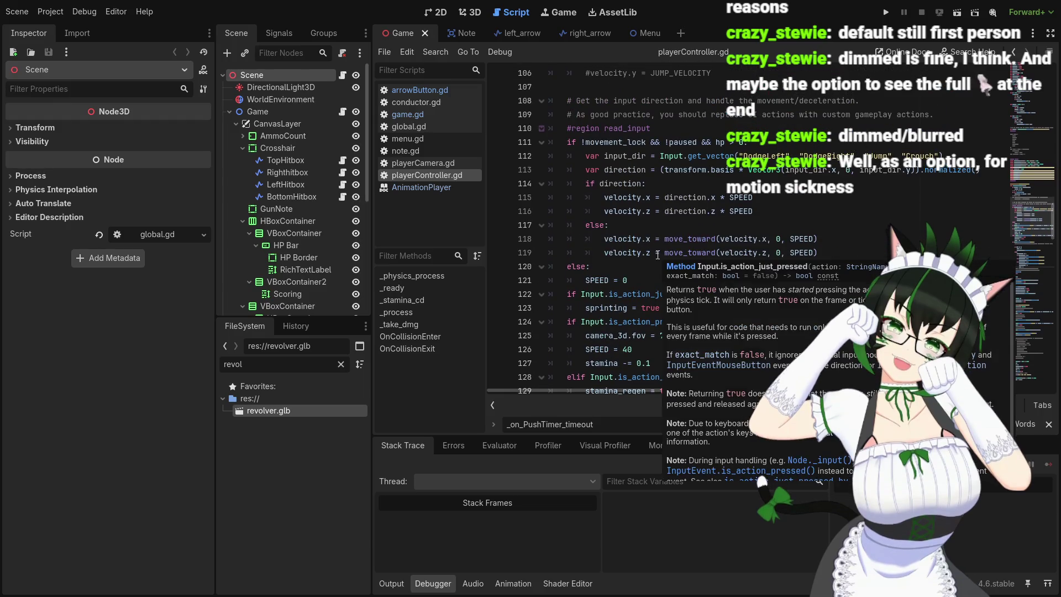
{"action": "scroll", "coordinate": [710, 255], "scroll_direction": "down", "scroll_amount": 1}
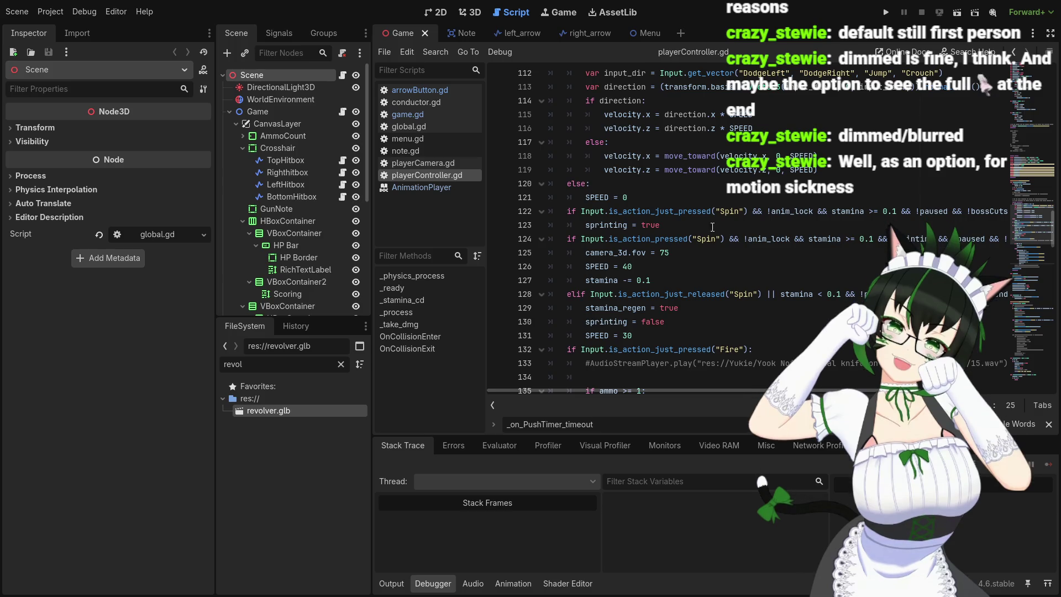
{"action": "scroll", "coordinate": [691, 244], "scroll_direction": "up", "scroll_amount": 2}
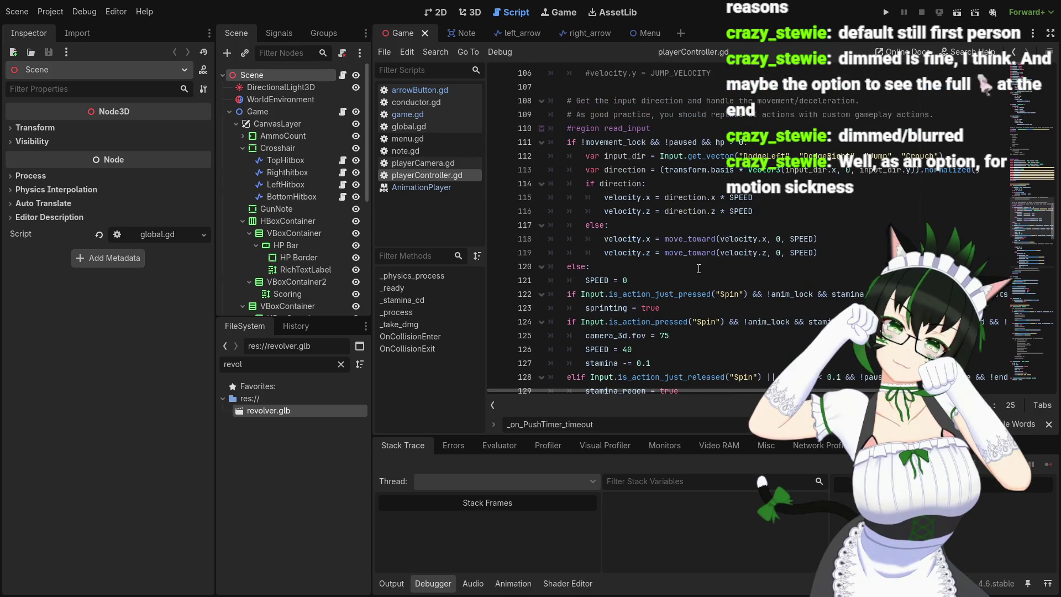
{"action": "scroll", "coordinate": [702, 280], "scroll_direction": "up", "scroll_amount": 1}
{"action": "scroll", "coordinate": [702, 280], "scroll_direction": "up", "scroll_amount": 1}
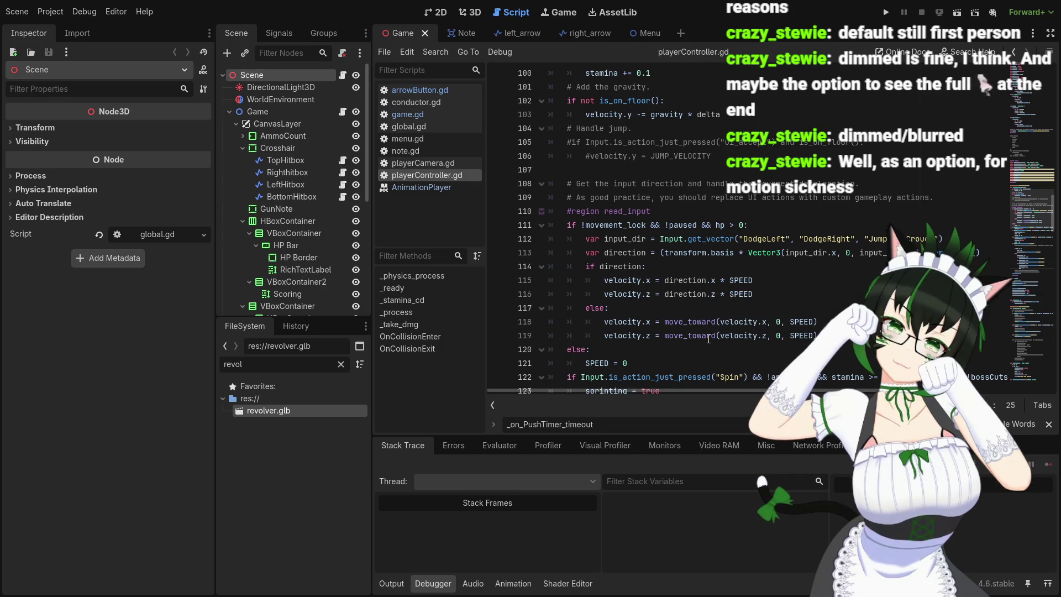
{"action": "scroll", "coordinate": [710, 334], "scroll_direction": "up", "scroll_amount": 2}
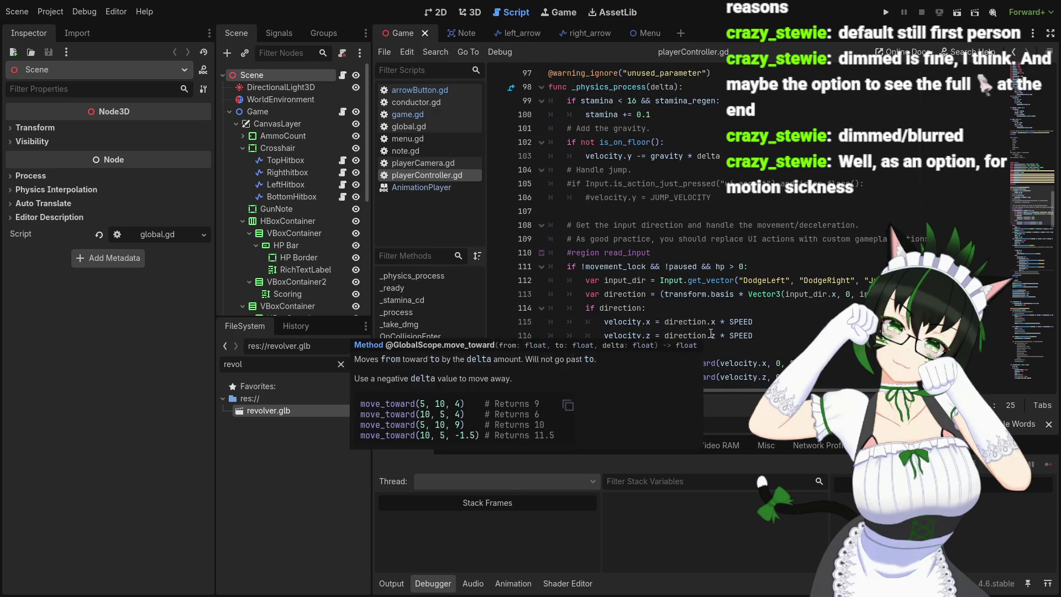
{"action": "scroll", "coordinate": [731, 322], "scroll_direction": "down", "scroll_amount": 3}
{"action": "scroll", "coordinate": [730, 322], "scroll_direction": "up", "scroll_amount": 2}
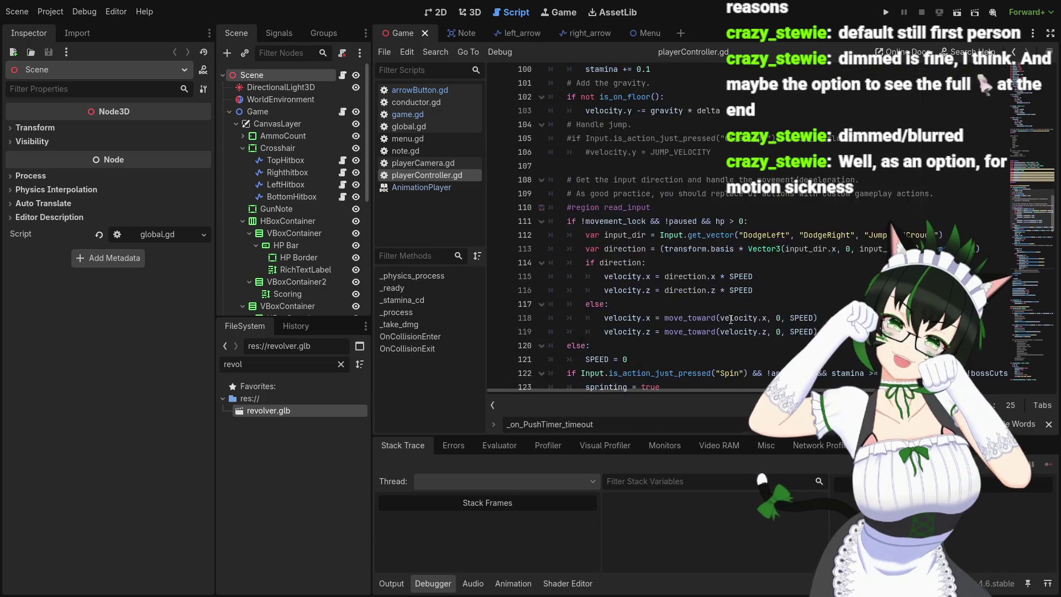
{"action": "scroll", "coordinate": [731, 319], "scroll_direction": "down", "scroll_amount": 1}
{"action": "scroll", "coordinate": [730, 320], "scroll_direction": "up", "scroll_amount": 1}
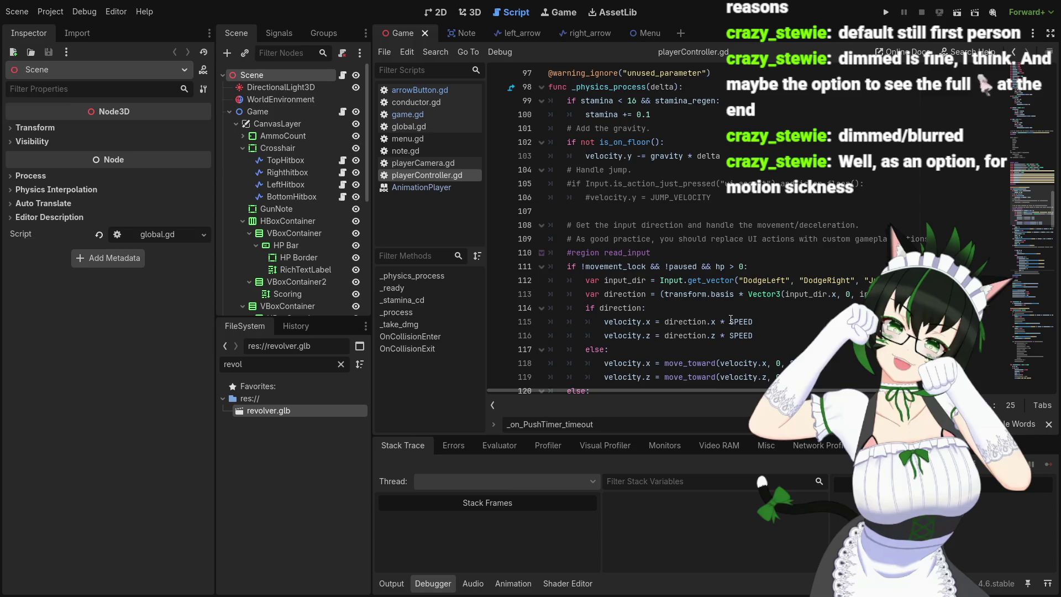
{"action": "scroll", "coordinate": [730, 320], "scroll_direction": "down", "scroll_amount": 1}
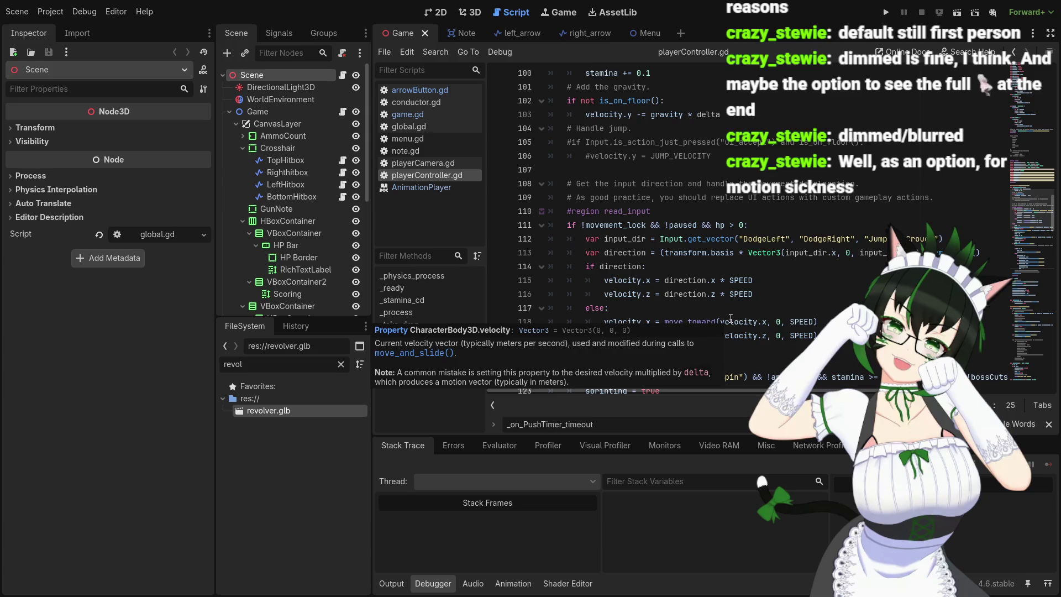
{"action": "scroll", "coordinate": [731, 318], "scroll_direction": "down", "scroll_amount": 1}
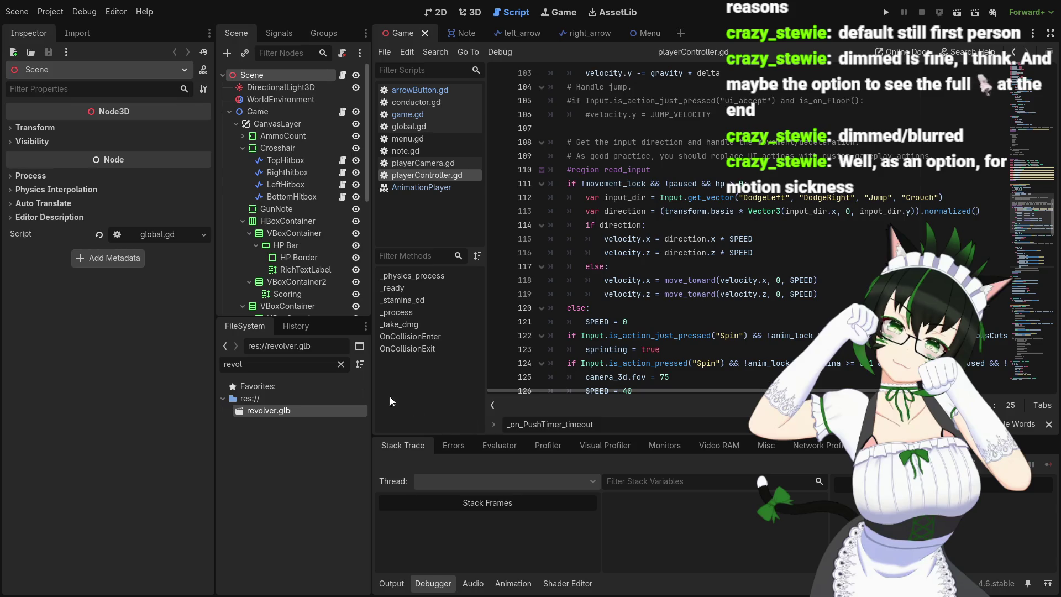
- Switch to the Game scene's 3D view and orbit around the selected object
{"action": "left_click", "coordinate": [469, 12]}
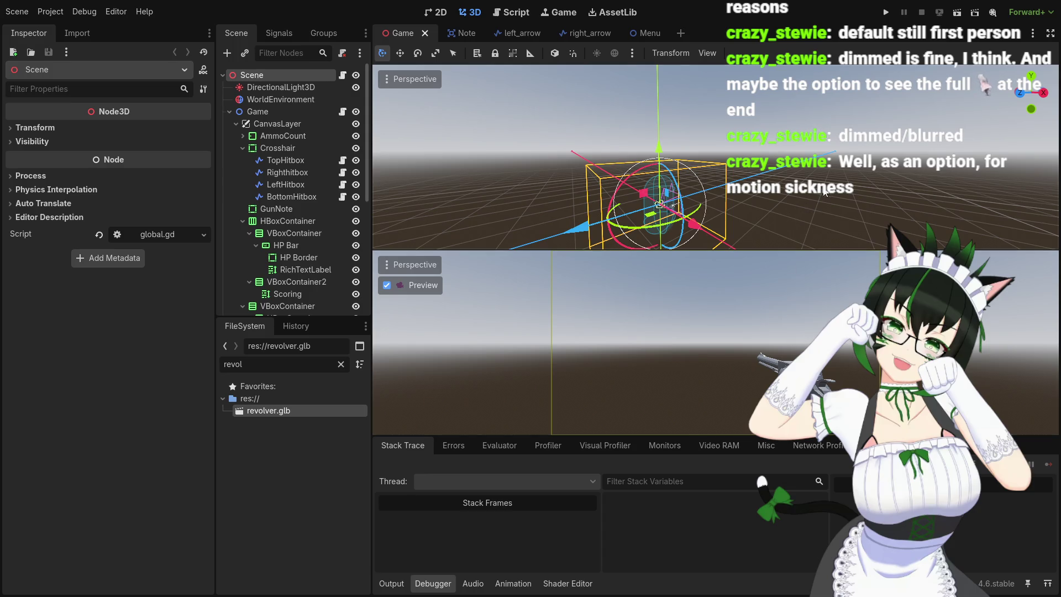
{"action": "mouse_move", "coordinate": [762, 232]}
{"action": "left_mouse_down"}
{"action": "mouse_move", "coordinate": [755, 221]}
{"action": "mouse_move", "coordinate": [771, 215]}
{"action": "mouse_move", "coordinate": [751, 211]}
{"action": "mouse_move", "coordinate": [685, 236]}
{"action": "mouse_move", "coordinate": [715, 93]}
{"action": "mouse_move", "coordinate": [681, 125]}
{"action": "left_mouse_up"}
{"action": "scroll", "coordinate": [682, 125], "scroll_direction": "up", "scroll_amount": 3}
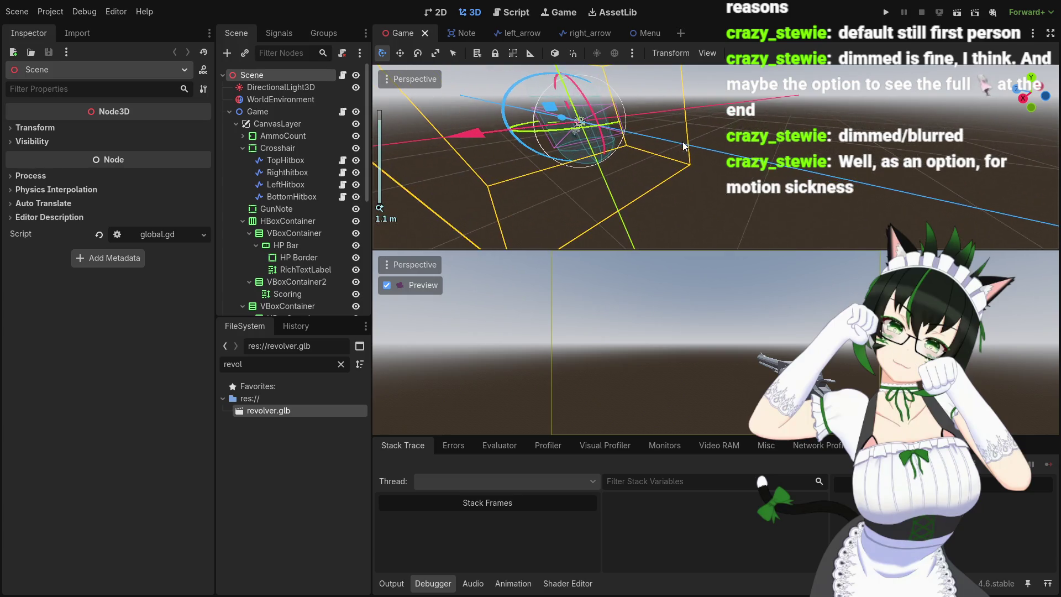
{"action": "scroll", "coordinate": [782, 190], "scroll_direction": "down", "scroll_amount": 2}
{"action": "mouse_move", "coordinate": [728, 201]}
{"action": "left_mouse_down"}
{"action": "mouse_move", "coordinate": [781, 190]}
{"action": "mouse_move", "coordinate": [679, 182]}
{"action": "mouse_move", "coordinate": [763, 190]}
{"action": "left_mouse_up"}
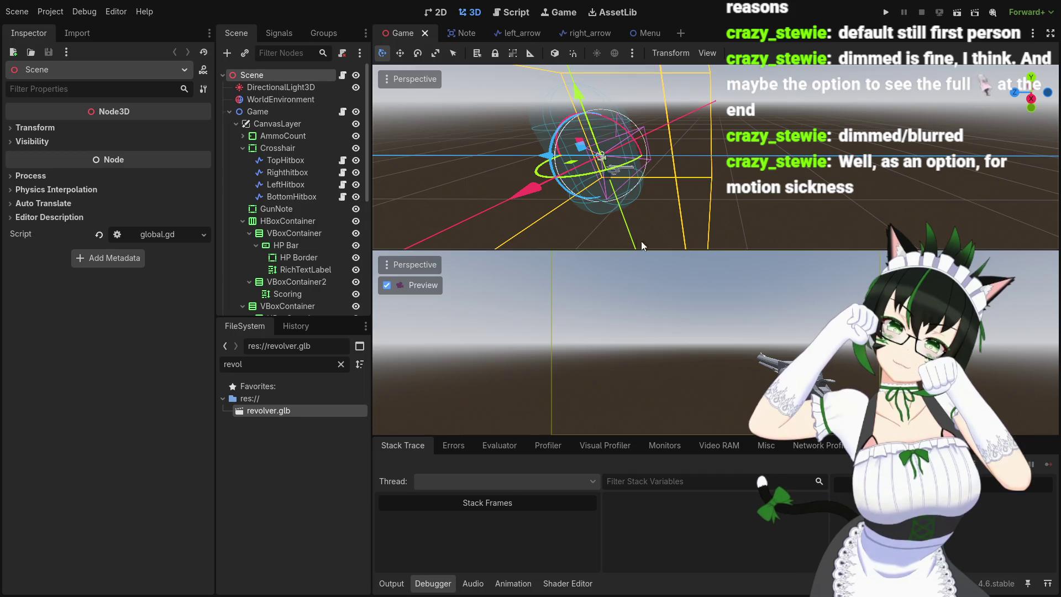
- Go back to playerController.gd and scroll through its Signals region and movement code
{"action": "left_click", "coordinate": [516, 15]}
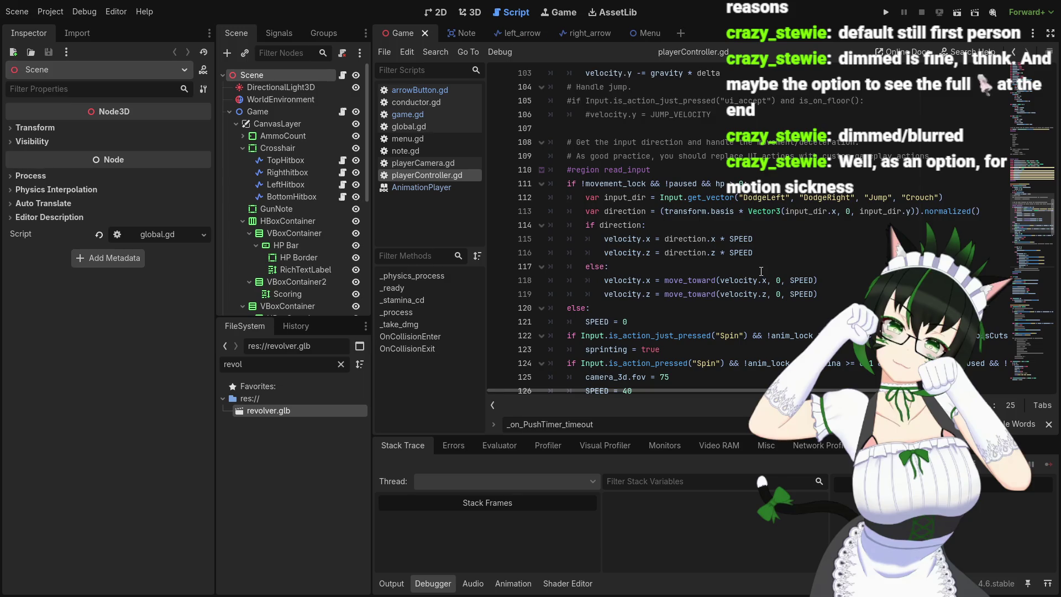
{"action": "scroll", "coordinate": [750, 257], "scroll_direction": "down", "scroll_amount": 2}
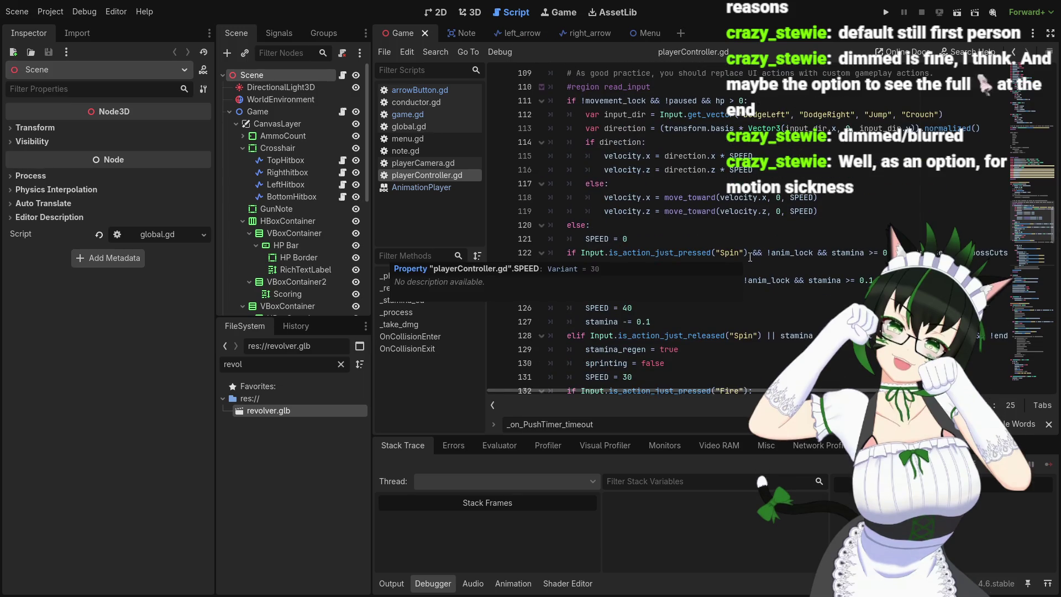
{"action": "scroll", "coordinate": [750, 257], "scroll_direction": "up", "scroll_amount": 2}
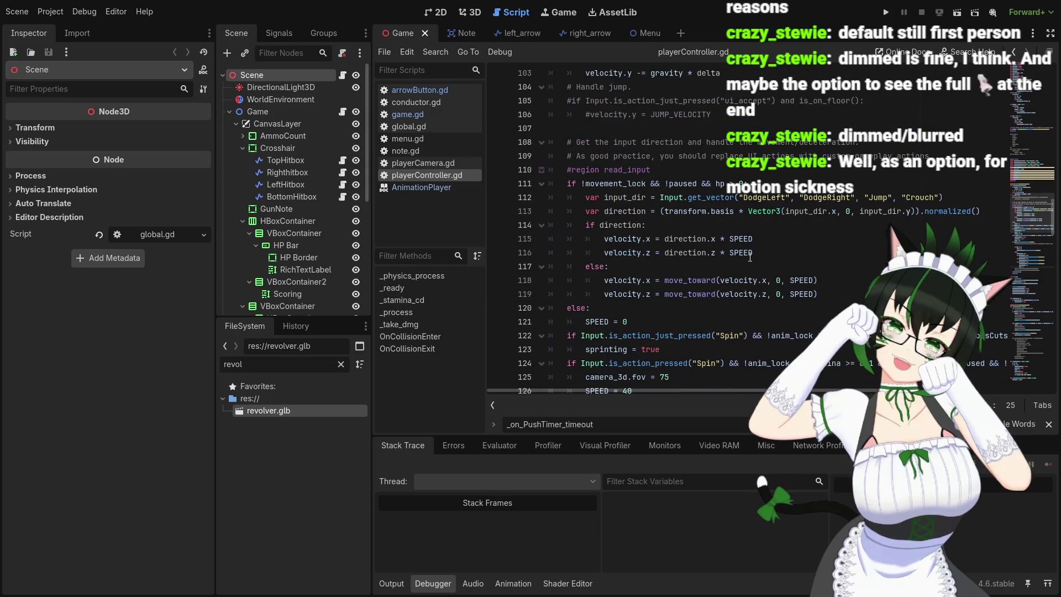
{"action": "scroll", "coordinate": [750, 257], "scroll_direction": "up", "scroll_amount": 7}
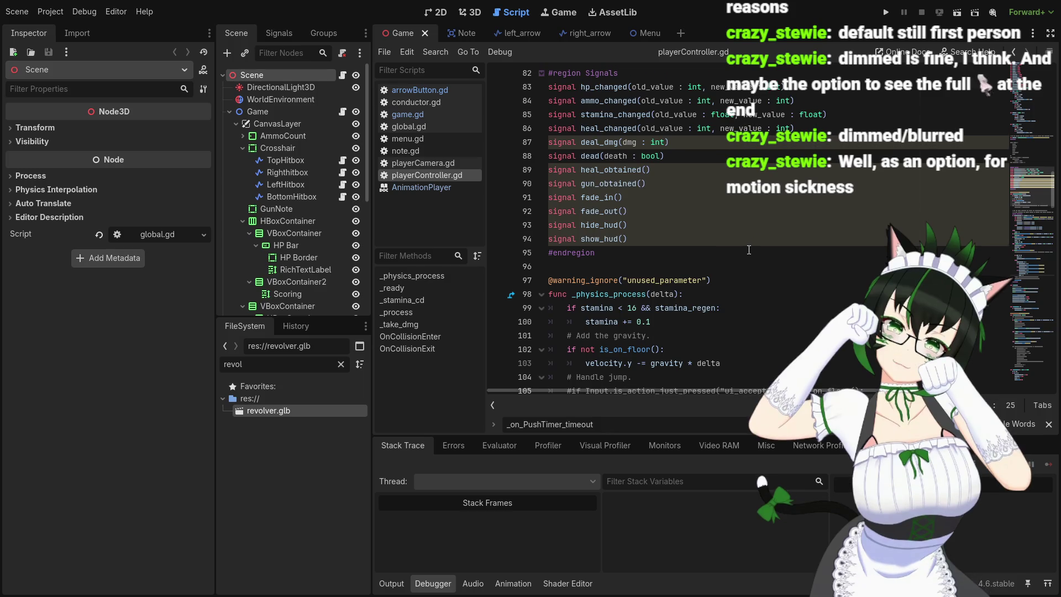
{"action": "scroll", "coordinate": [749, 250], "scroll_direction": "down", "scroll_amount": 6}
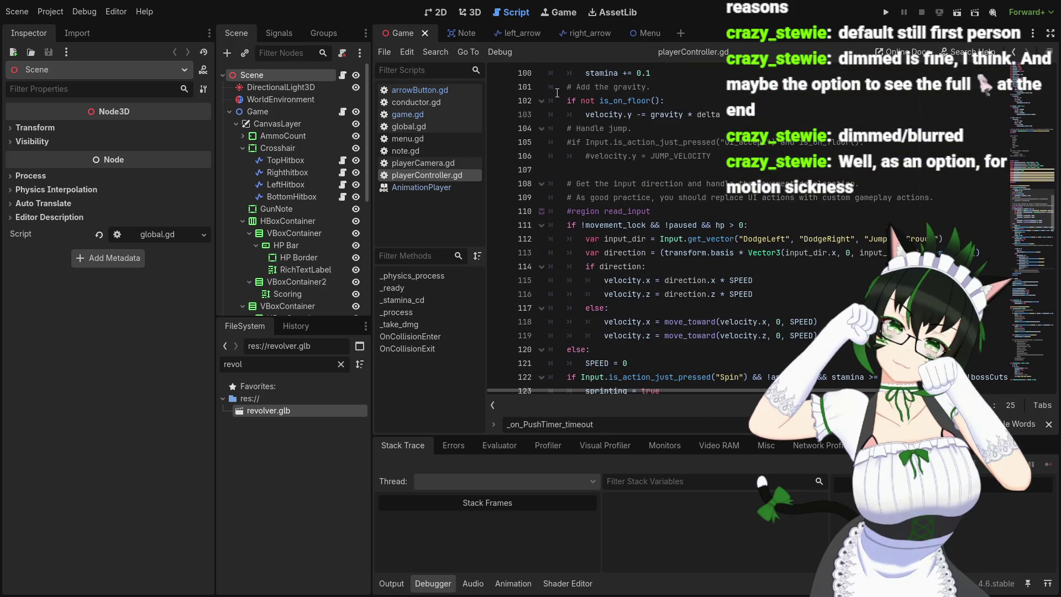
- Open note.gd and read through its code
{"action": "left_click", "coordinate": [420, 150]}
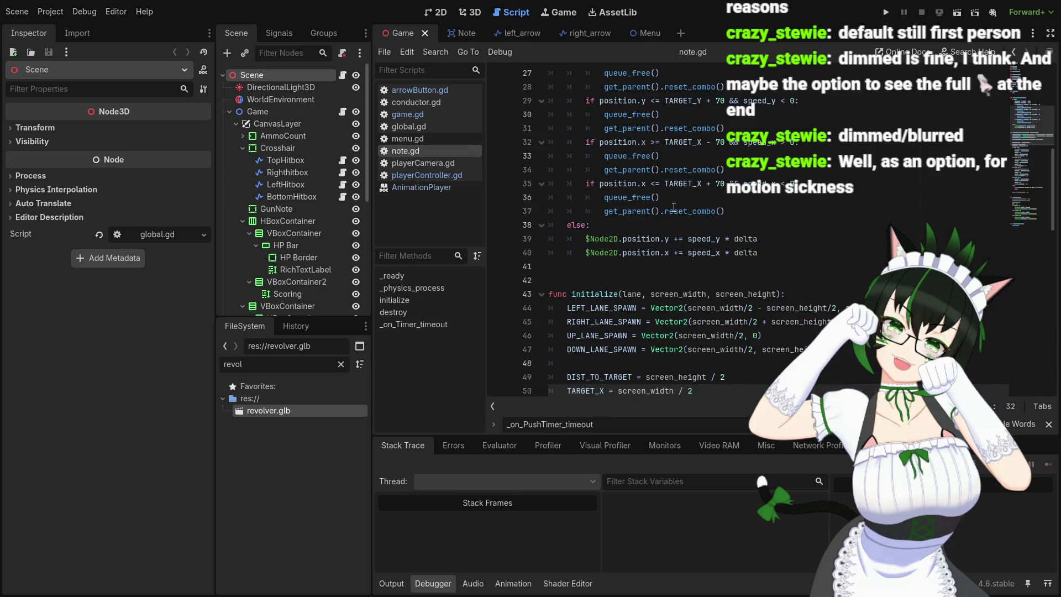
{"action": "scroll", "coordinate": [696, 221], "scroll_direction": "up", "scroll_amount": 3}
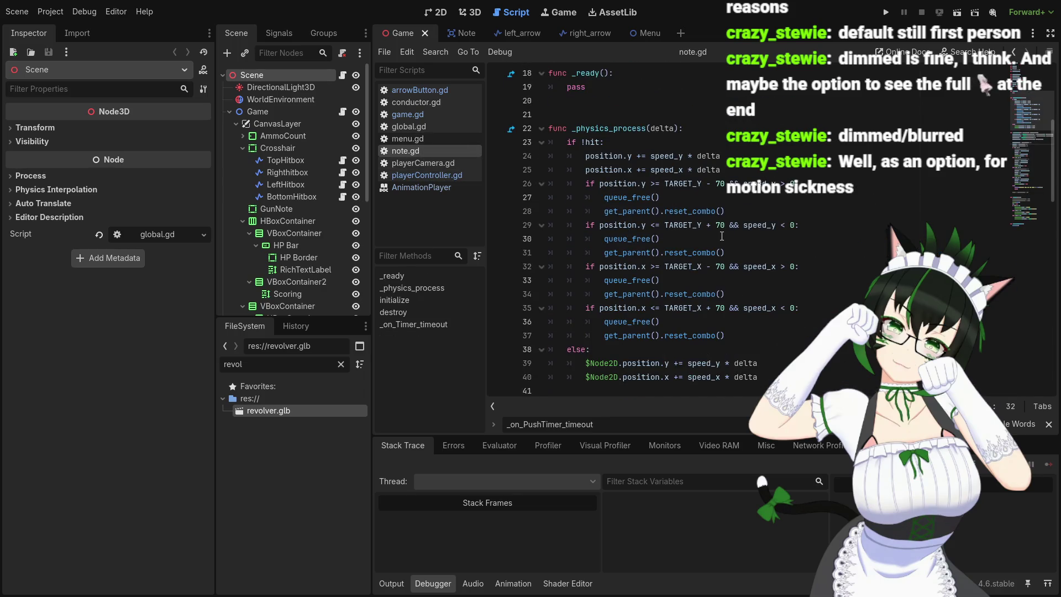
{"action": "scroll", "coordinate": [721, 236], "scroll_direction": "down", "scroll_amount": 3}
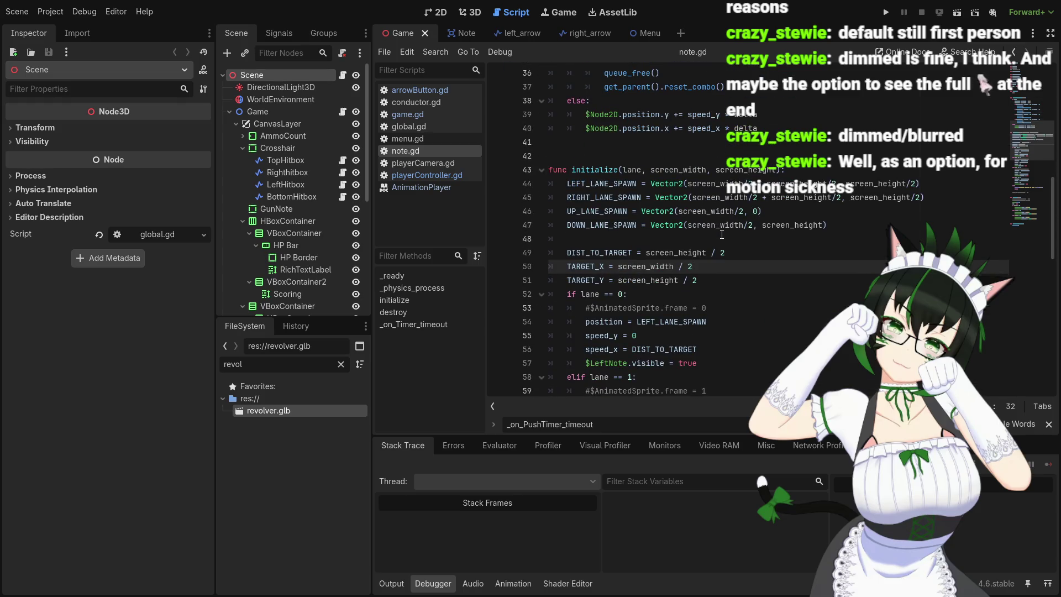
{"action": "scroll", "coordinate": [722, 234], "scroll_direction": "down", "scroll_amount": 2}
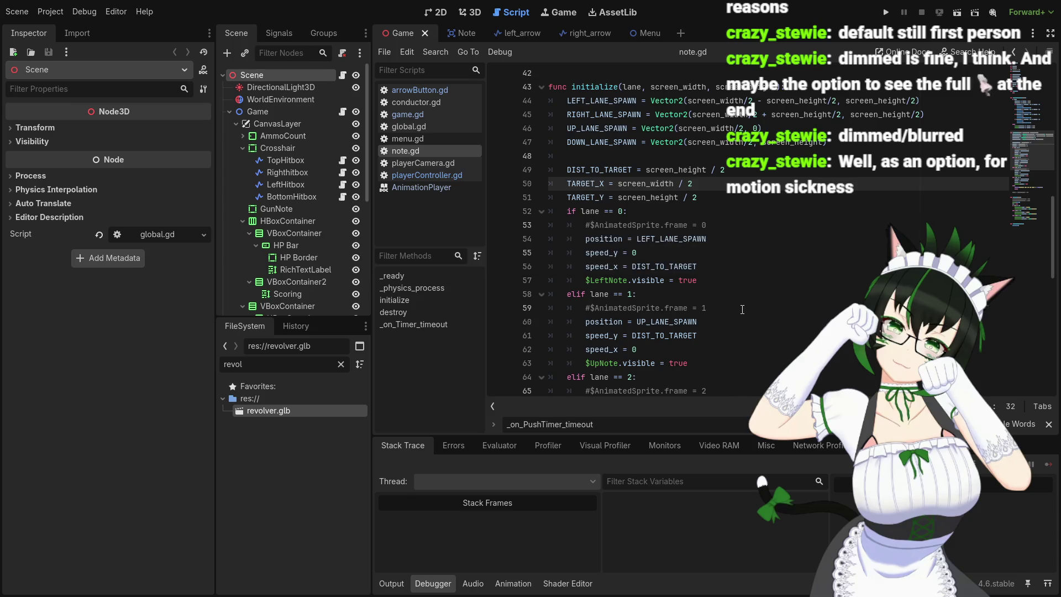
{"action": "scroll", "coordinate": [739, 288], "scroll_direction": "down", "scroll_amount": 5}
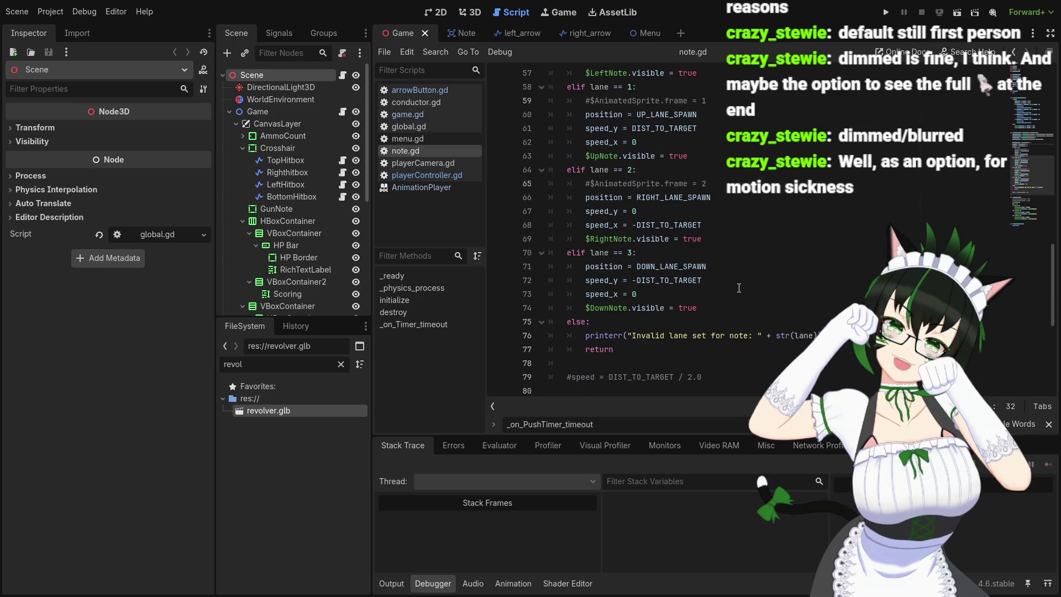
{"action": "scroll", "coordinate": [738, 287], "scroll_direction": "down", "scroll_amount": 7}
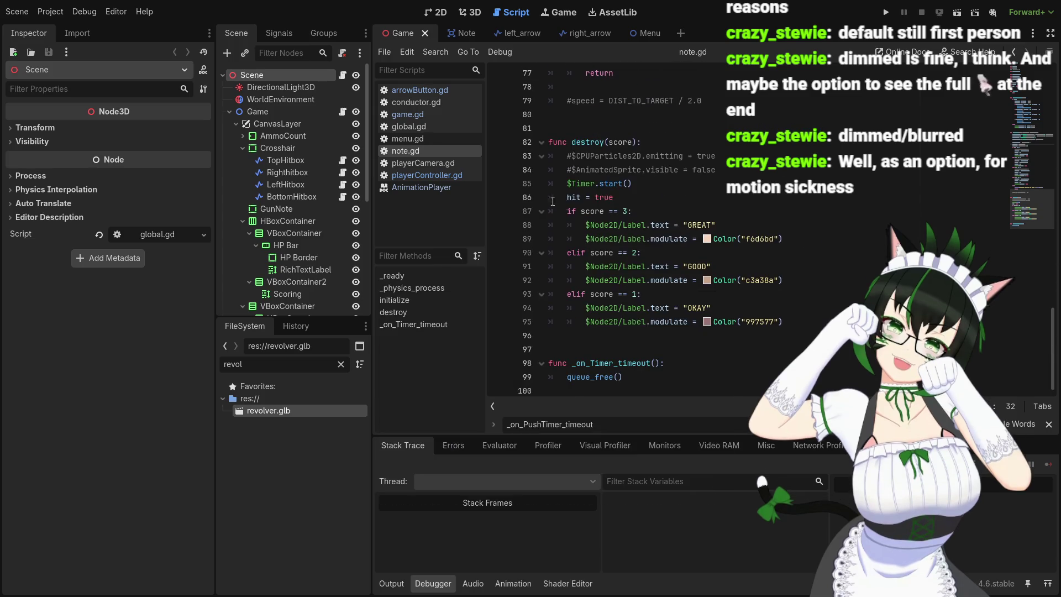
- Open conductor.gd and scroll down to playFromBeat
{"action": "left_click", "coordinate": [429, 104]}
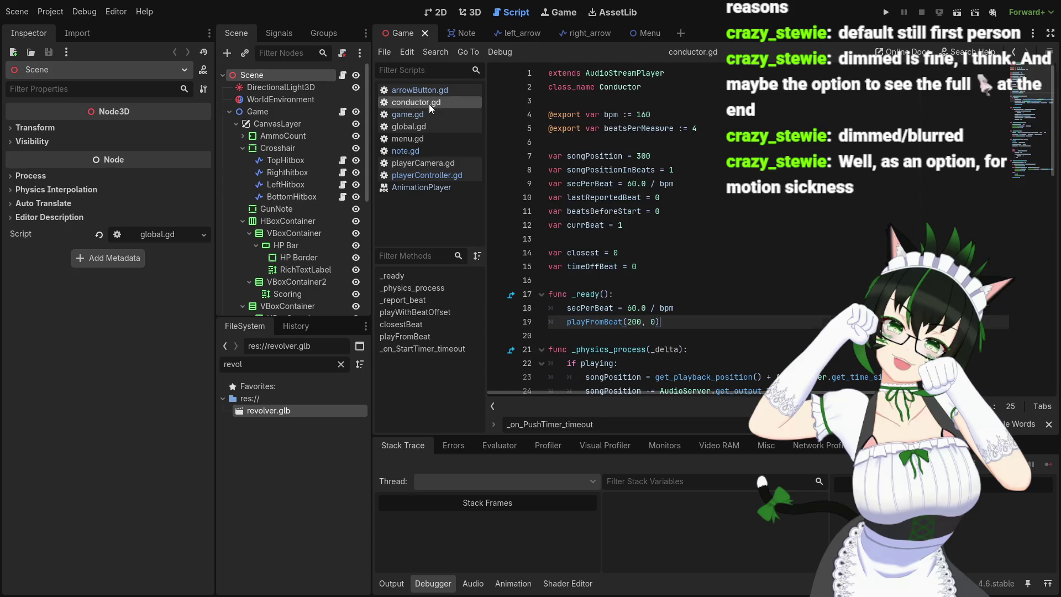
{"action": "scroll", "coordinate": [606, 214], "scroll_direction": "down", "scroll_amount": 10}
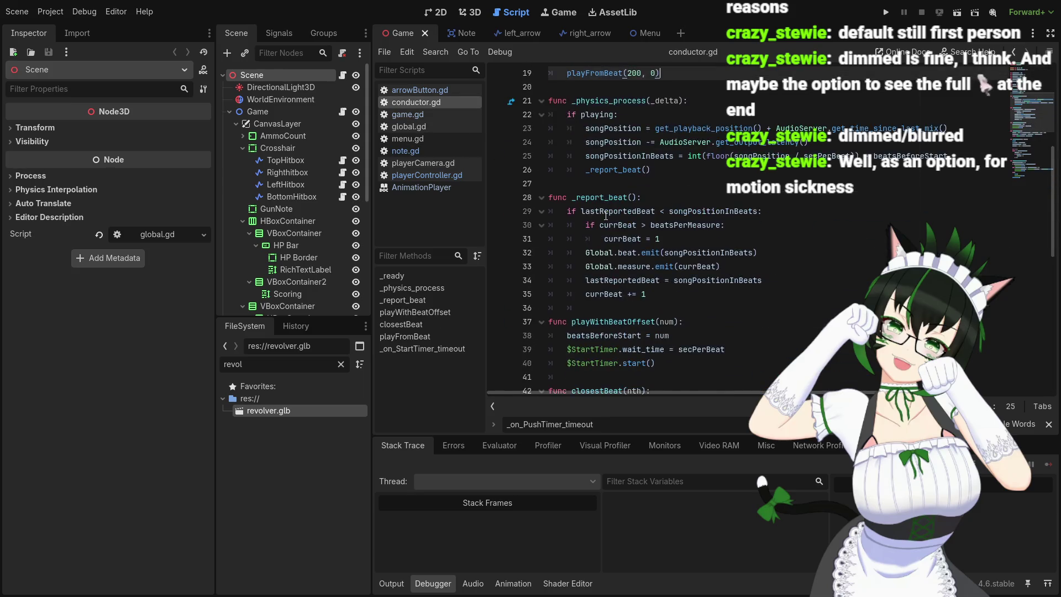
{"action": "scroll", "coordinate": [605, 214], "scroll_direction": "down", "scroll_amount": 6}
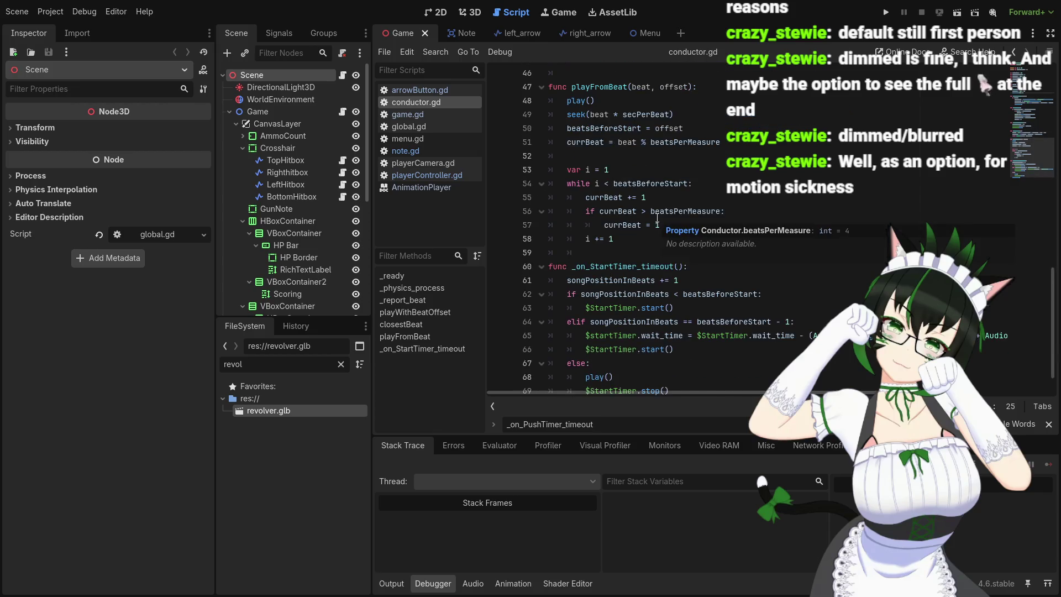
- Open game.gd and read through its _ready, _input and _on_Conductor_beat functions
{"action": "left_click", "coordinate": [434, 117]}
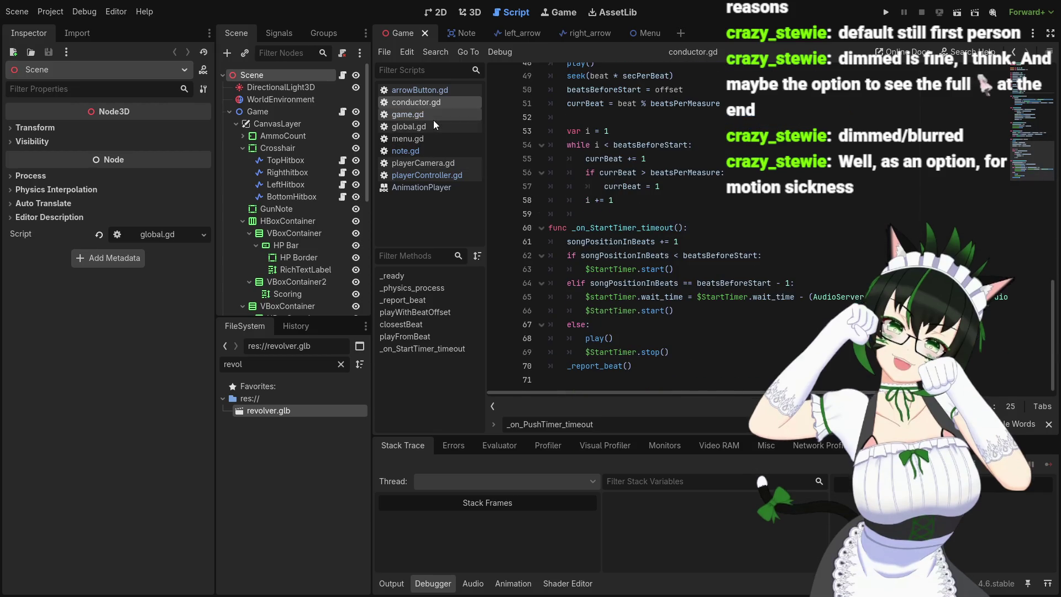
{"action": "scroll", "coordinate": [650, 209], "scroll_direction": "down", "scroll_amount": 8}
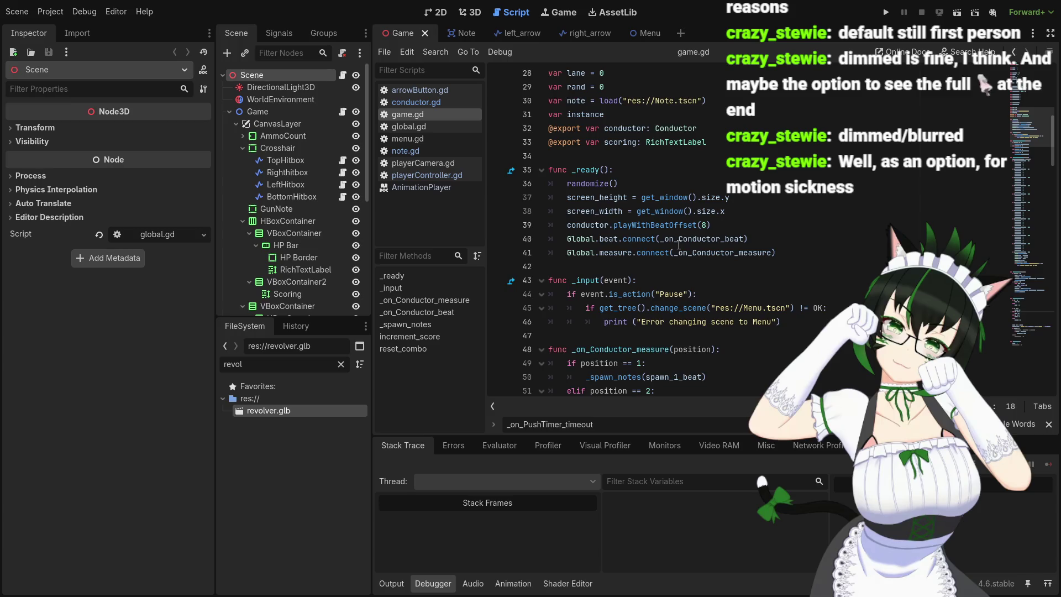
{"action": "scroll", "coordinate": [679, 244], "scroll_direction": "down", "scroll_amount": 2}
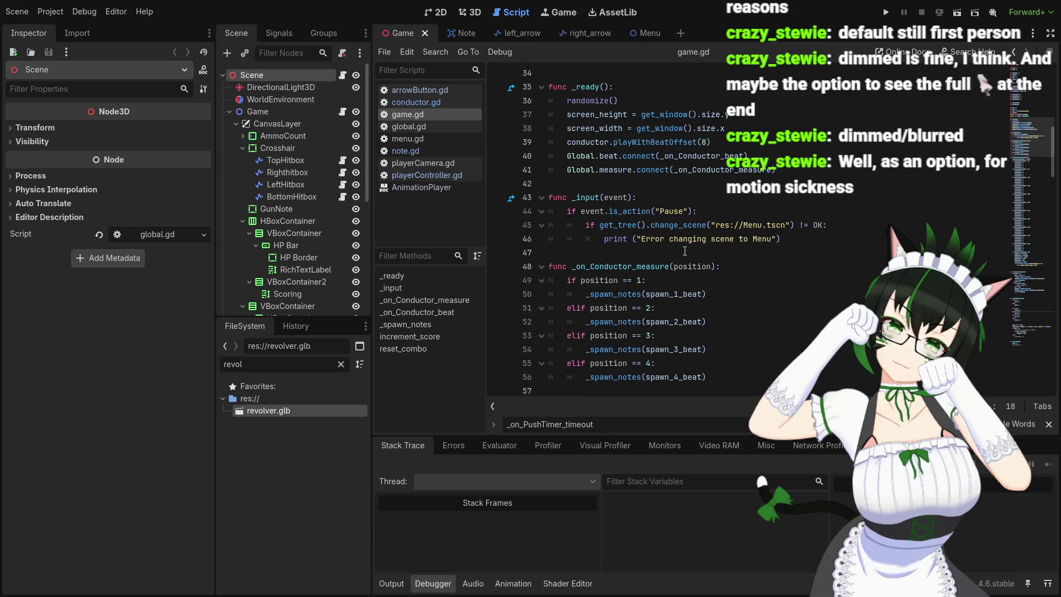
{"action": "scroll", "coordinate": [688, 250], "scroll_direction": "down", "scroll_amount": 2}
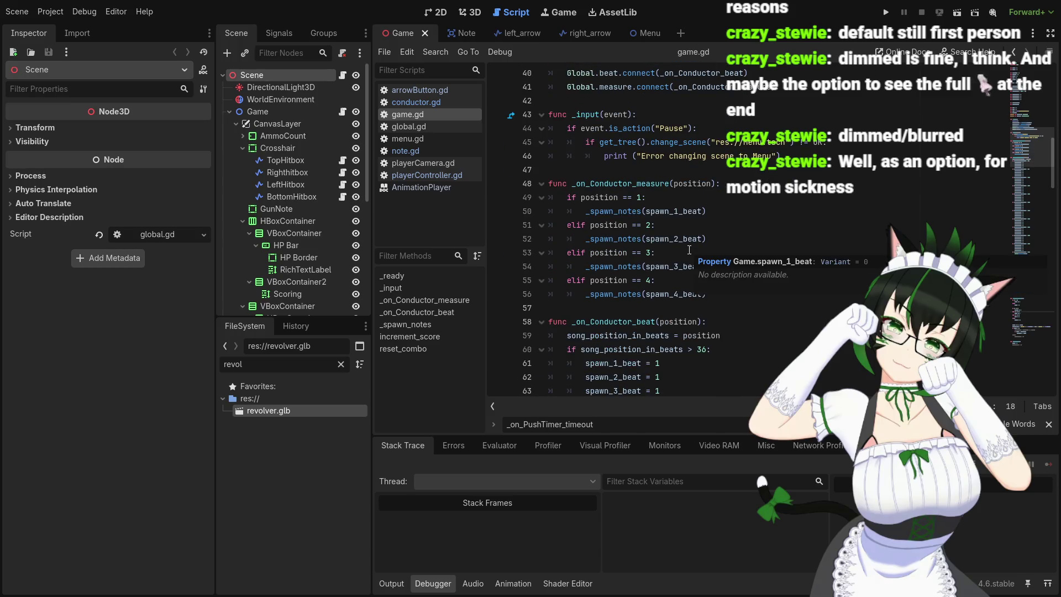
{"action": "scroll", "coordinate": [689, 250], "scroll_direction": "down", "scroll_amount": 1}
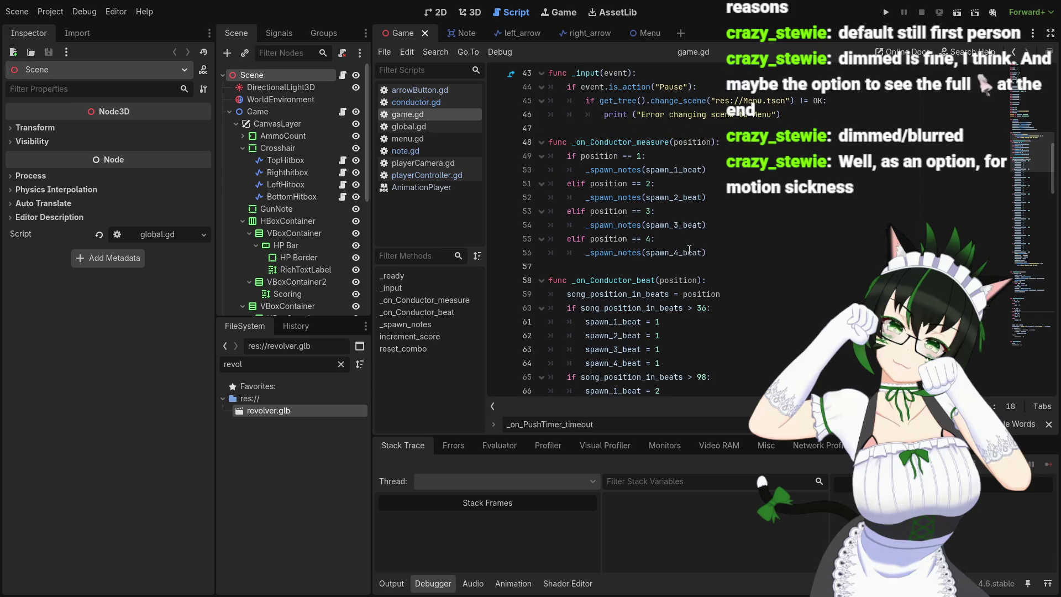
{"action": "scroll", "coordinate": [689, 249], "scroll_direction": "down", "scroll_amount": 4}
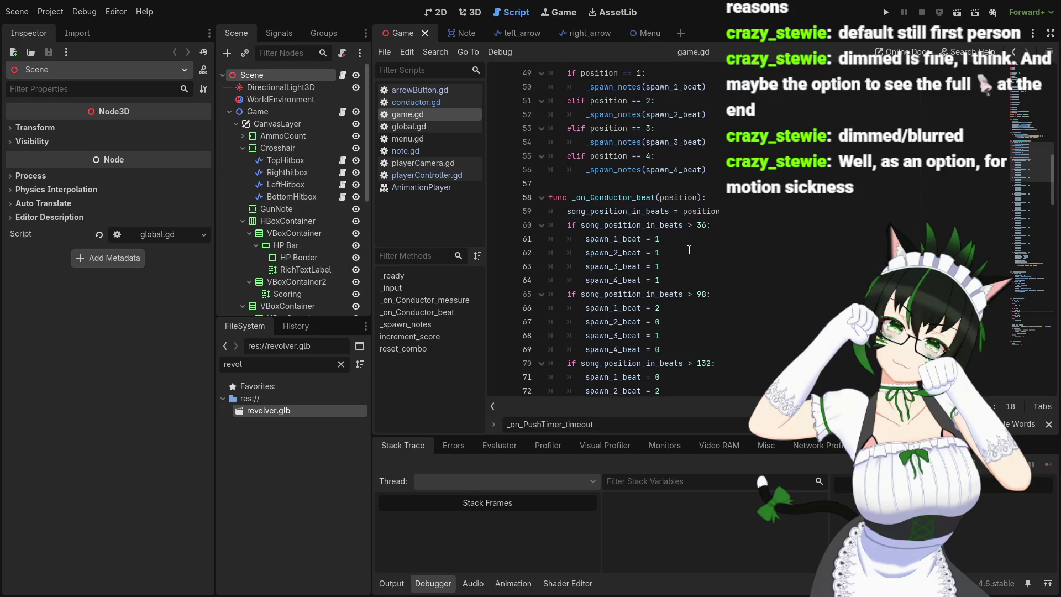
{"action": "scroll", "coordinate": [689, 250], "scroll_direction": "down", "scroll_amount": 13}
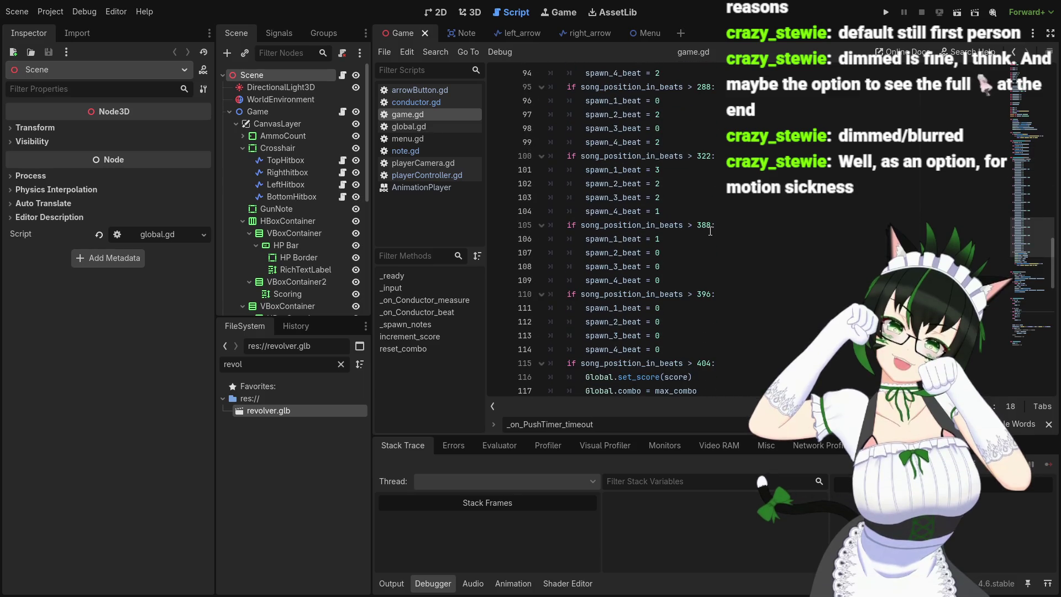
{"action": "scroll", "coordinate": [734, 214], "scroll_direction": "down", "scroll_amount": 2}
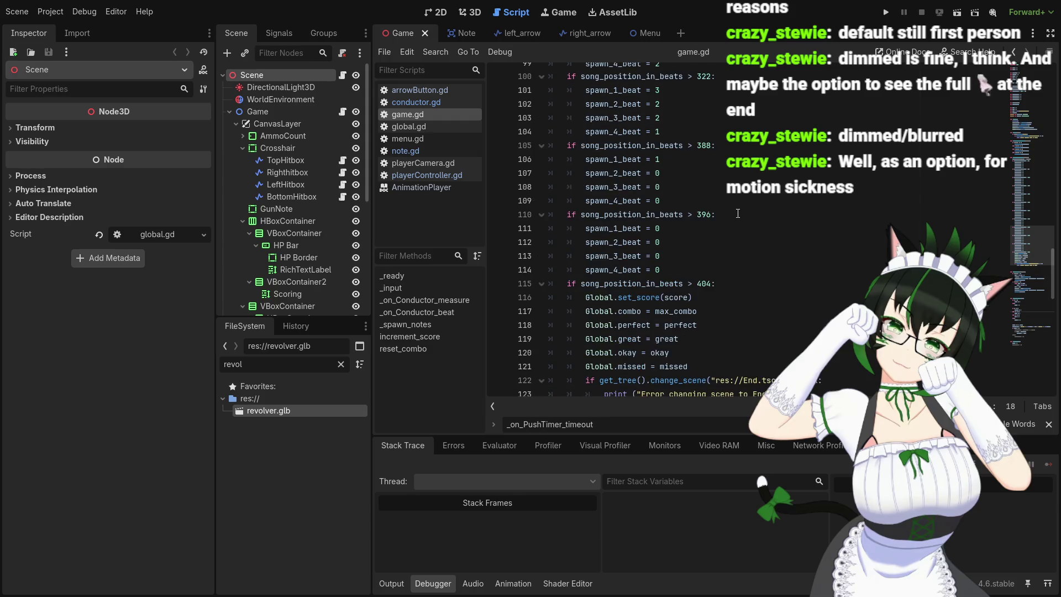
{"action": "scroll", "coordinate": [737, 213], "scroll_direction": "up", "scroll_amount": 12}
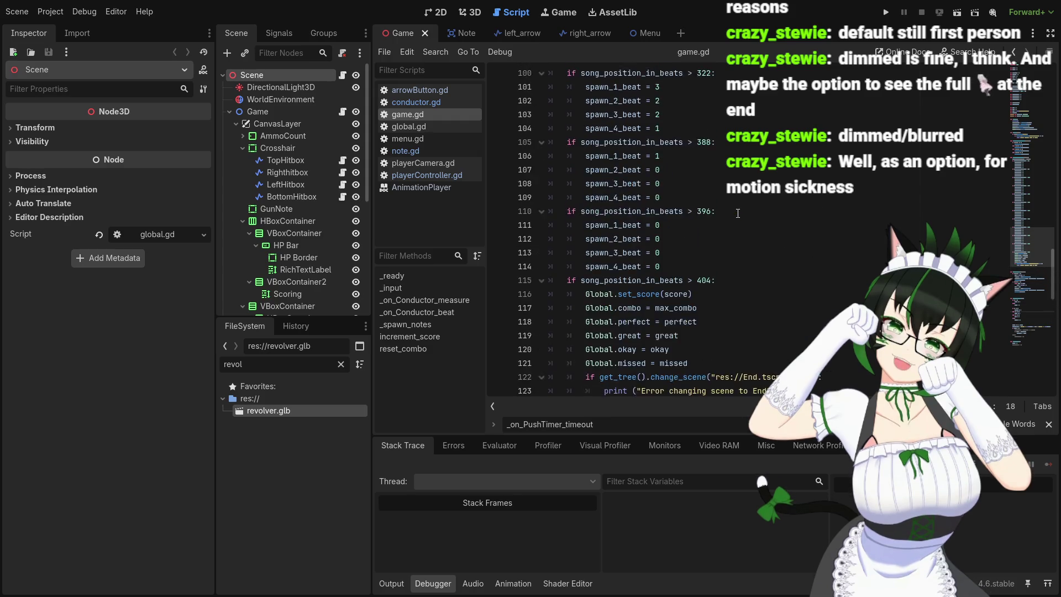
{"action": "scroll", "coordinate": [738, 213], "scroll_direction": "up", "scroll_amount": 8}
{"action": "scroll", "coordinate": [663, 238], "scroll_direction": "down", "scroll_amount": 3}
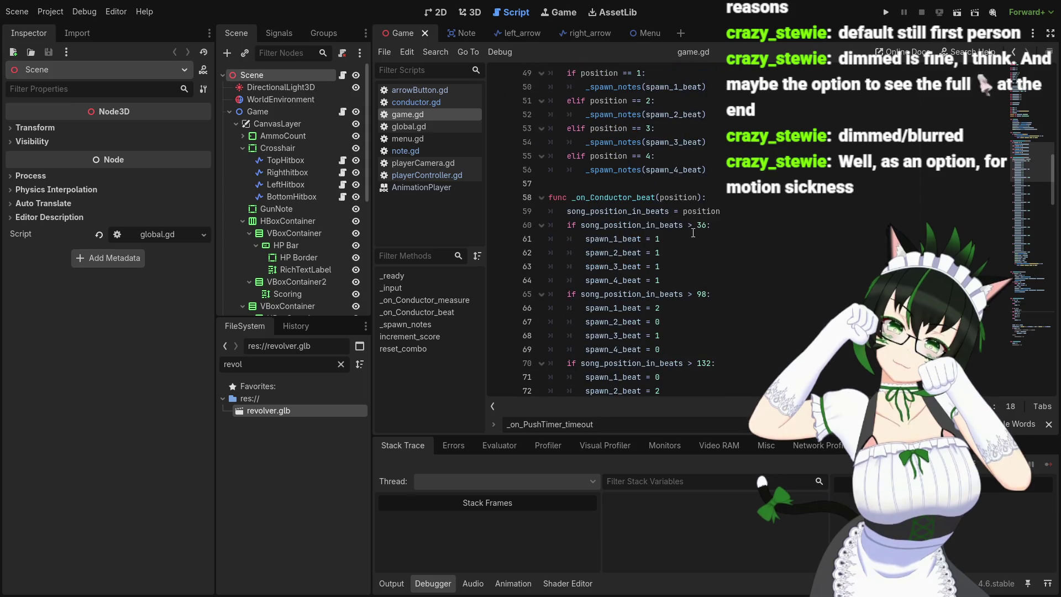
{"action": "scroll", "coordinate": [693, 232], "scroll_direction": "down", "scroll_amount": 1}
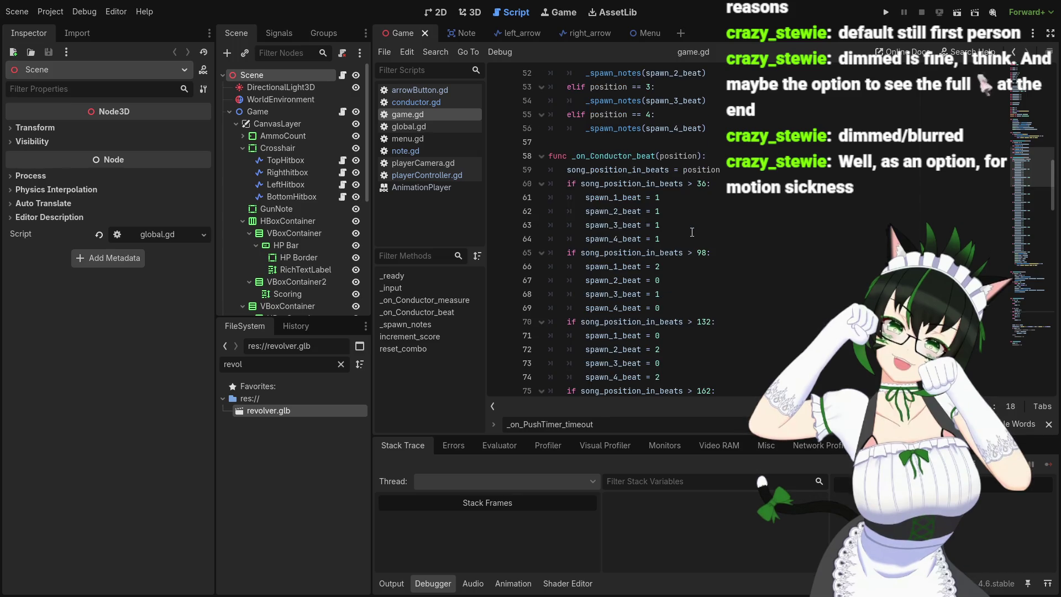
{"action": "scroll", "coordinate": [692, 229], "scroll_direction": "up", "scroll_amount": 2}
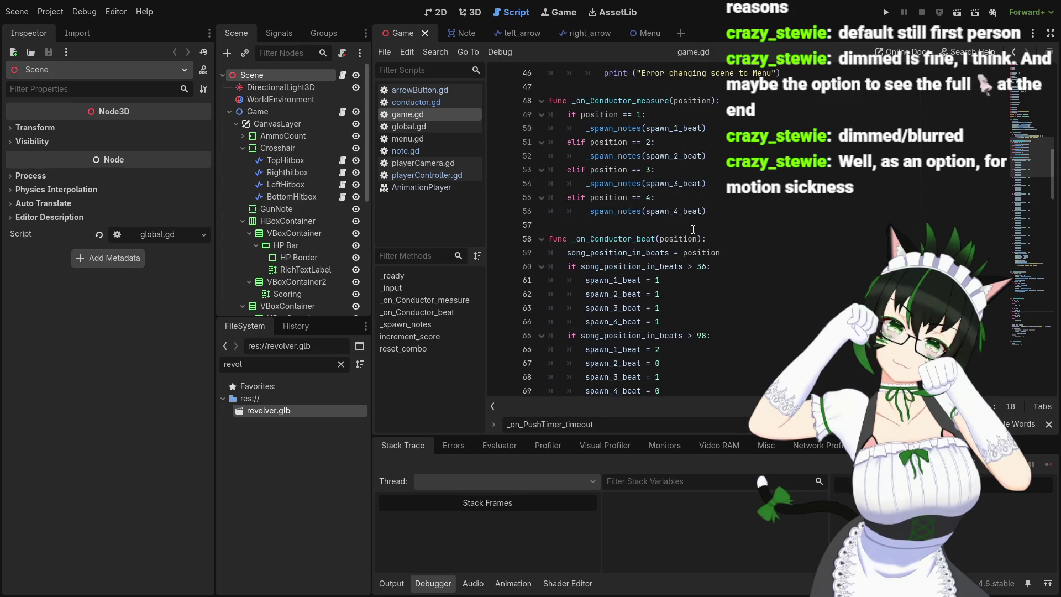
{"action": "scroll", "coordinate": [677, 268], "scroll_direction": "up", "scroll_amount": 2}
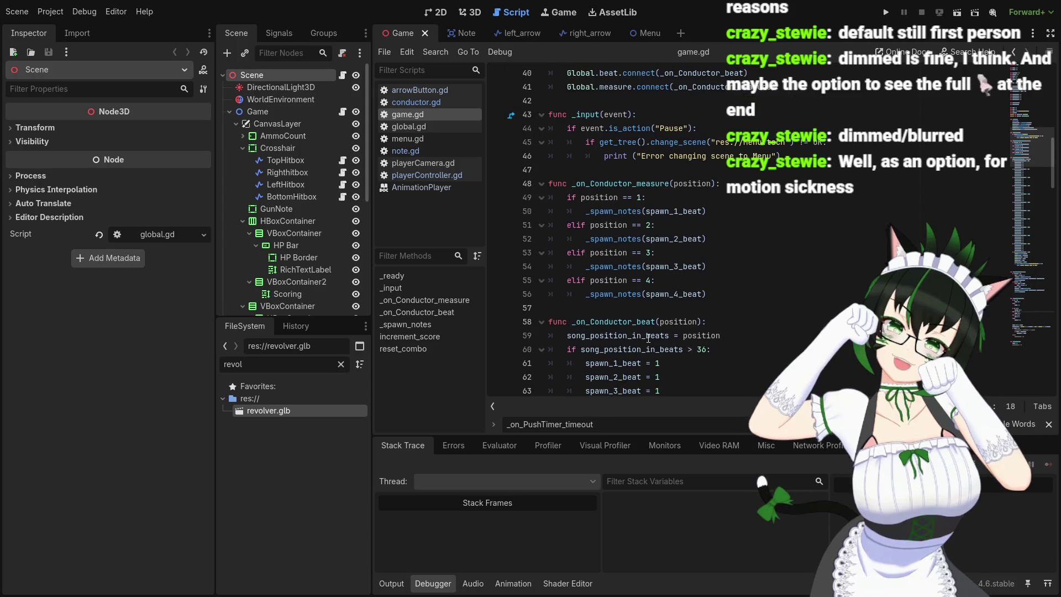
{"action": "scroll", "coordinate": [693, 330], "scroll_direction": "up", "scroll_amount": 5}
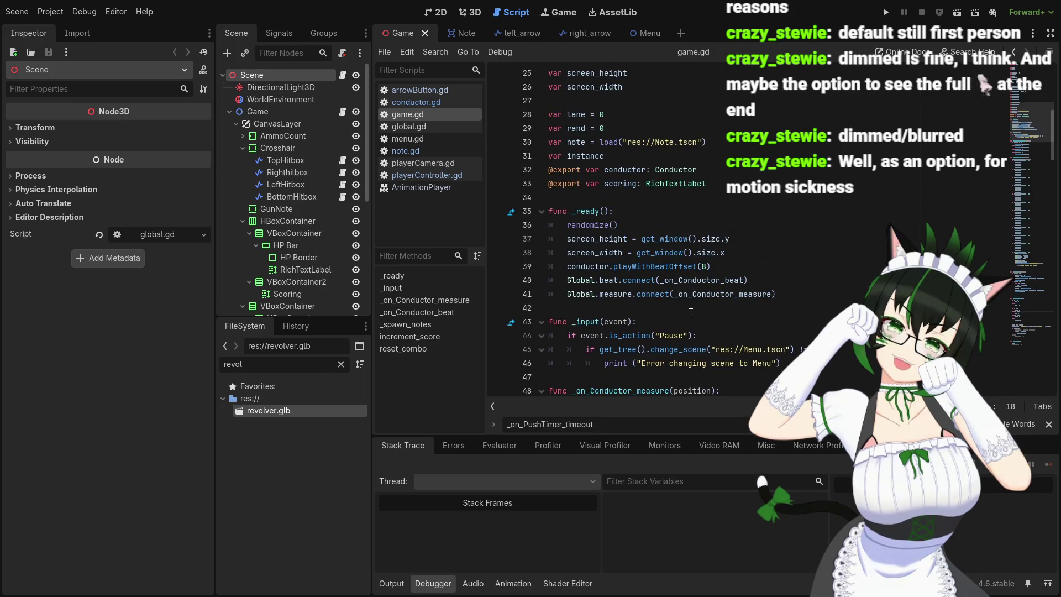
{"action": "scroll", "coordinate": [685, 307], "scroll_direction": "up", "scroll_amount": 2}
{"action": "scroll", "coordinate": [682, 301], "scroll_direction": "down", "scroll_amount": 4}
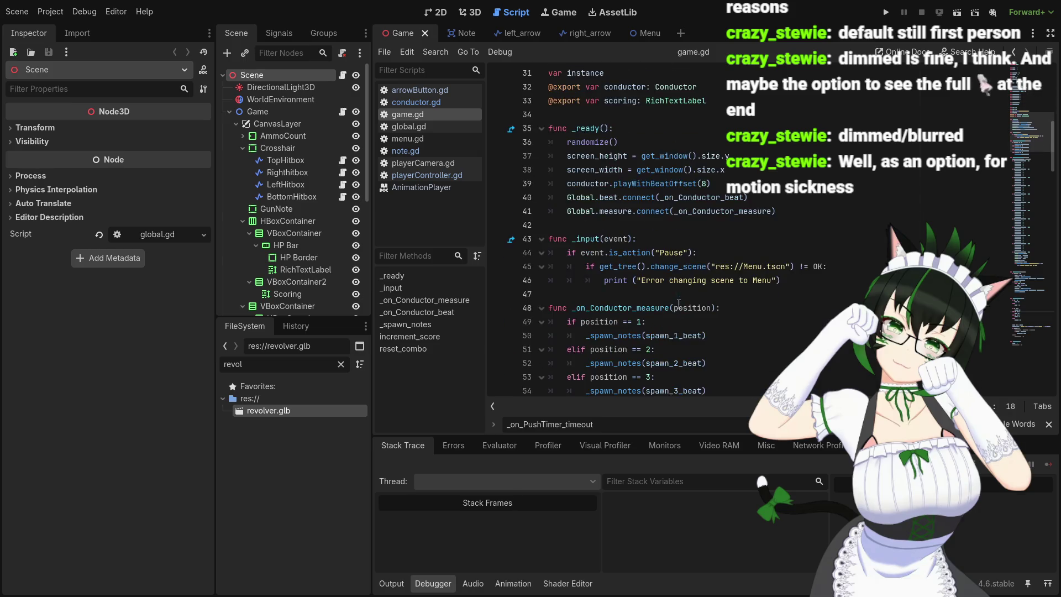
{"action": "scroll", "coordinate": [682, 297], "scroll_direction": "down", "scroll_amount": 5}
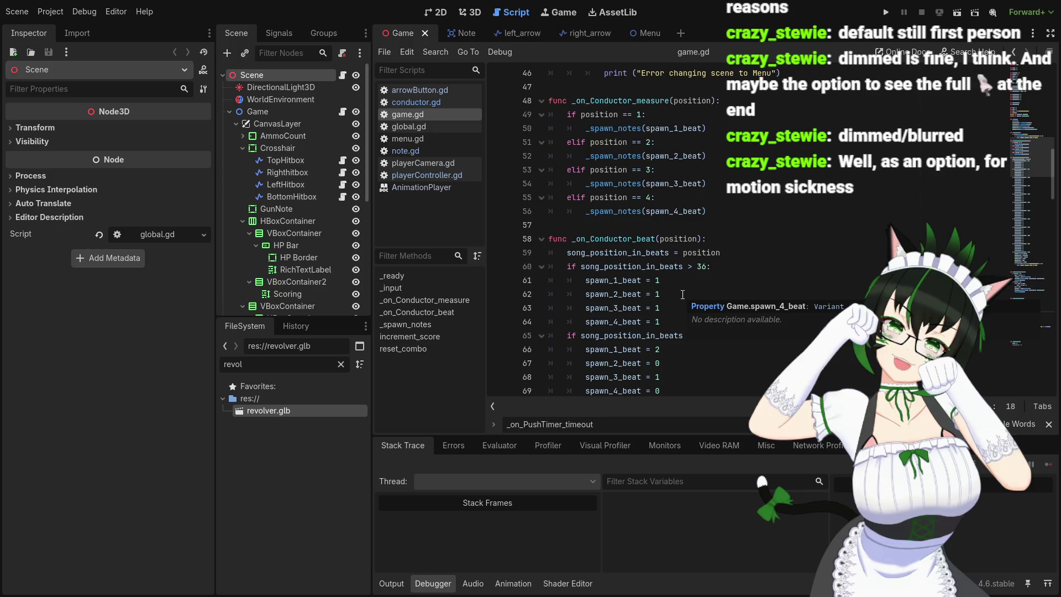
{"action": "scroll", "coordinate": [682, 294], "scroll_direction": "down", "scroll_amount": 4}
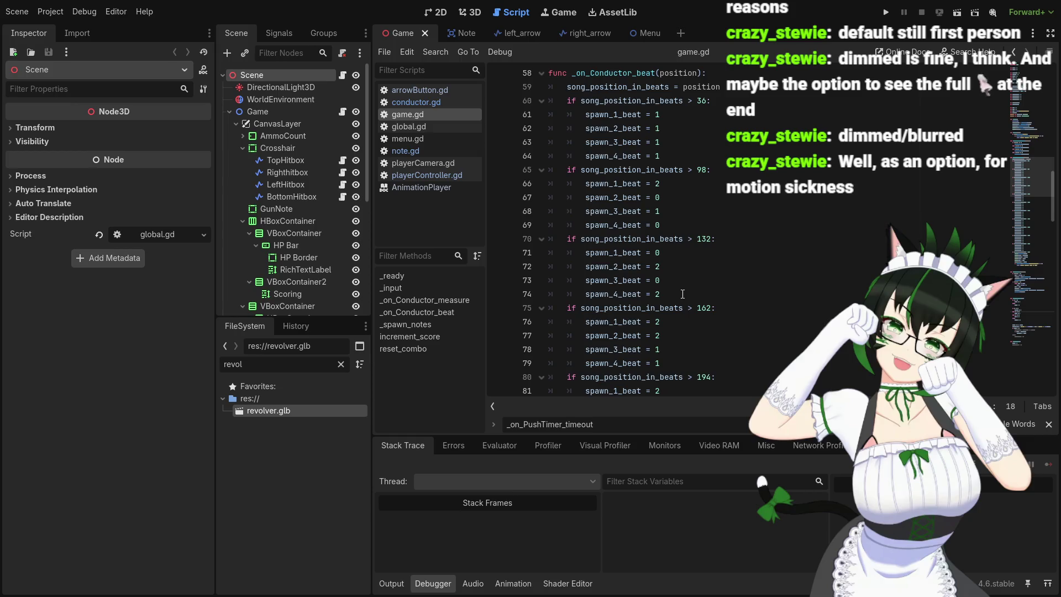
{"action": "scroll", "coordinate": [682, 294], "scroll_direction": "up", "scroll_amount": 14}
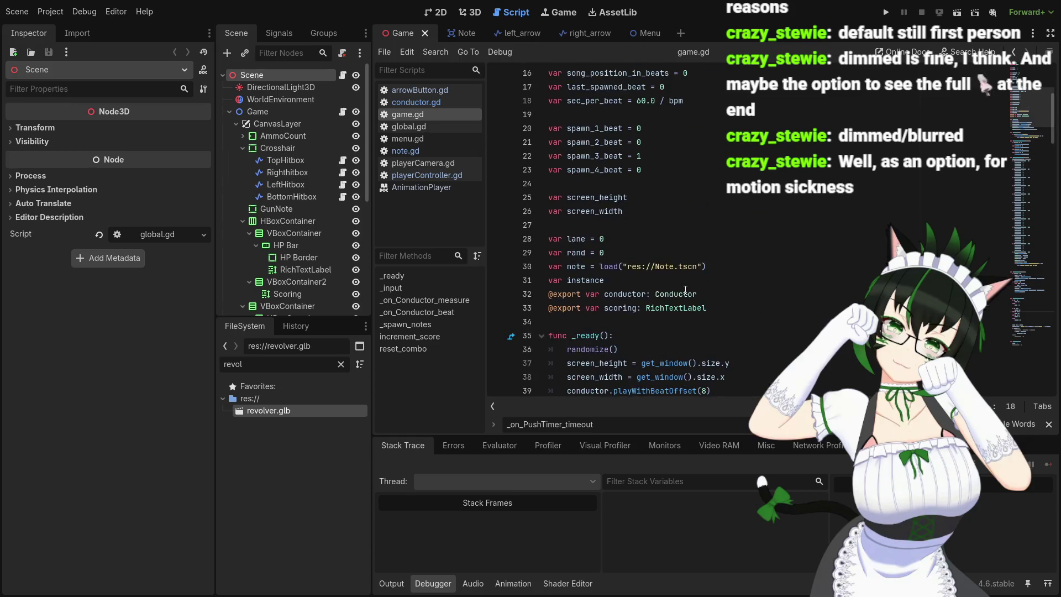
- In game.gd, change spawn_3_beat's starting value on line 22 from 0 to 1
{"action": "scroll", "coordinate": [685, 290], "scroll_direction": "up", "scroll_amount": 2}
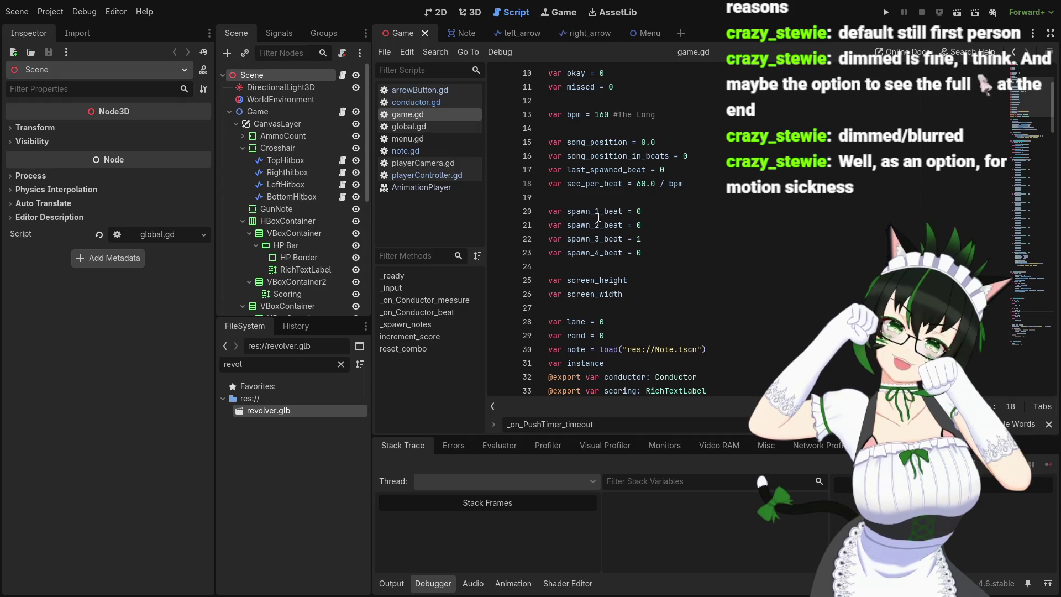
{"action": "scroll", "coordinate": [598, 215], "scroll_direction": "up", "scroll_amount": 2}
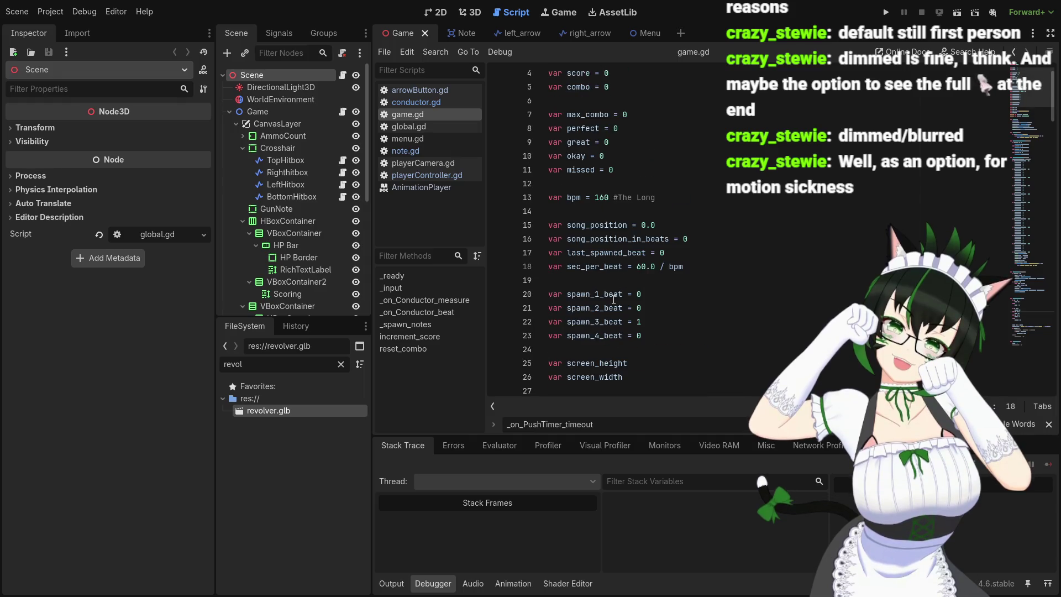
{"action": "scroll", "coordinate": [598, 299], "scroll_direction": "down", "scroll_amount": 1}
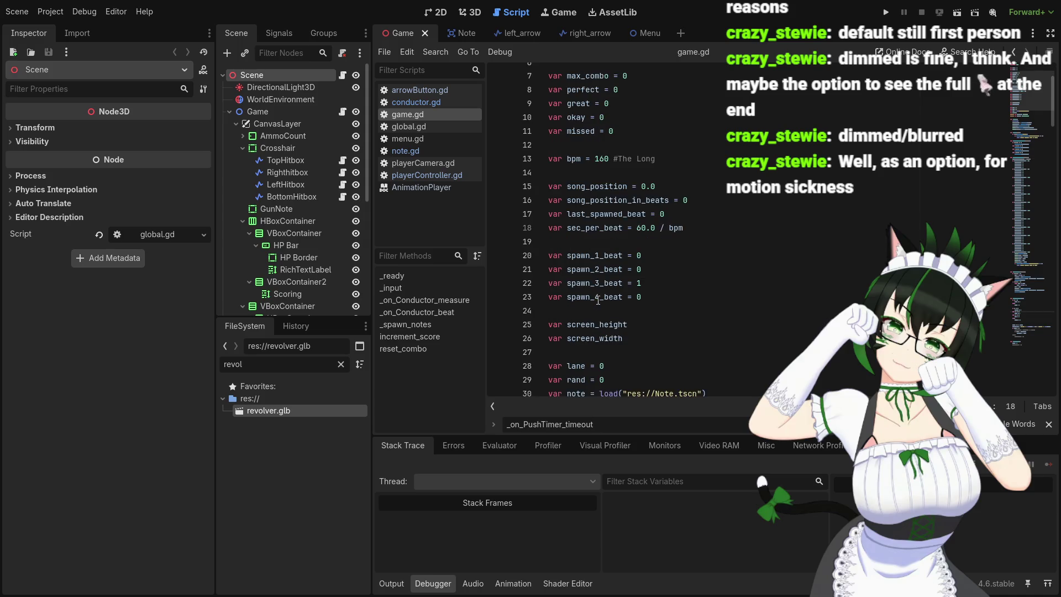
{"action": "scroll", "coordinate": [598, 299], "scroll_direction": "up", "scroll_amount": 1}
{"action": "scroll", "coordinate": [598, 299], "scroll_direction": "down", "scroll_amount": 1}
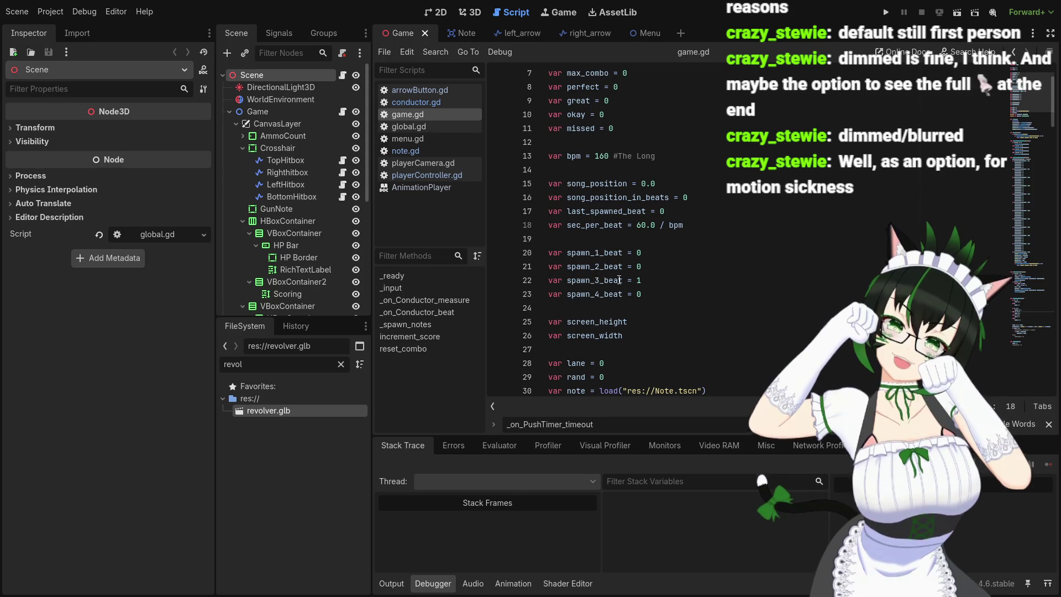
{"action": "double_click", "coordinate": [638, 280]}
{"action": "type", "text": "1"}
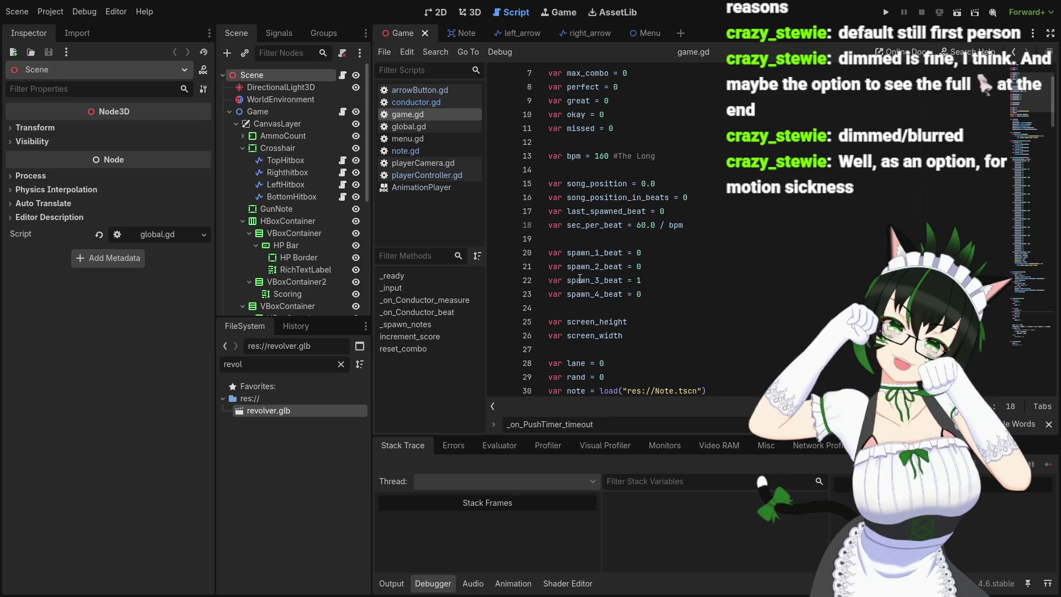
{"action": "scroll", "coordinate": [580, 277], "scroll_direction": "up", "scroll_amount": 1}
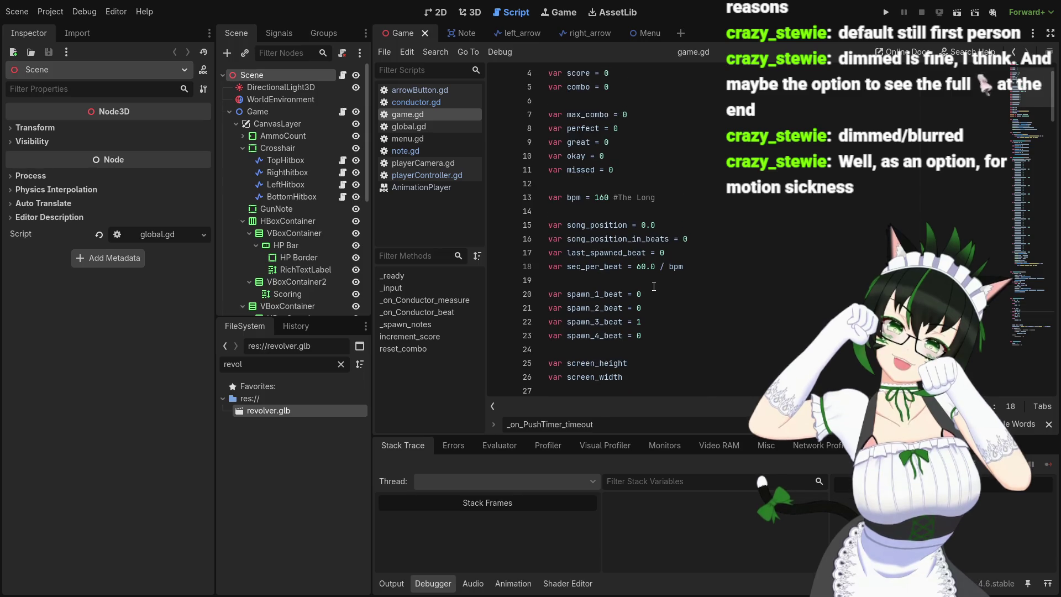
{"action": "scroll", "coordinate": [658, 286], "scroll_direction": "down", "scroll_amount": 3}
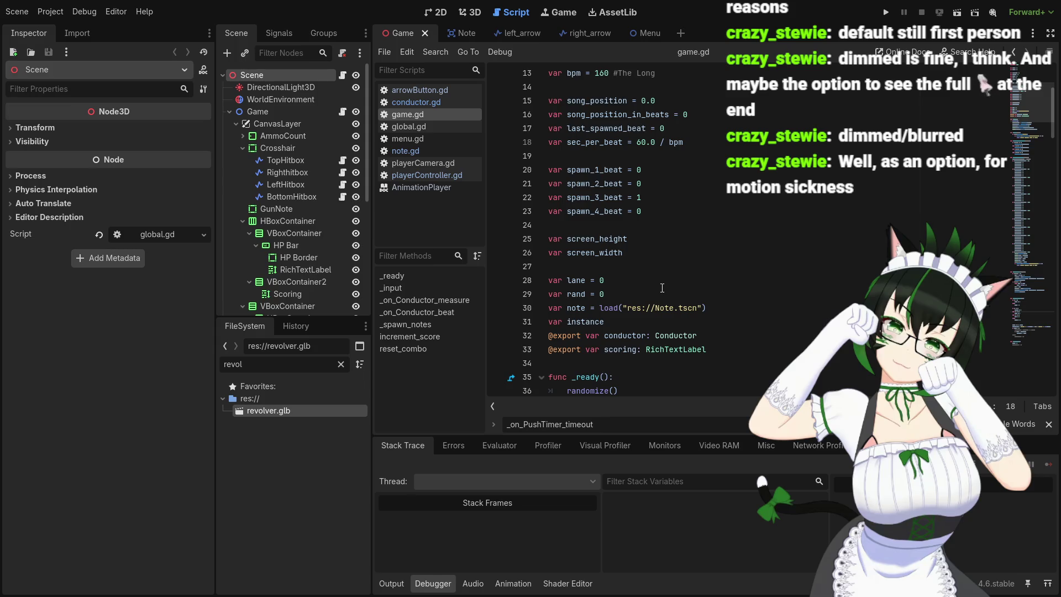
{"action": "scroll", "coordinate": [662, 288], "scroll_direction": "down", "scroll_amount": 10}
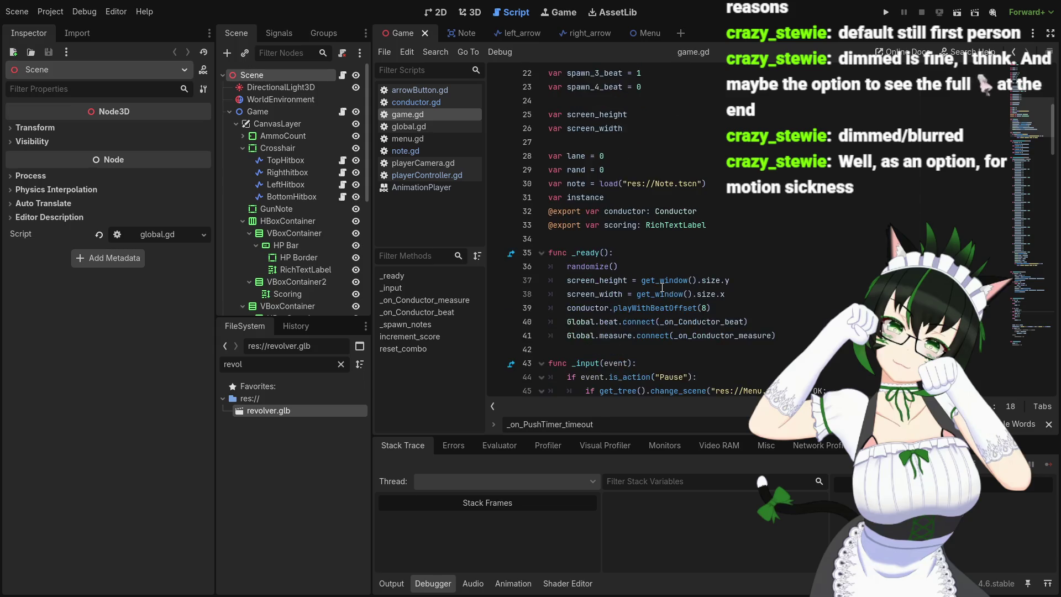
{"action": "scroll", "coordinate": [662, 288], "scroll_direction": "down", "scroll_amount": 3}
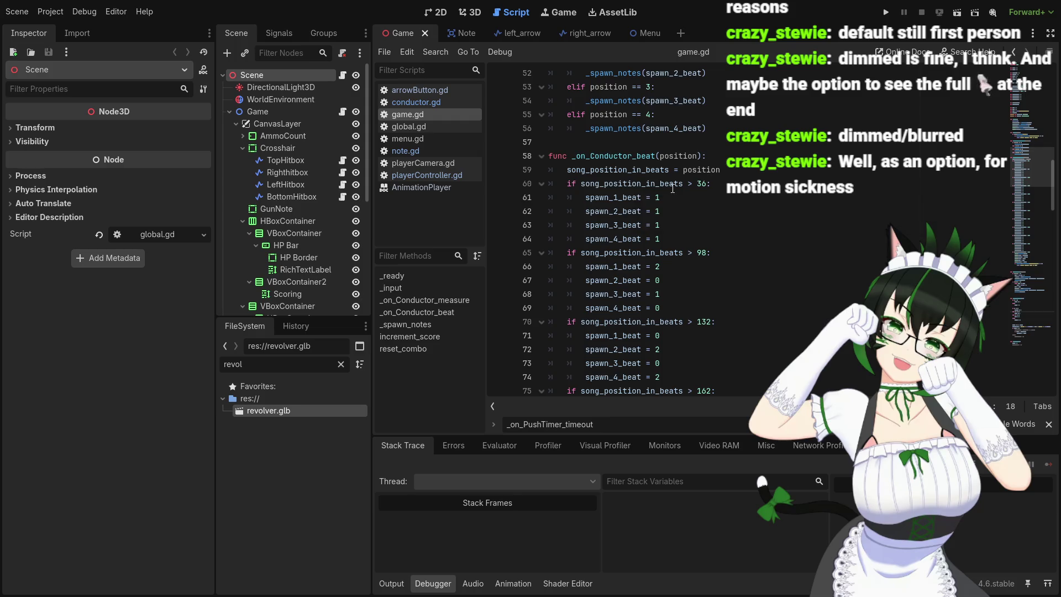
{"action": "mouse_move", "coordinate": [678, 188]}
{"action": "scroll", "coordinate": [571, 237], "scroll_direction": "up", "scroll_amount": 2}
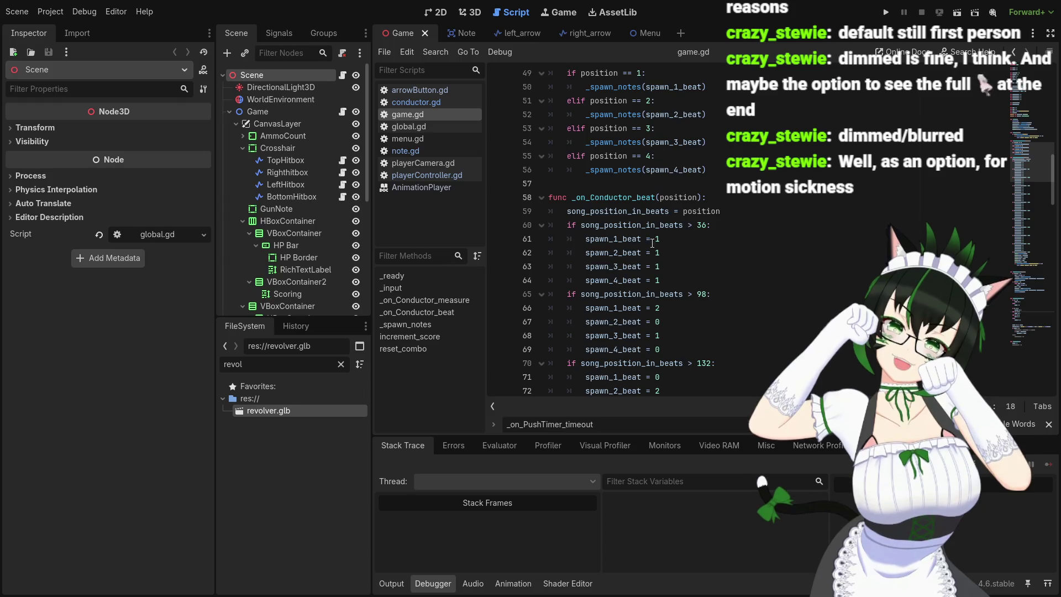
{"action": "scroll", "coordinate": [701, 253], "scroll_direction": "up", "scroll_amount": 3}
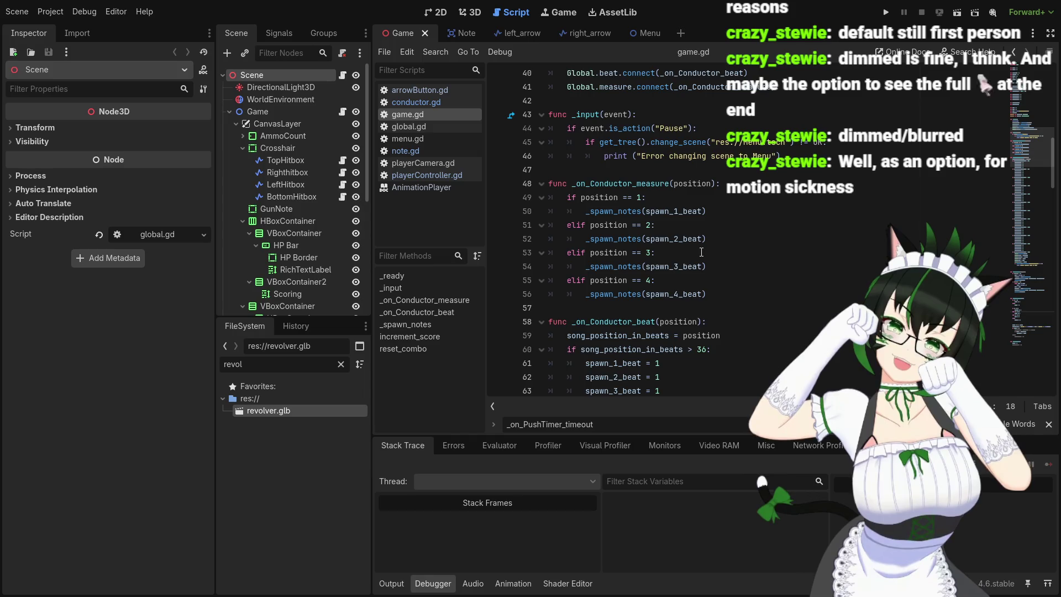
{"action": "scroll", "coordinate": [701, 252], "scroll_direction": "down", "scroll_amount": 4}
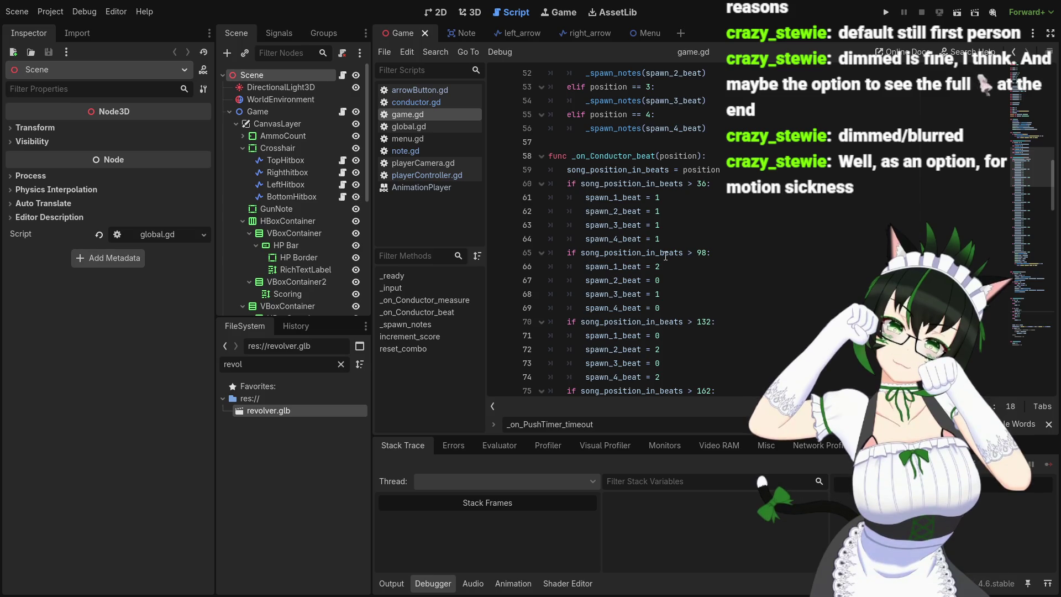
{"action": "mouse_move", "coordinate": [667, 256]}
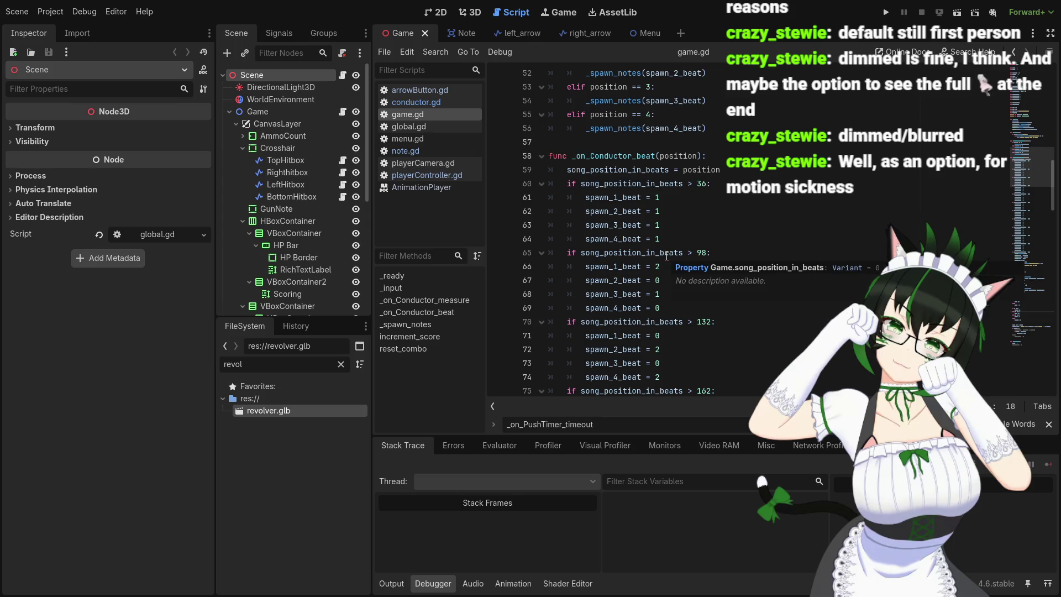
{"action": "scroll", "coordinate": [666, 255], "scroll_direction": "down", "scroll_amount": 1}
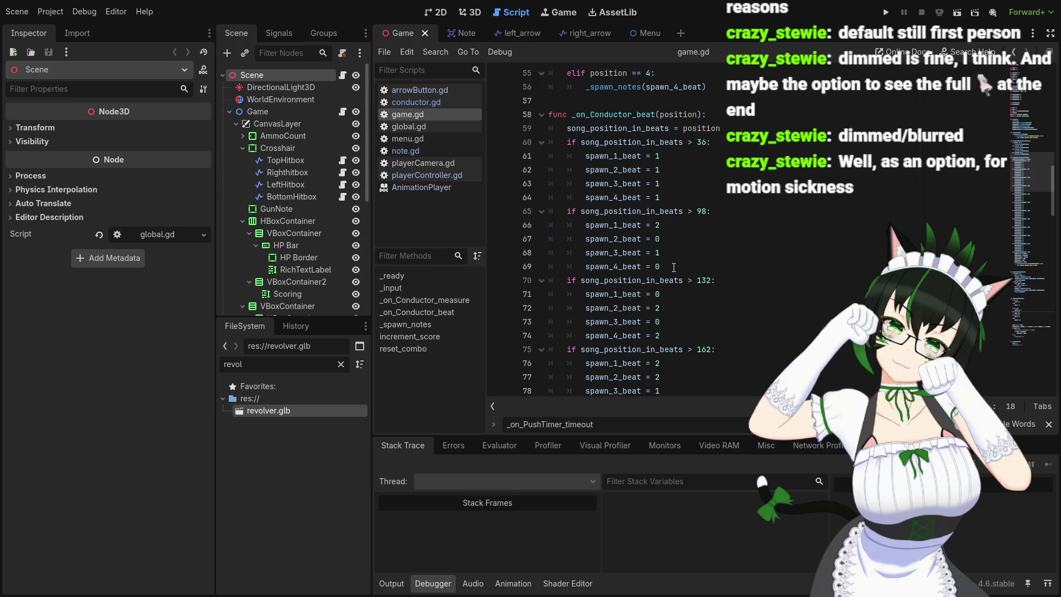
{"action": "scroll", "coordinate": [674, 268], "scroll_direction": "down", "scroll_amount": 2}
{"action": "scroll", "coordinate": [673, 267], "scroll_direction": "up", "scroll_amount": 1}
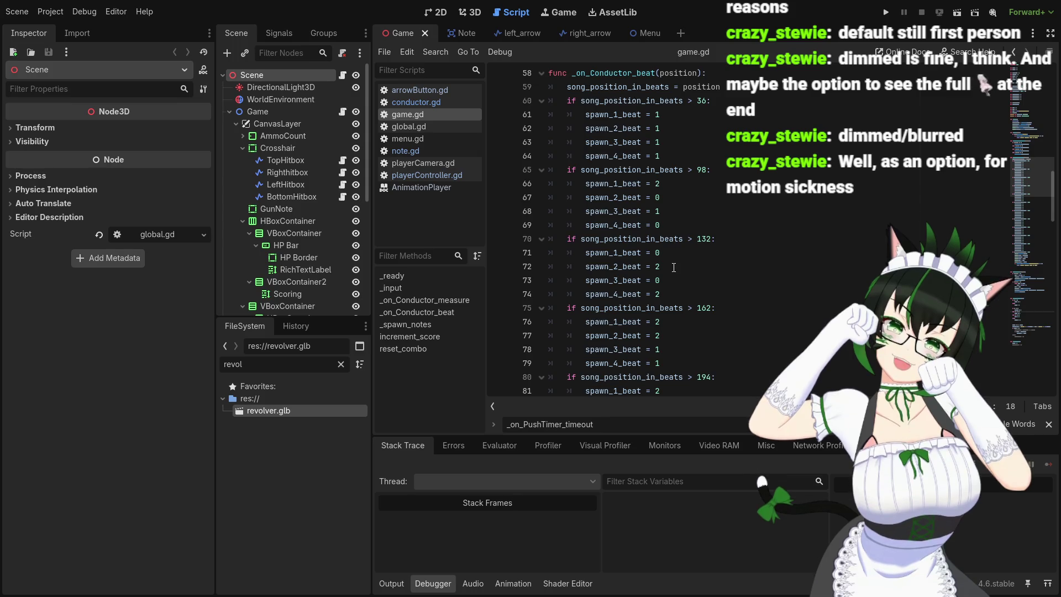
{"action": "scroll", "coordinate": [673, 267], "scroll_direction": "down", "scroll_amount": 2}
{"action": "scroll", "coordinate": [674, 267], "scroll_direction": "down", "scroll_amount": 2}
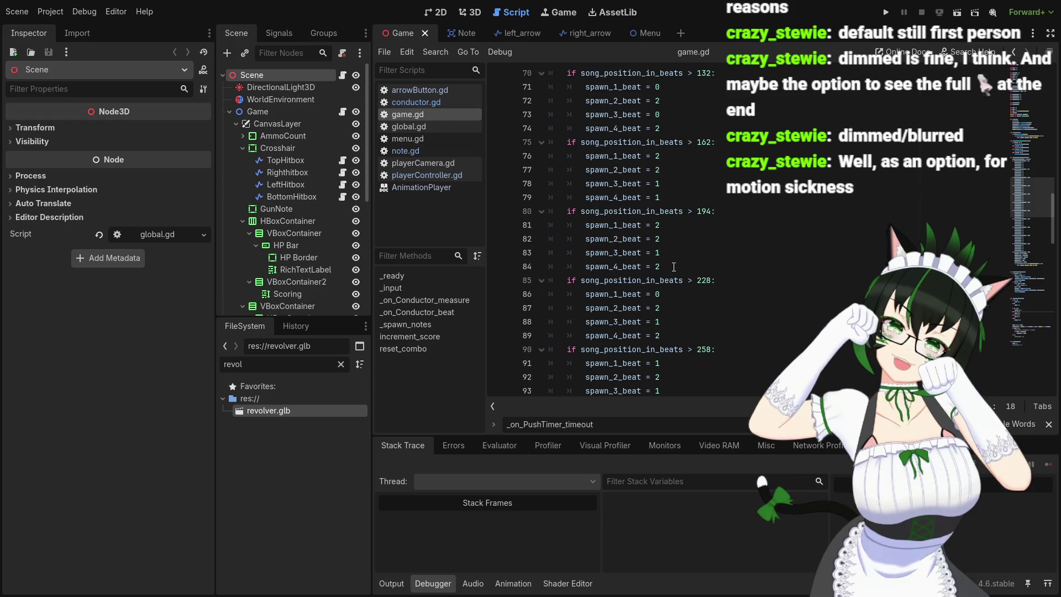
{"action": "scroll", "coordinate": [674, 267], "scroll_direction": "down", "scroll_amount": 2}
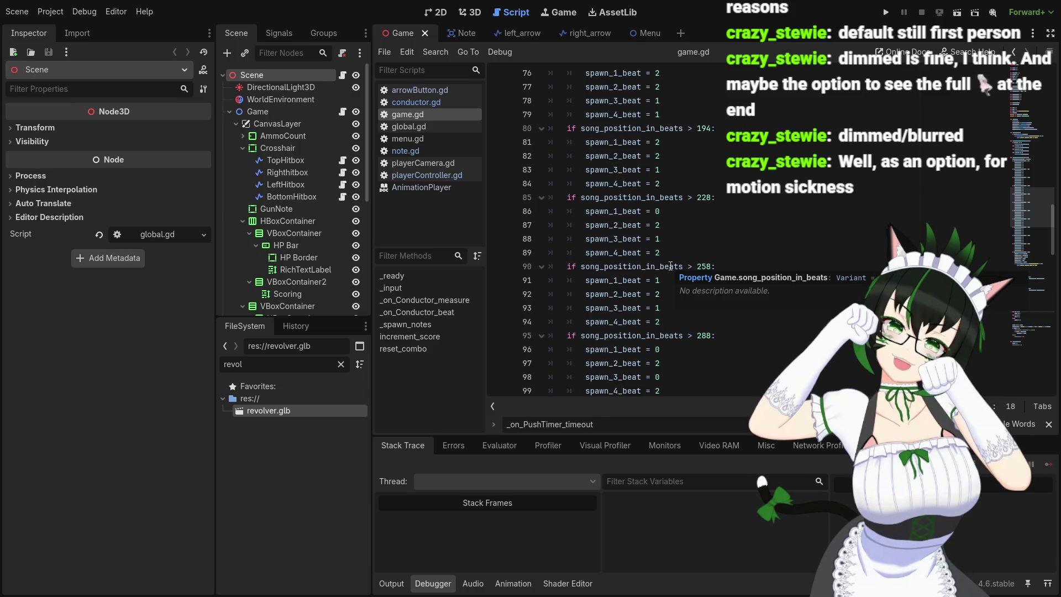
- Scroll through game.gd to review the spawn_beat blocks and _on_Conductor_measure
{"action": "scroll", "coordinate": [670, 266], "scroll_direction": "down", "scroll_amount": 5}
{"action": "scroll", "coordinate": [670, 266], "scroll_direction": "down", "scroll_amount": 6}
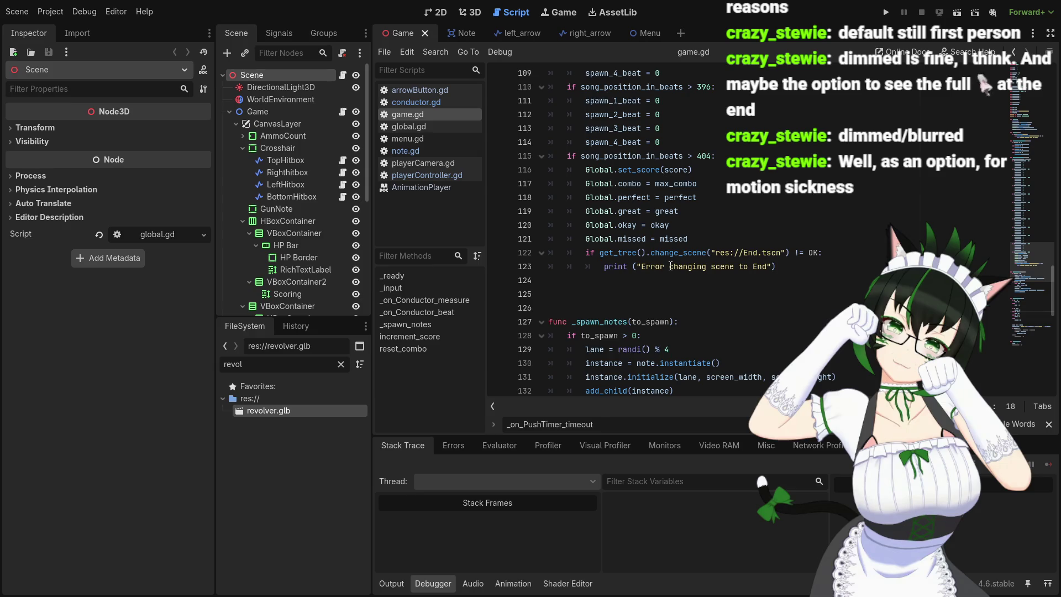
{"action": "scroll", "coordinate": [670, 266], "scroll_direction": "up", "scroll_amount": 2}
{"action": "scroll", "coordinate": [550, 253], "scroll_direction": "down", "scroll_amount": 2}
{"action": "scroll", "coordinate": [581, 276], "scroll_direction": "up", "scroll_amount": 4}
{"action": "scroll", "coordinate": [606, 298], "scroll_direction": "up", "scroll_amount": 19}
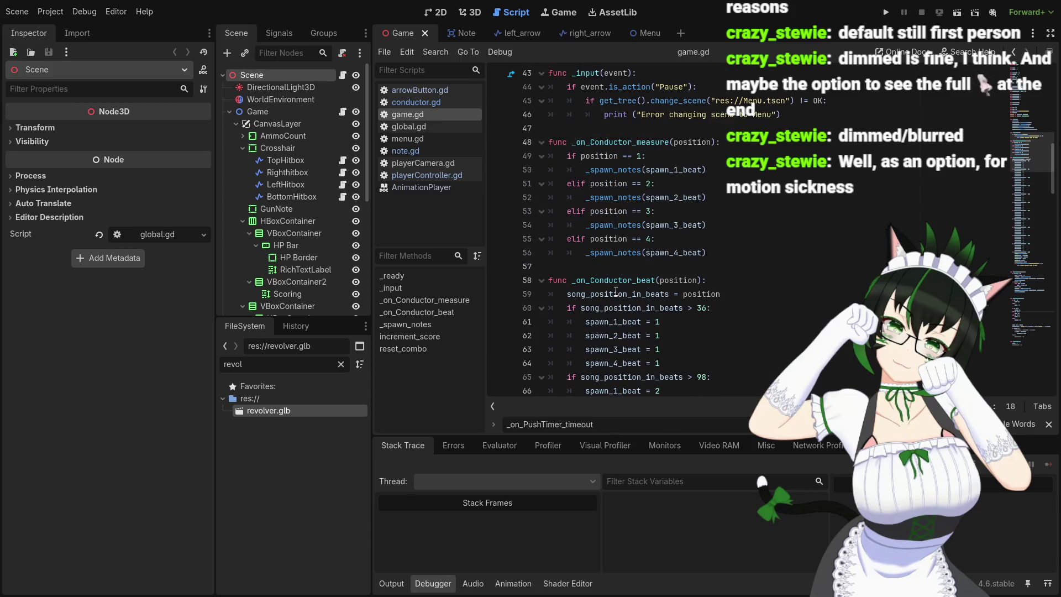
{"action": "mouse_move", "coordinate": [616, 292]}
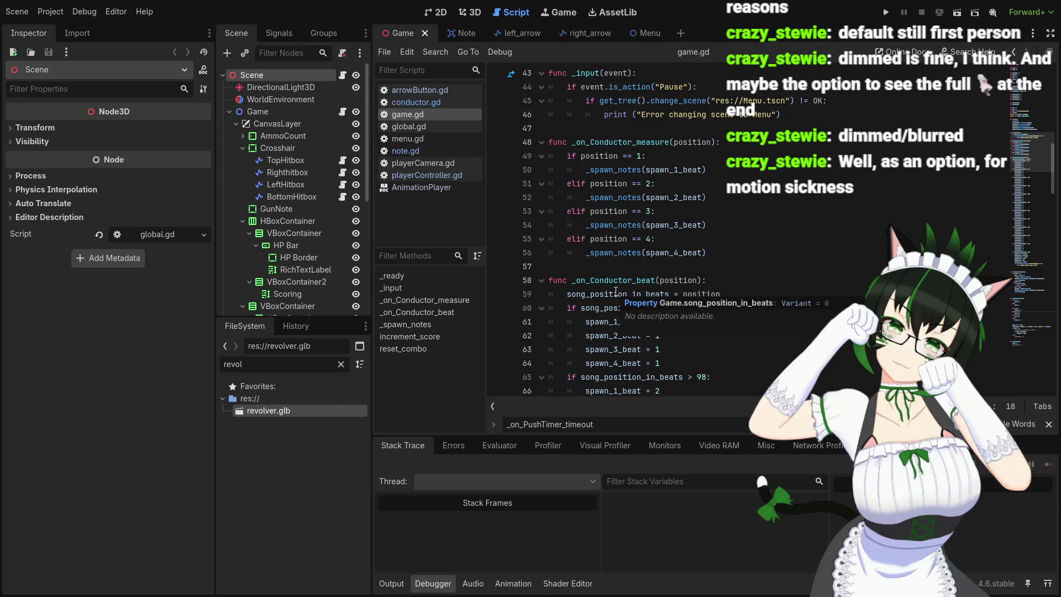
{"action": "scroll", "coordinate": [722, 265], "scroll_direction": "down", "scroll_amount": 3}
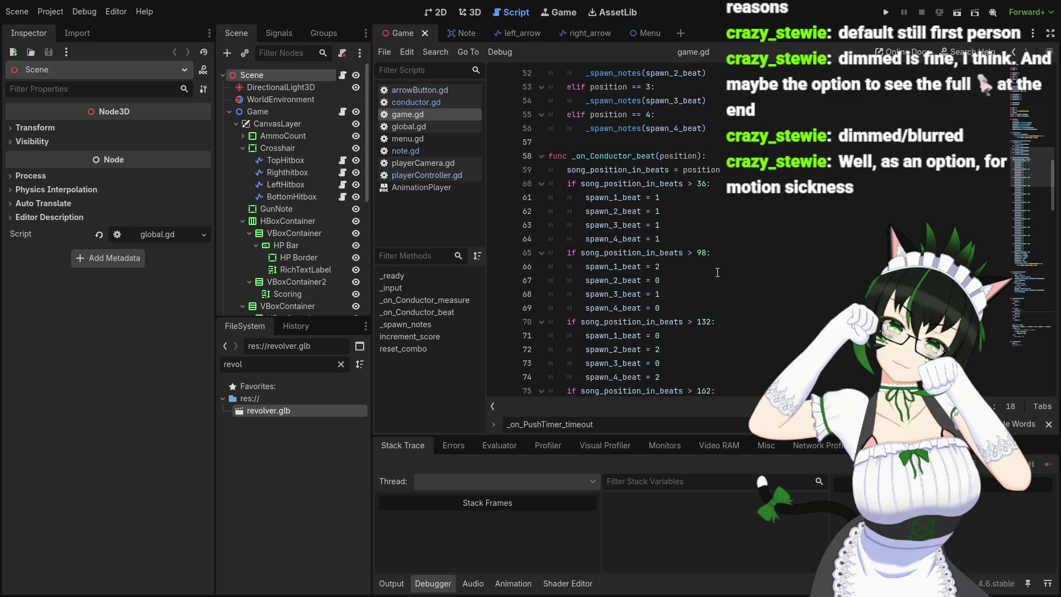
{"action": "scroll", "coordinate": [717, 271], "scroll_direction": "down", "scroll_amount": 6}
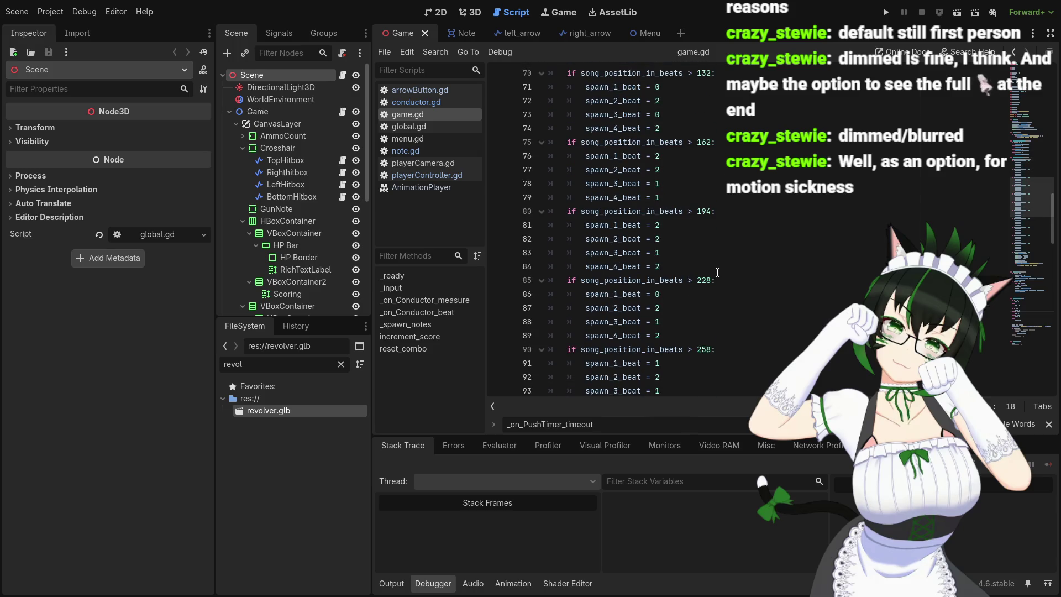
{"action": "scroll", "coordinate": [717, 272], "scroll_direction": "down", "scroll_amount": 13}
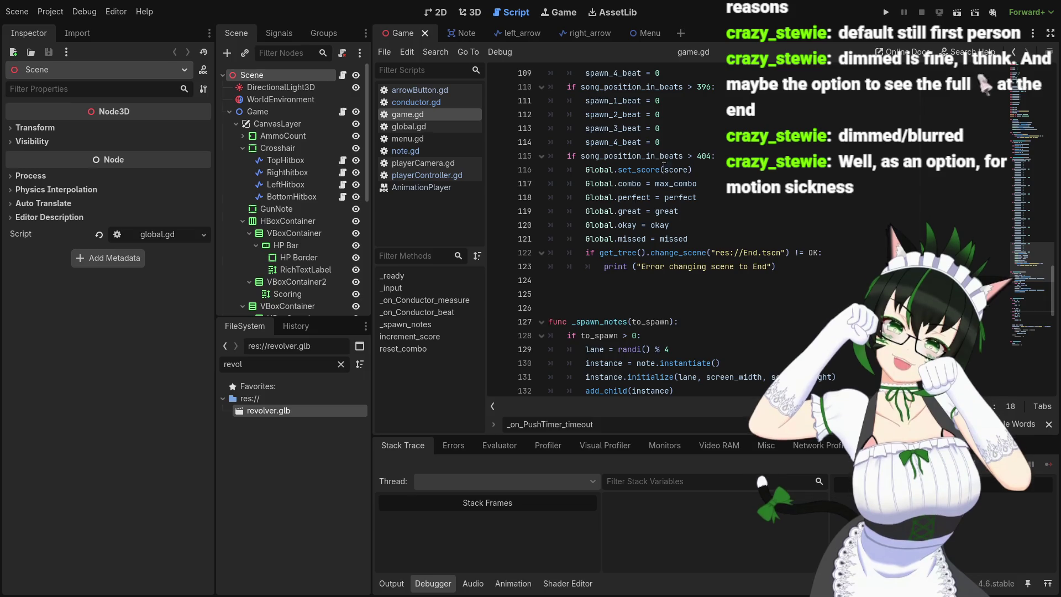
{"action": "scroll", "coordinate": [707, 259], "scroll_direction": "up", "scroll_amount": 7}
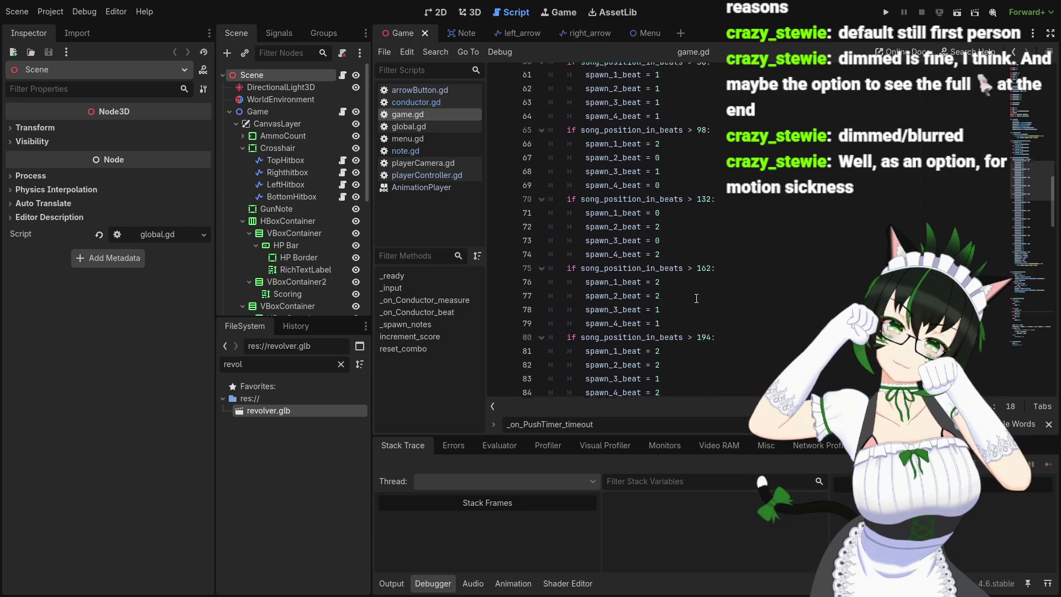
{"action": "scroll", "coordinate": [701, 255], "scroll_direction": "up", "scroll_amount": 14}
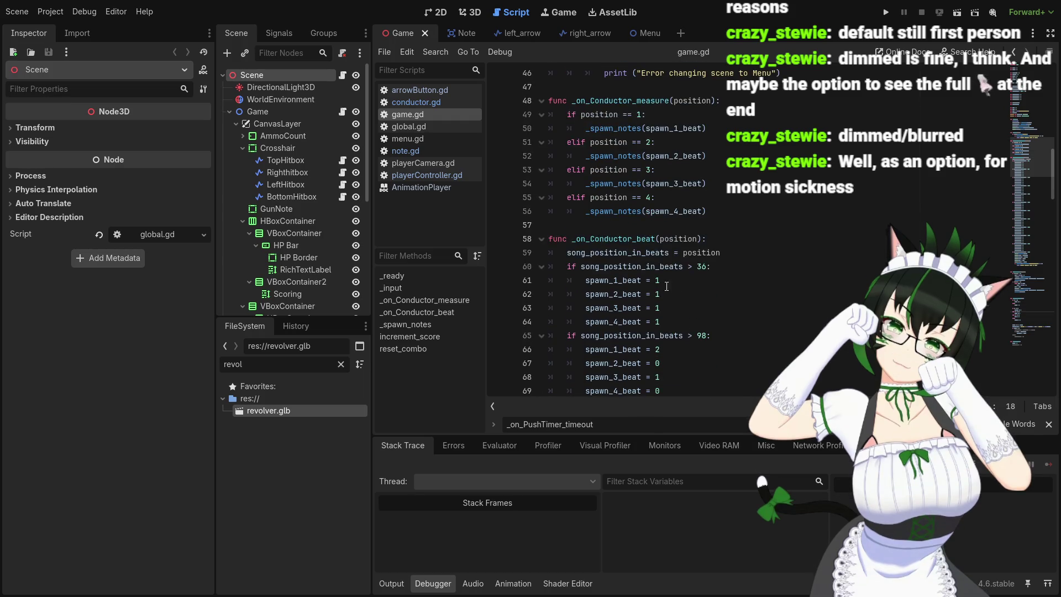
- Select the four spawn beat assignments after beat 36 to inspect them, then deselect
{"action": "left_click_drag", "start_coordinate": [586, 282], "coordinate": [662, 319]}
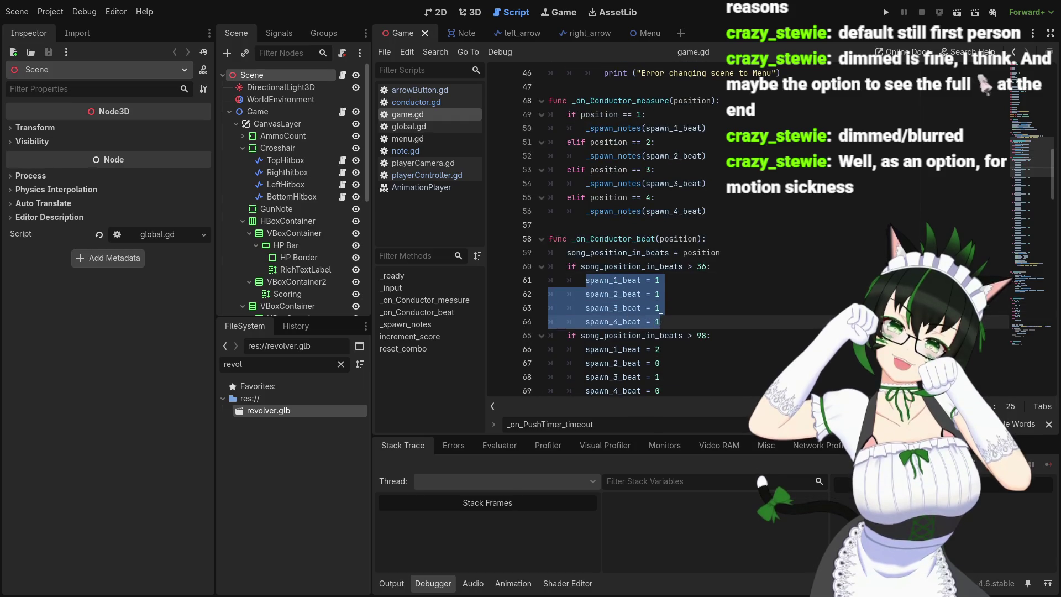
{"action": "left_click", "coordinate": [661, 319]}
{"action": "scroll", "coordinate": [587, 229], "scroll_direction": "down", "scroll_amount": 2}
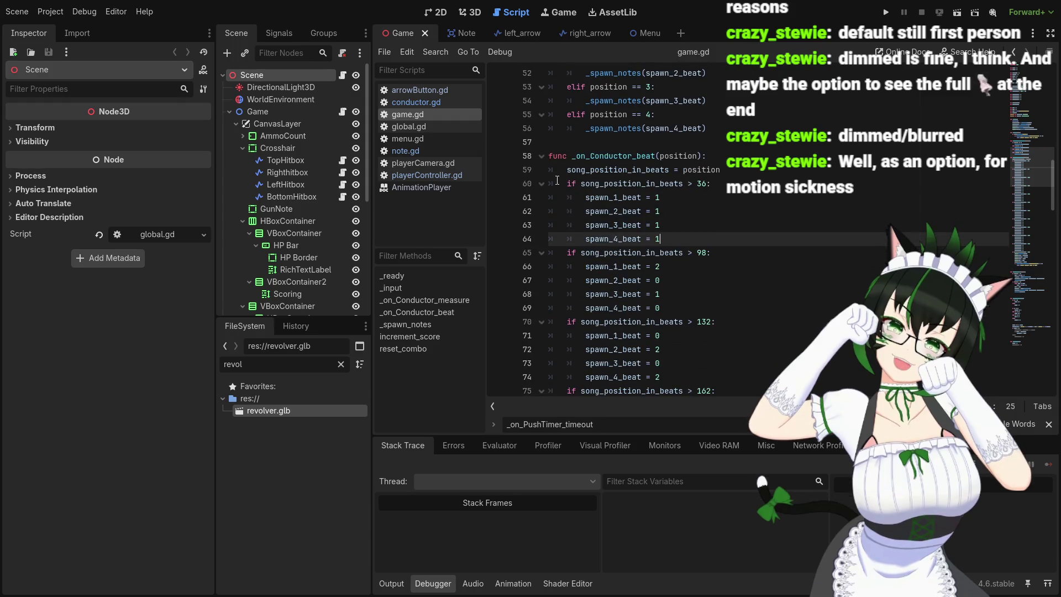
{"action": "scroll", "coordinate": [637, 203], "scroll_direction": "up", "scroll_amount": 4}
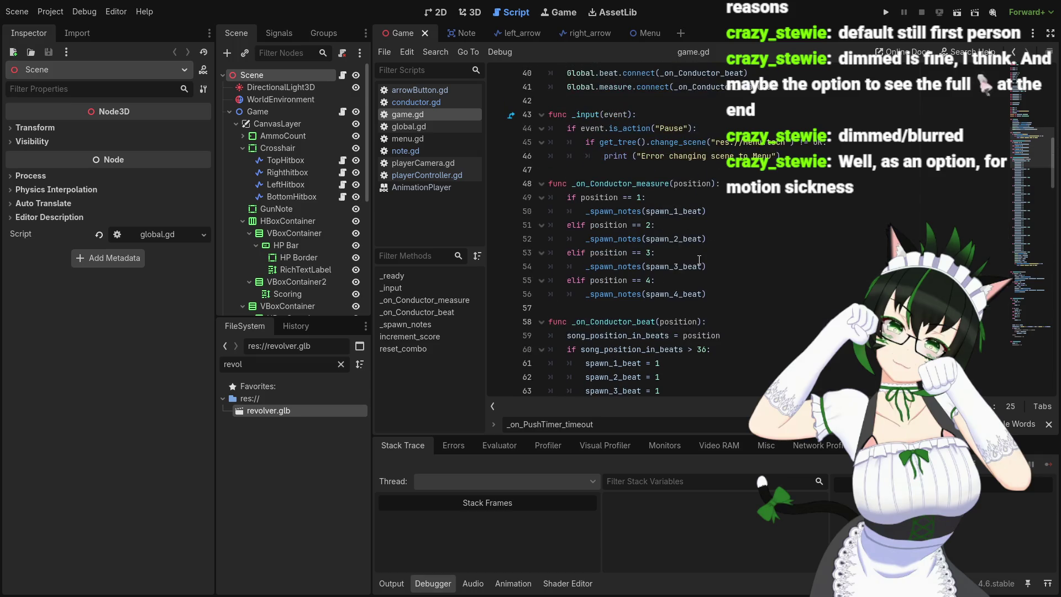
{"action": "scroll", "coordinate": [699, 259], "scroll_direction": "down", "scroll_amount": 2}
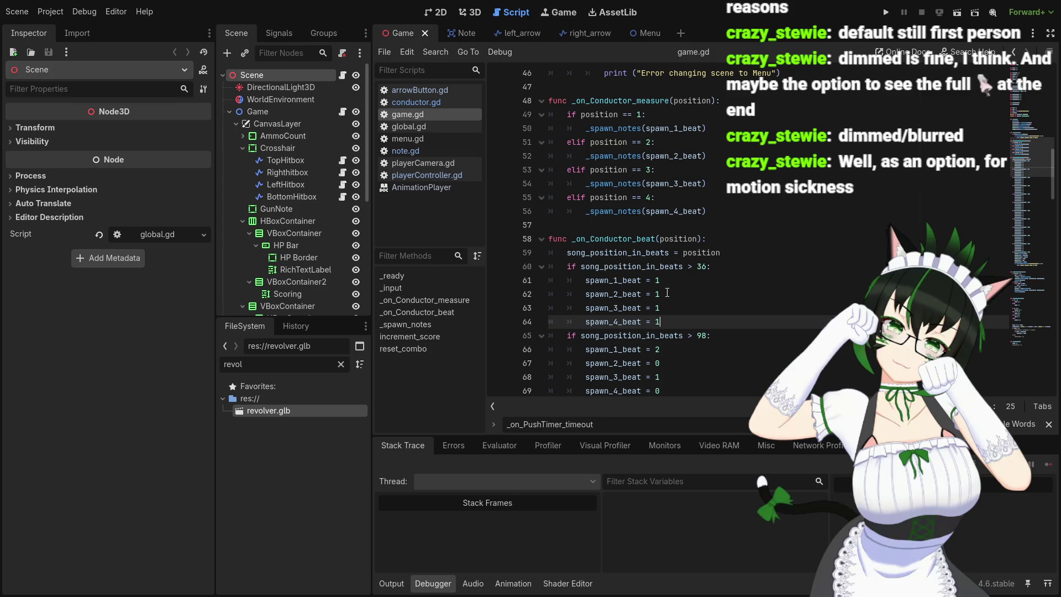
{"action": "scroll", "coordinate": [667, 292], "scroll_direction": "down", "scroll_amount": 2}
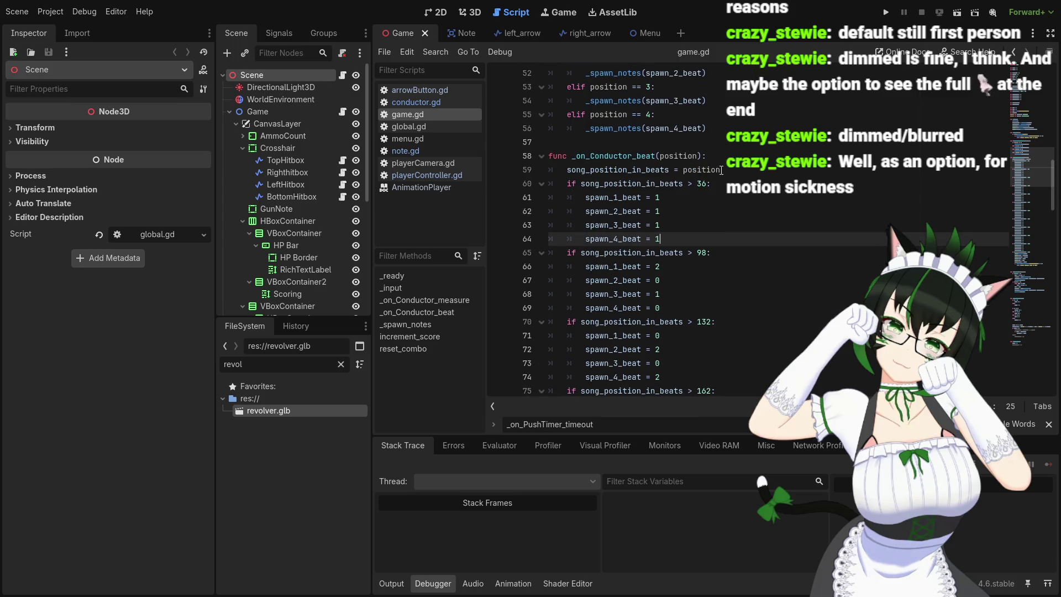
- Open note.gd and look over its variable declarations and initialize function
{"action": "left_click", "coordinate": [420, 149]}
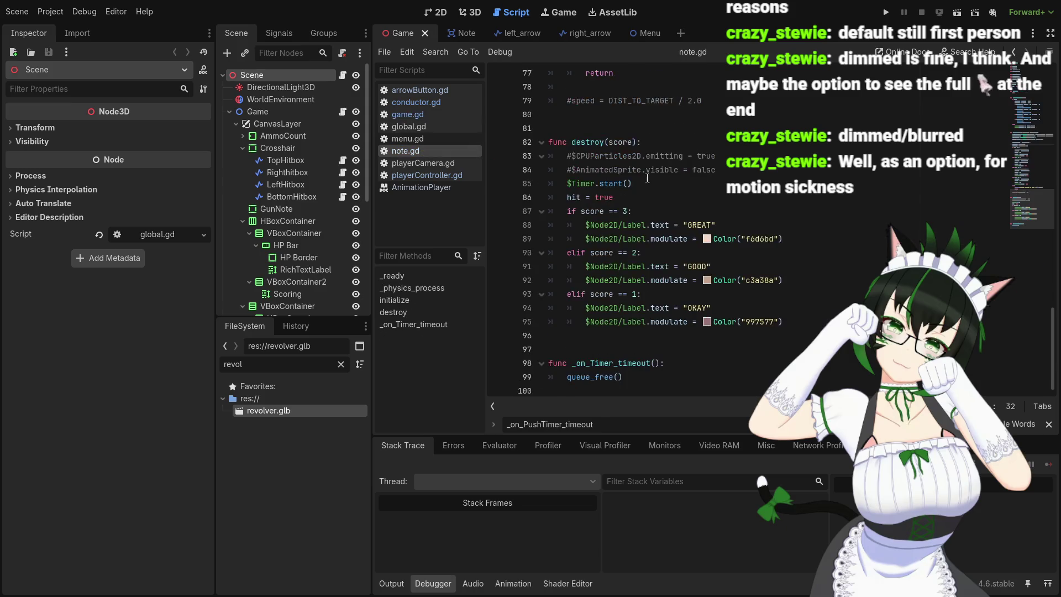
{"action": "scroll", "coordinate": [647, 178], "scroll_direction": "up", "scroll_amount": 20}
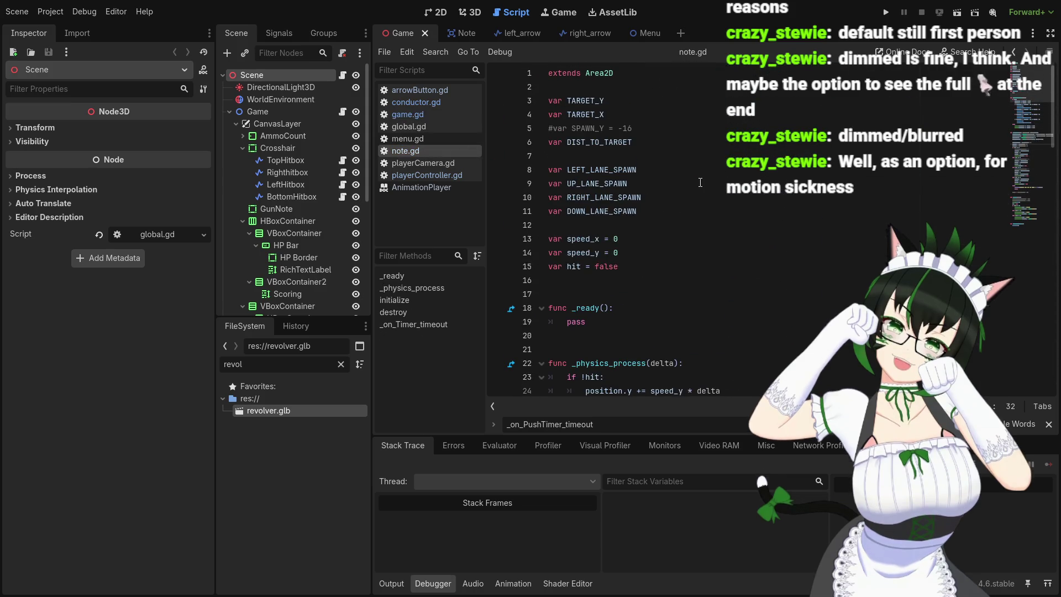
{"action": "scroll", "coordinate": [699, 180], "scroll_direction": "down", "scroll_amount": 2}
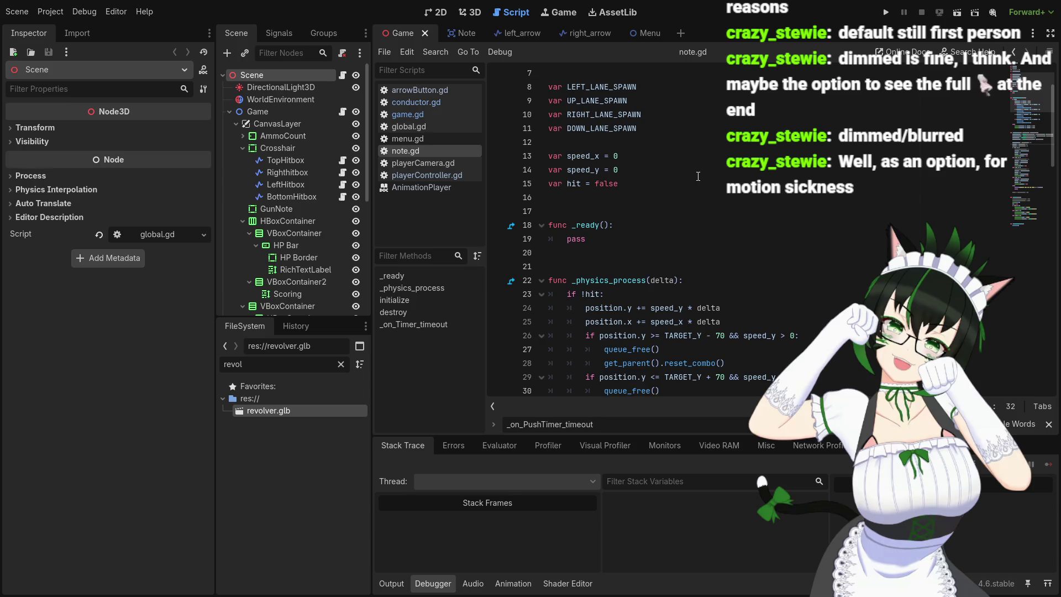
{"action": "scroll", "coordinate": [698, 177], "scroll_direction": "up", "scroll_amount": 2}
{"action": "scroll", "coordinate": [699, 177], "scroll_direction": "down", "scroll_amount": 7}
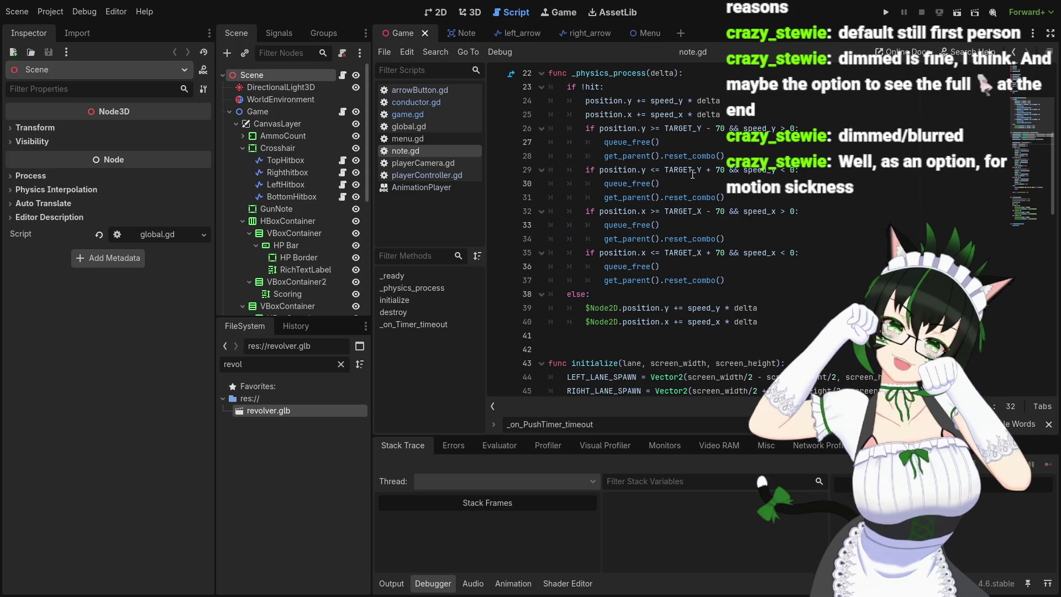
{"action": "scroll", "coordinate": [530, 188], "scroll_direction": "up", "scroll_amount": 5}
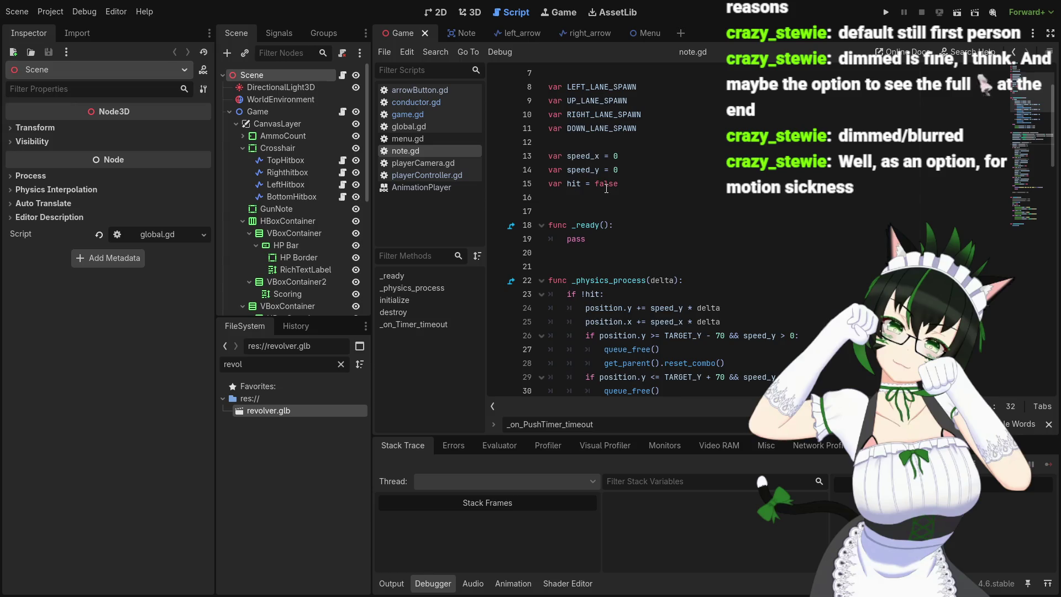
{"action": "scroll", "coordinate": [629, 189], "scroll_direction": "down", "scroll_amount": 2}
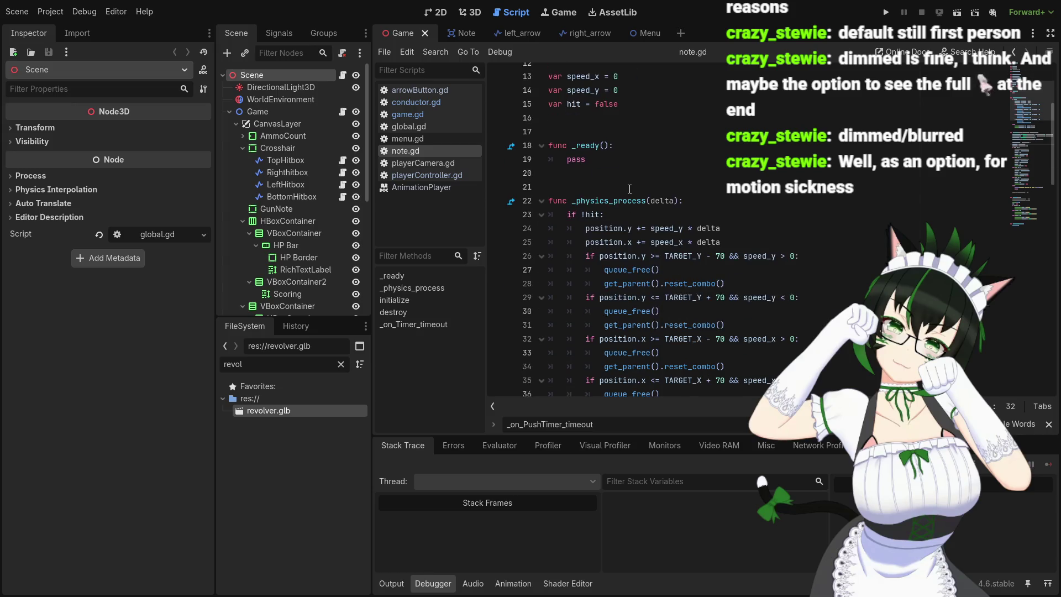
{"action": "scroll", "coordinate": [628, 189], "scroll_direction": "down", "scroll_amount": 8}
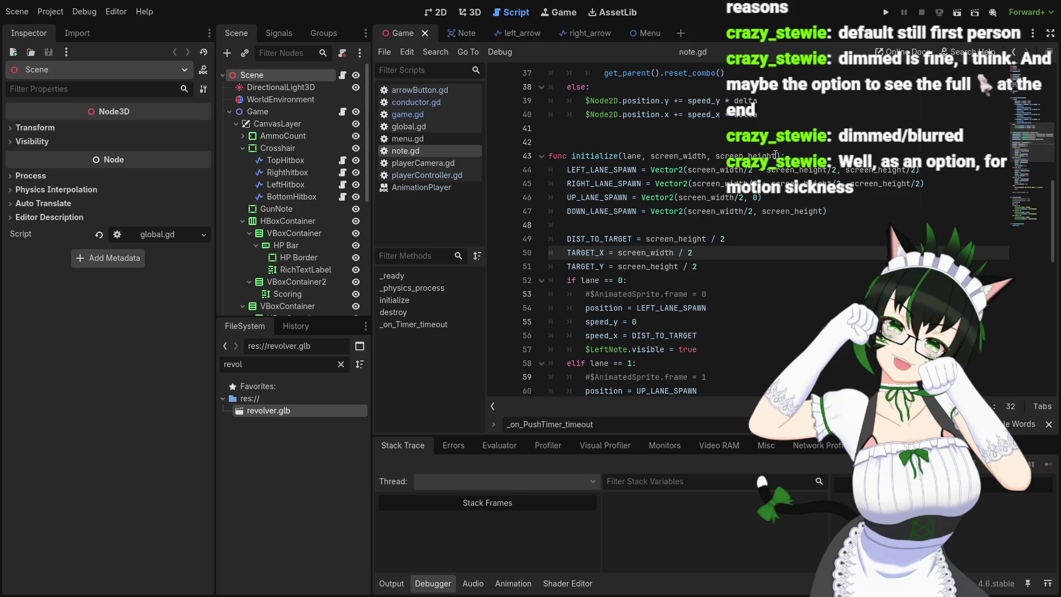
- Place the caret at the end of initialize's parameters, then in the lane spawn assignments
{"action": "left_click", "coordinate": [776, 156]}
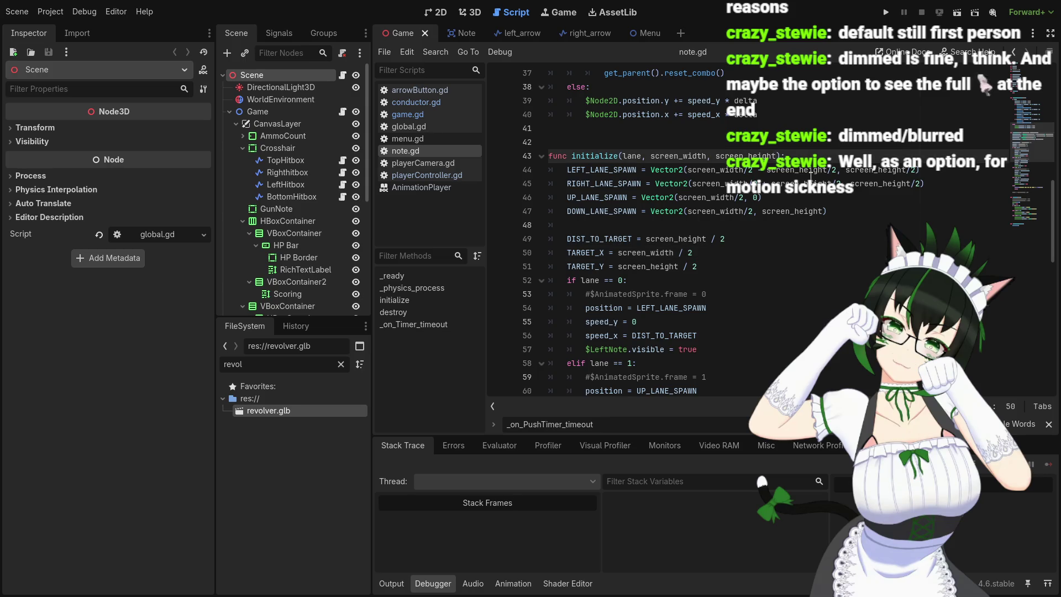
{"action": "mouse_move", "coordinate": [807, 180]}
{"action": "left_click", "coordinate": [831, 211]}
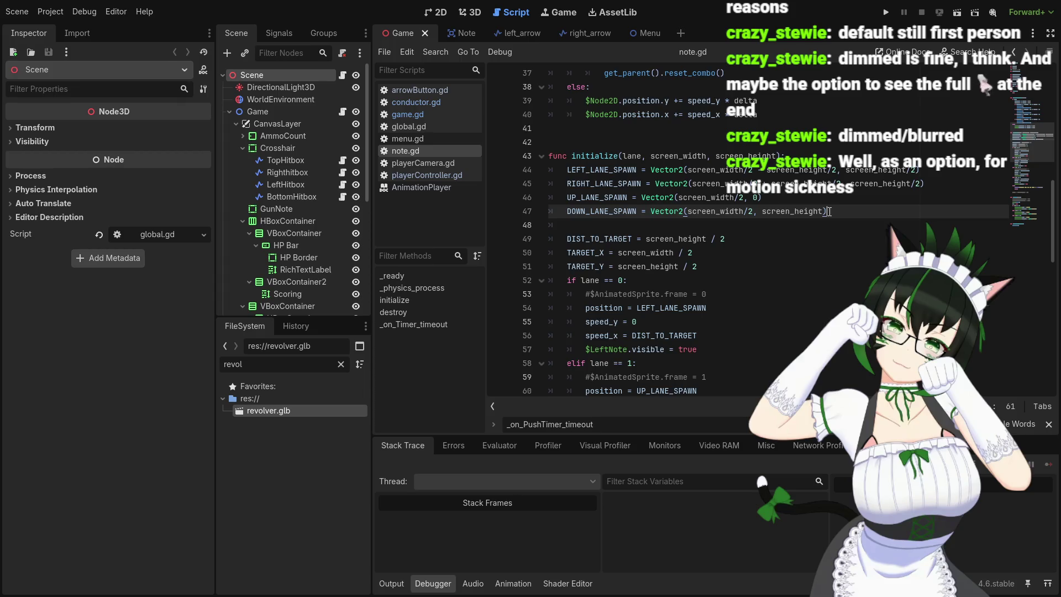
{"action": "scroll", "coordinate": [818, 221], "scroll_direction": "up", "scroll_amount": 10}
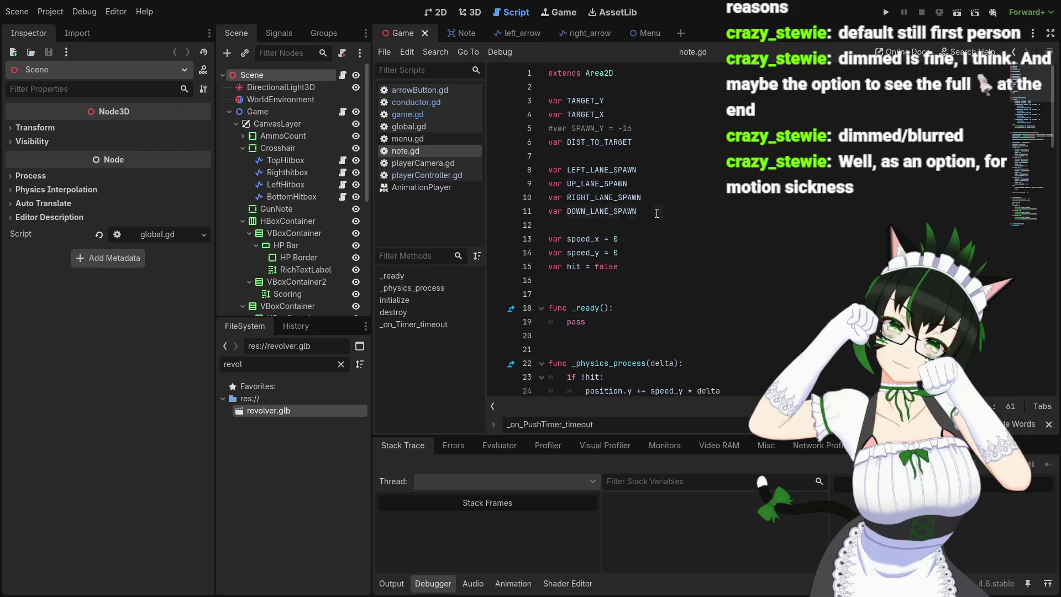
- Add a 'var FIRE_LANE_SPAWN' declaration on a new line below DOWN_LANE_SPAWN
{"action": "left_click", "coordinate": [648, 210]}
{"action": "key", "text": "Return"}
{"action": "type", "text": "v"}
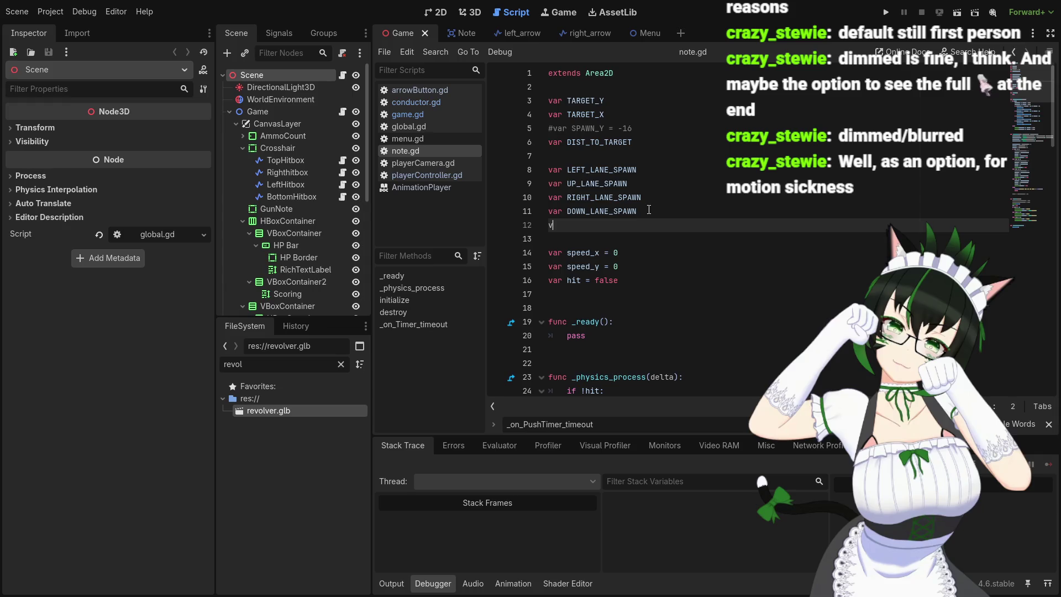
{"action": "type", "text": "ar FIRE"}
{"action": "type", "text": "_L"}
{"action": "type", "text": "ANE_SPAWN"}
{"action": "scroll", "coordinate": [649, 209], "scroll_direction": "down", "scroll_amount": 3}
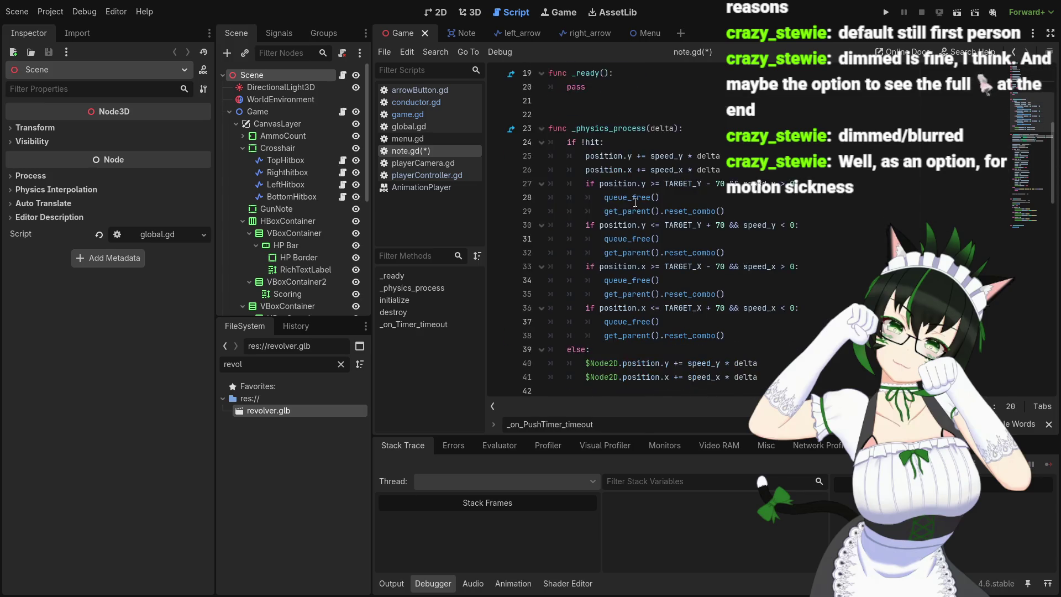
{"action": "scroll", "coordinate": [636, 201], "scroll_direction": "down", "scroll_amount": 2}
{"action": "scroll", "coordinate": [640, 202], "scroll_direction": "up", "scroll_amount": 5}
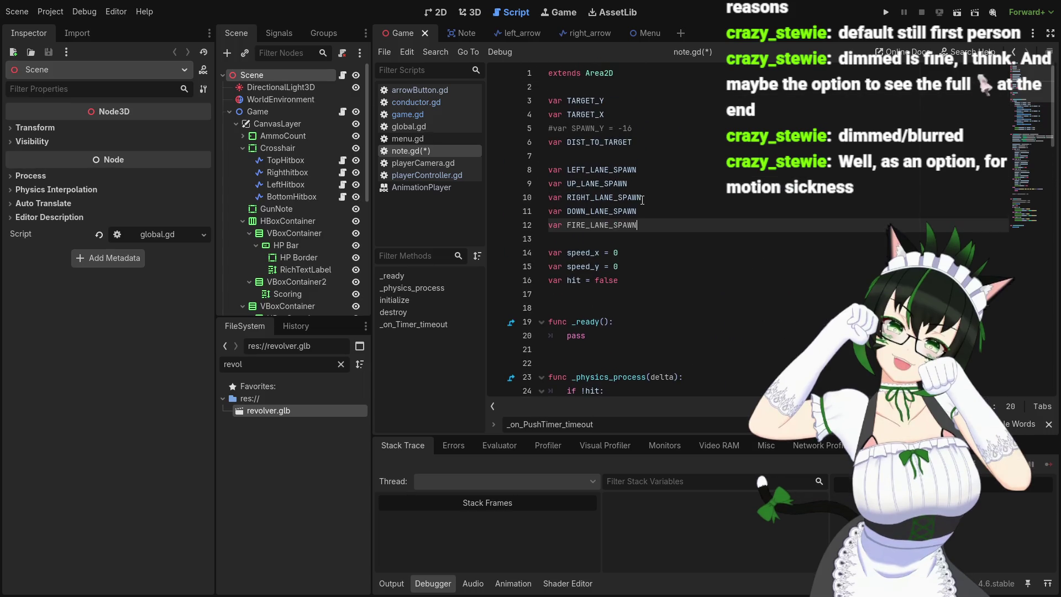
{"action": "scroll", "coordinate": [643, 203], "scroll_direction": "down", "scroll_amount": 5}
{"action": "scroll", "coordinate": [644, 203], "scroll_direction": "down", "scroll_amount": 8}
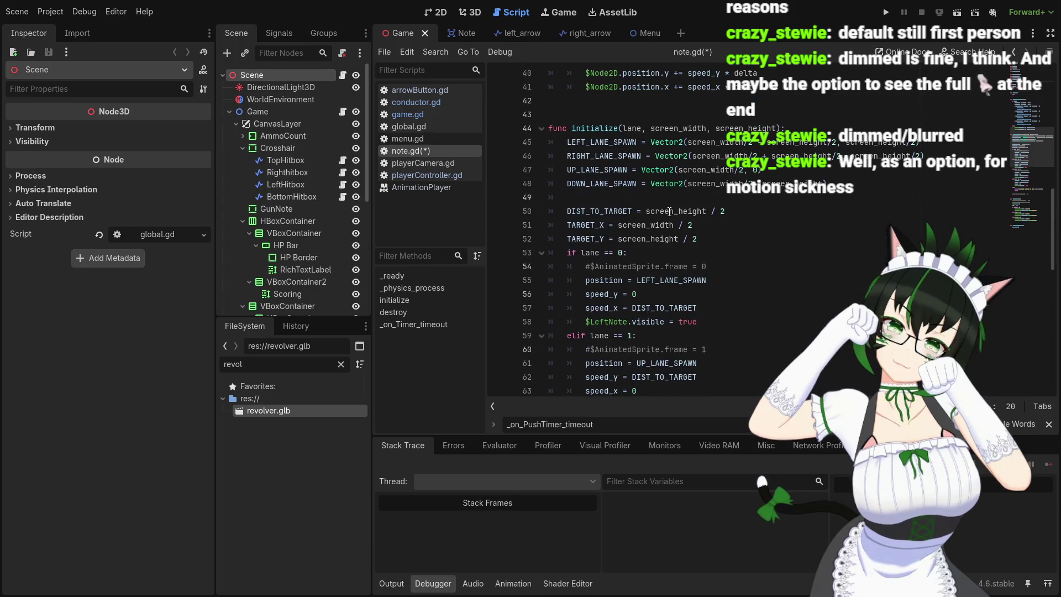
- After the DOWN_LANE_SPAWN assignment, add FIRE_LANE_SPAWN = Vector2(screen_width/2, screen_height/2)
{"action": "left_click", "coordinate": [838, 177]}
{"action": "key", "text": "Return"}
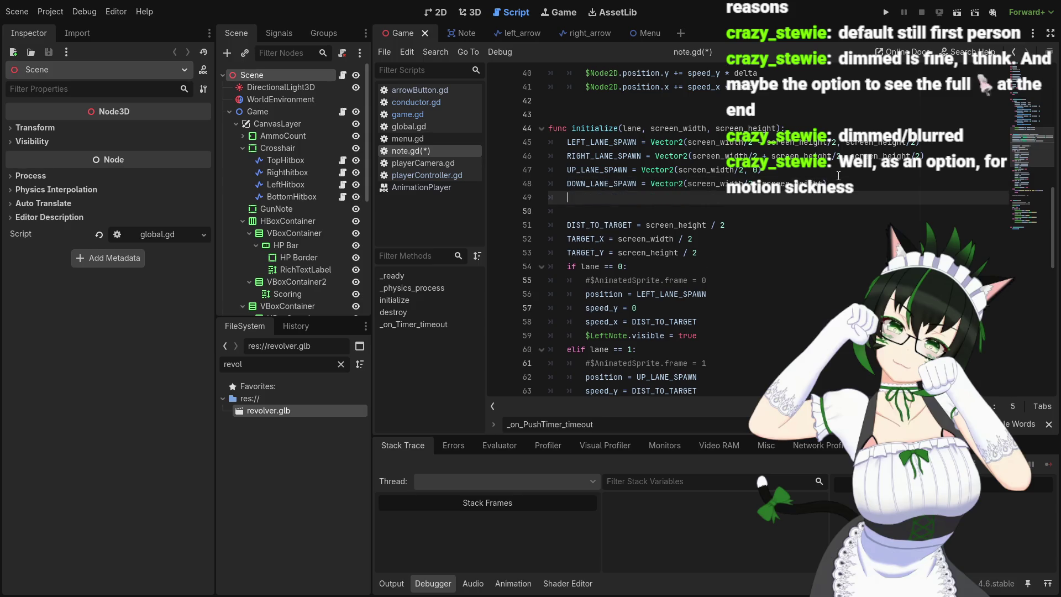
{"action": "type", "text": "FIRE_LANE_SP"}
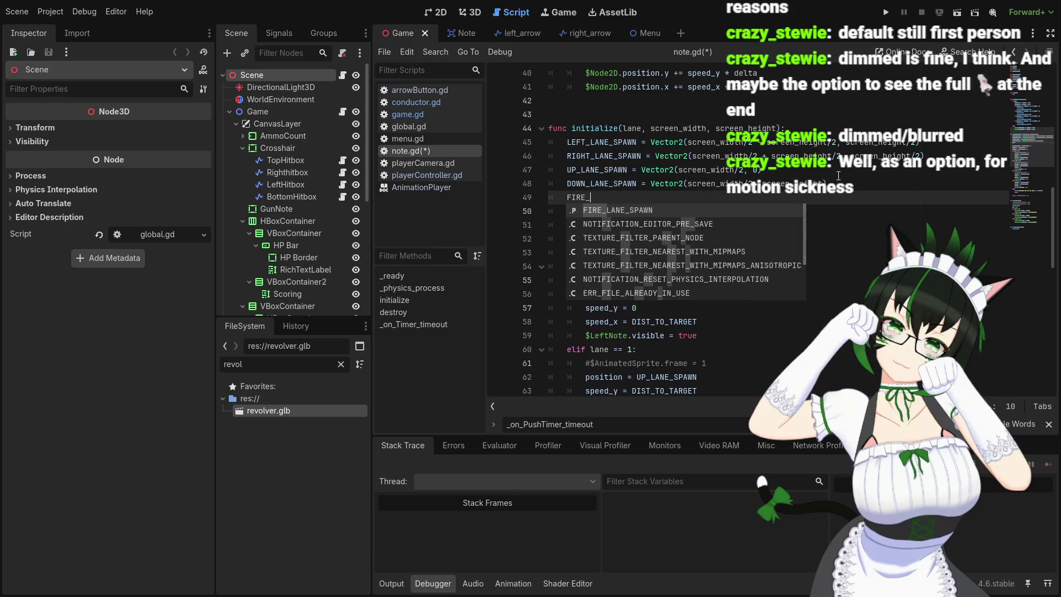
{"action": "key", "text": "Return"}
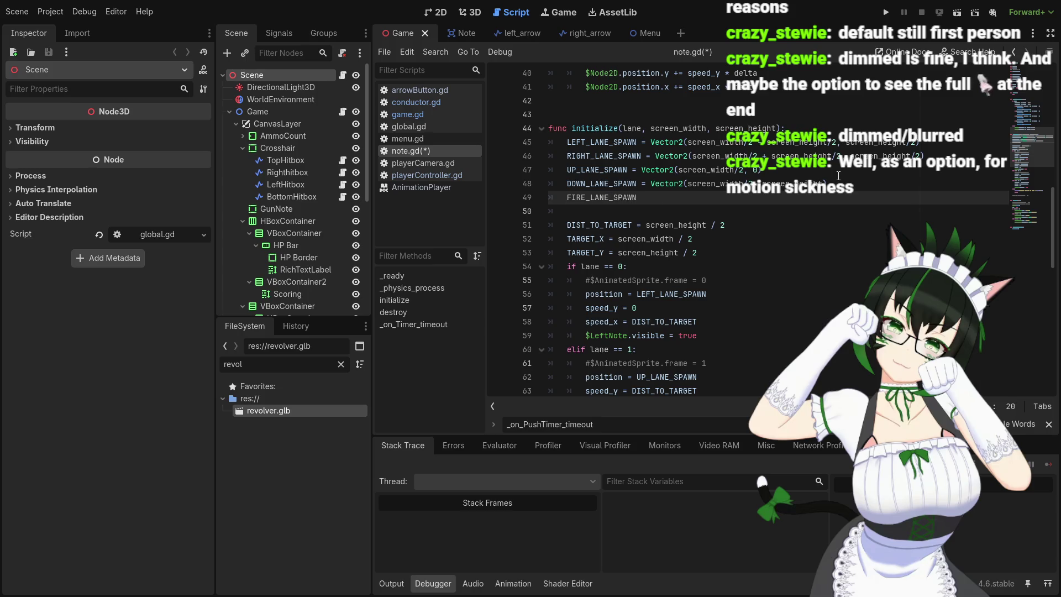
{"action": "type", "text": " = Vector"}
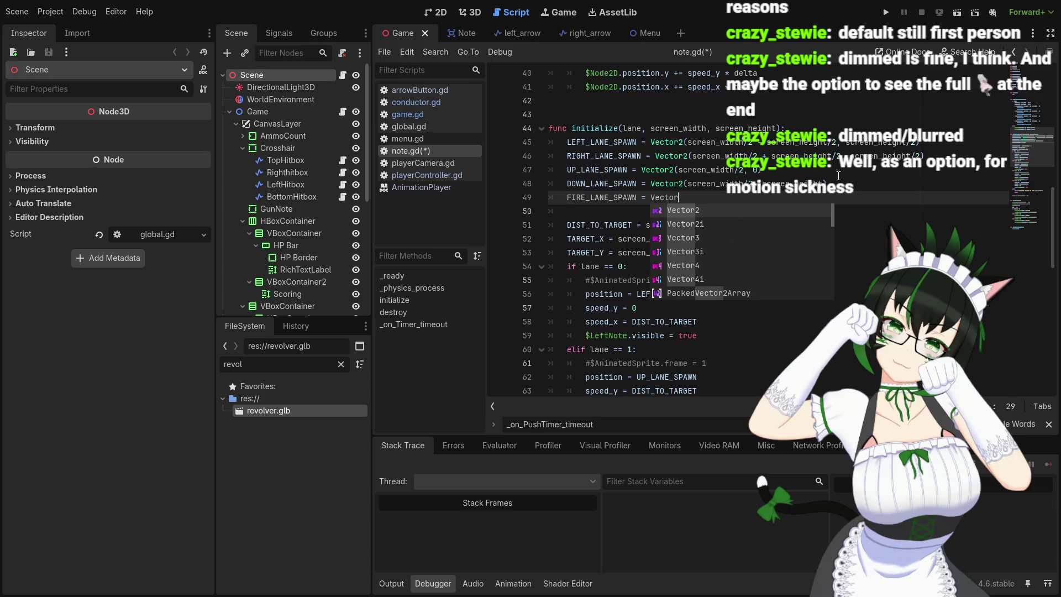
{"action": "type", "text": "2("}
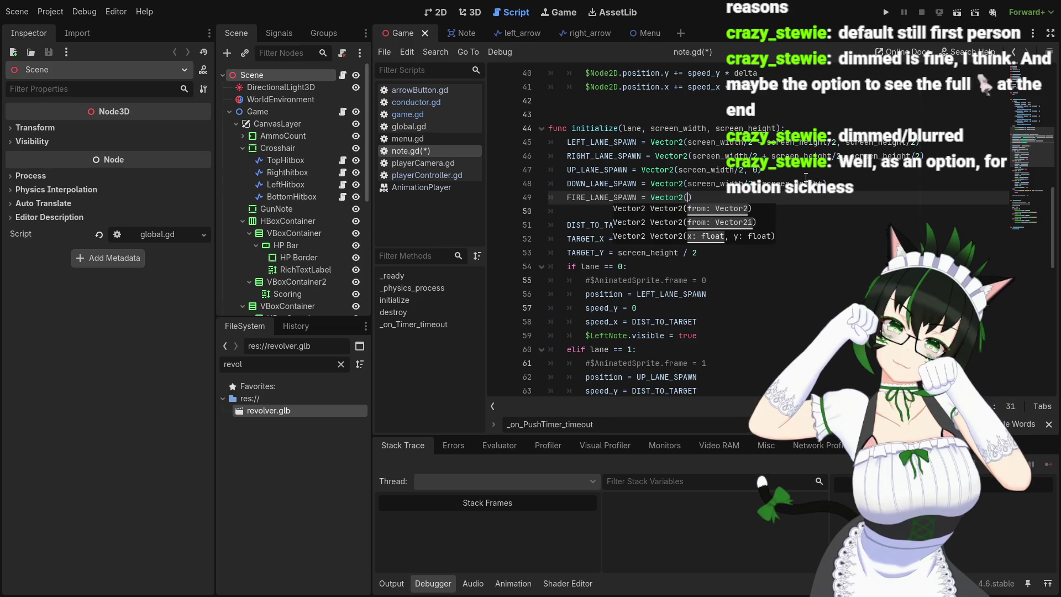
{"action": "type", "text": ")"}
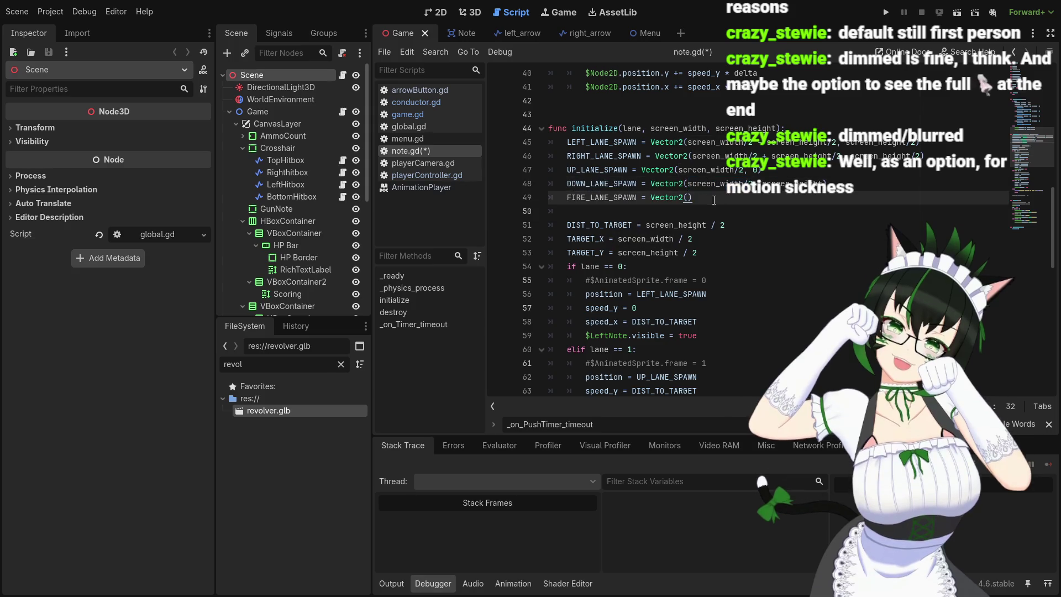
{"action": "key", "text": "Left"}
{"action": "type", "text": "screen_width/2"}
{"action": "type", "text": ", screen_width/2"}
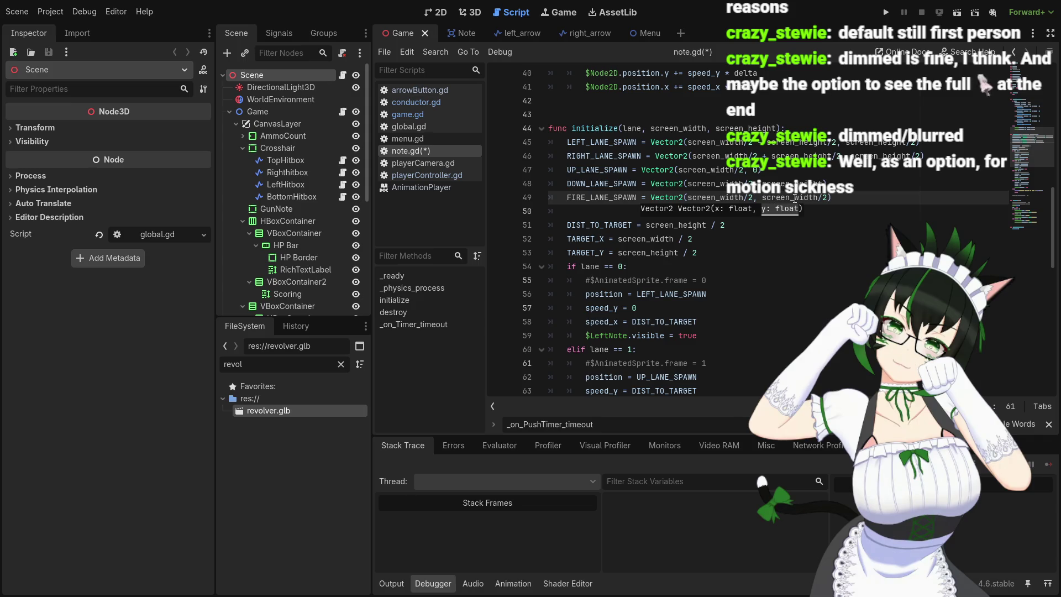
{"action": "double_click", "coordinate": [796, 198]}
{"action": "type", "text": "screen_height"}
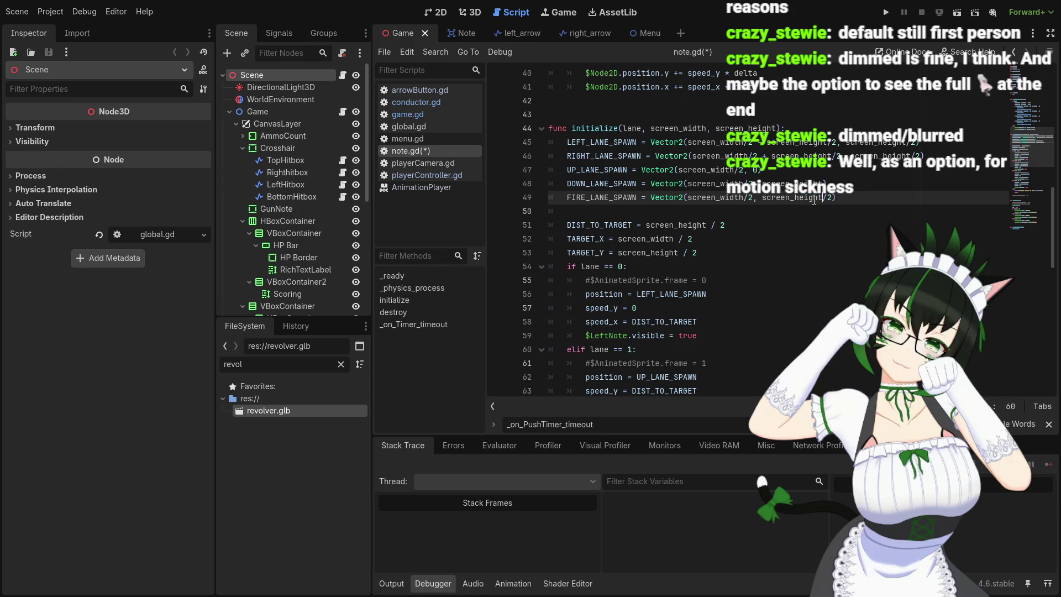
{"action": "left_click", "coordinate": [849, 198]}
{"action": "scroll", "coordinate": [552, 201], "scroll_direction": "down", "scroll_amount": 2}
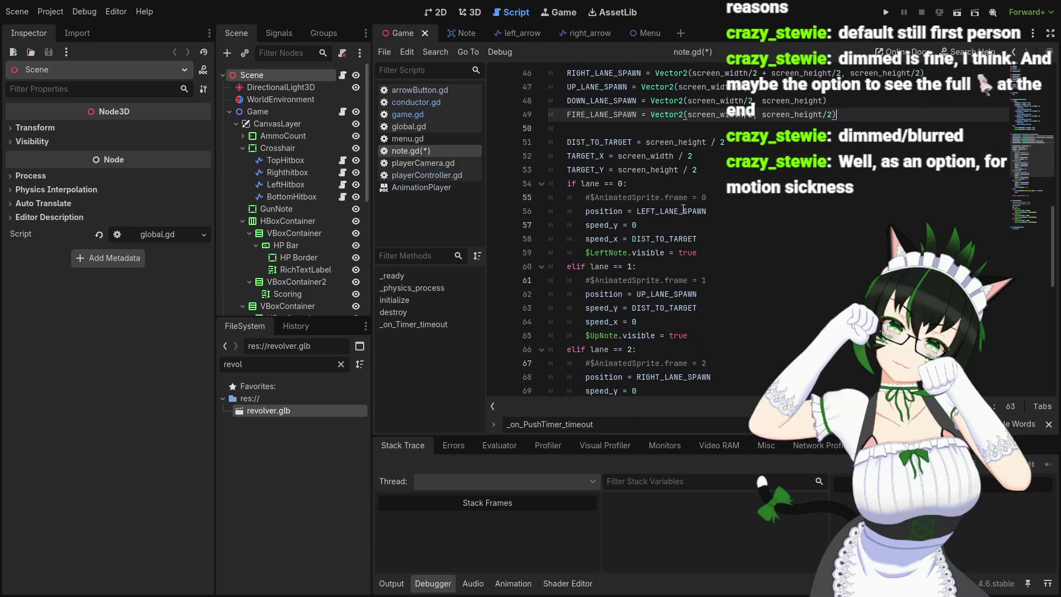
{"action": "scroll", "coordinate": [853, 246], "scroll_direction": "up", "scroll_amount": 3}
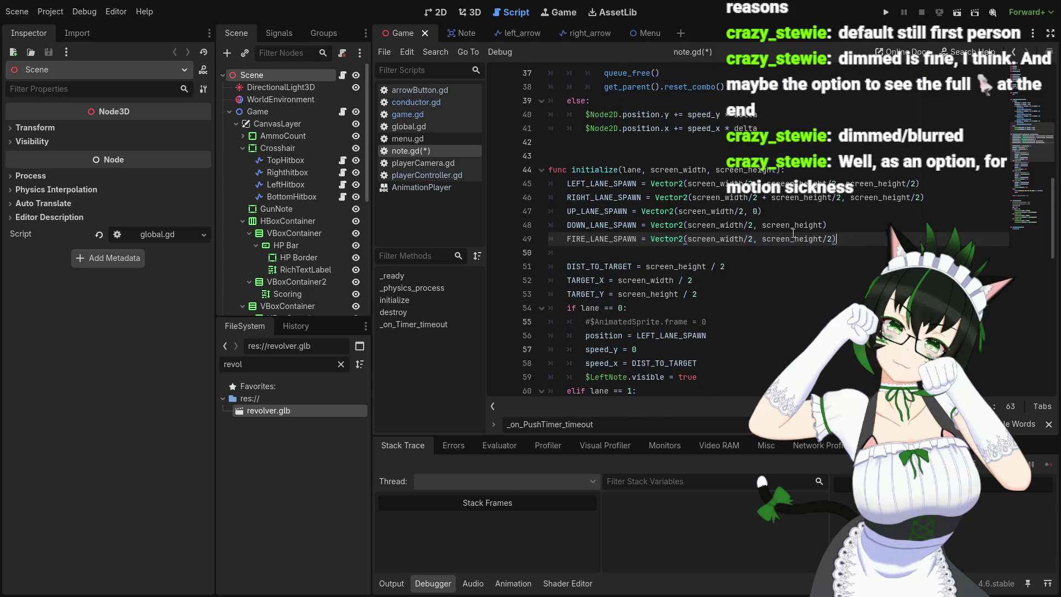
{"action": "scroll", "coordinate": [774, 235], "scroll_direction": "down", "scroll_amount": 2}
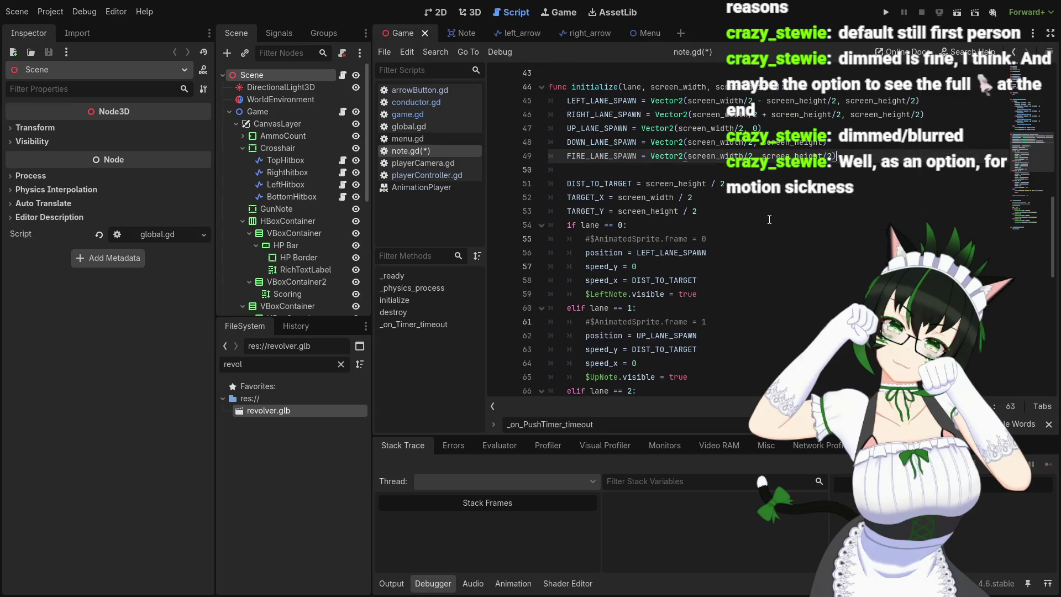
{"action": "scroll", "coordinate": [713, 207], "scroll_direction": "down", "scroll_amount": 2}
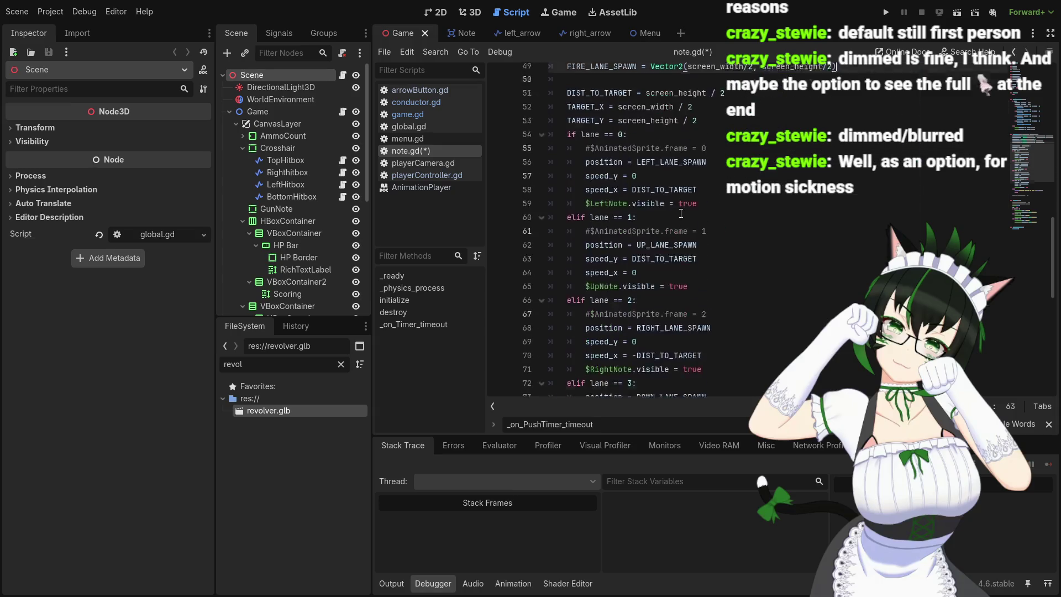
{"action": "scroll", "coordinate": [705, 219], "scroll_direction": "up", "scroll_amount": 7}
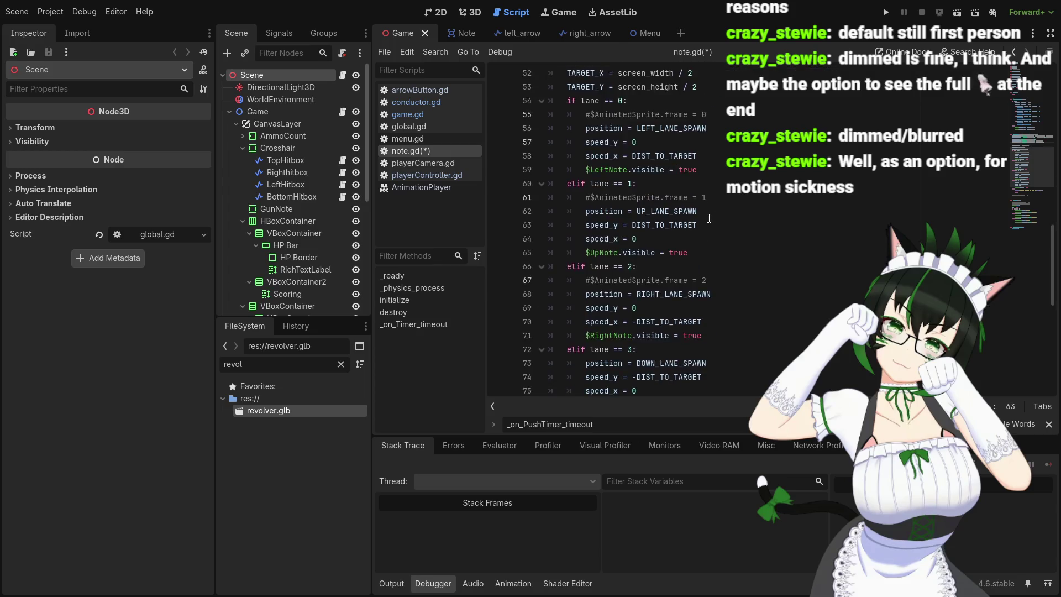
{"action": "scroll", "coordinate": [717, 278], "scroll_direction": "down", "scroll_amount": 10}
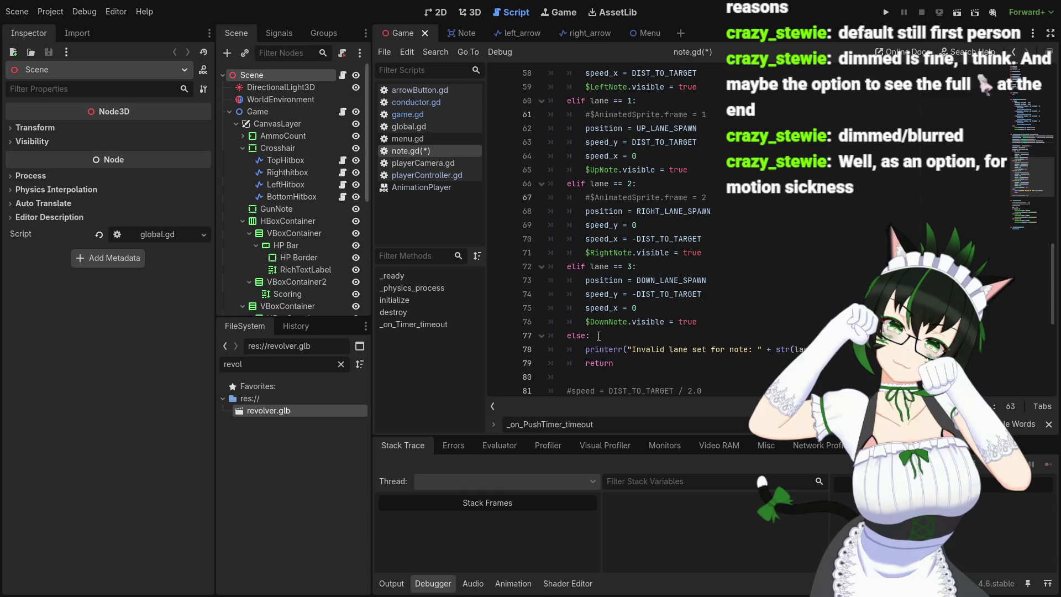
- Add an 'elif lane == 4' branch setting position = FIRE_LANE_SPAWN, followed by a blank indented line
{"action": "left_click", "coordinate": [562, 337]}
{"action": "key", "text": "Return"}
{"action": "key", "text": "Up"}
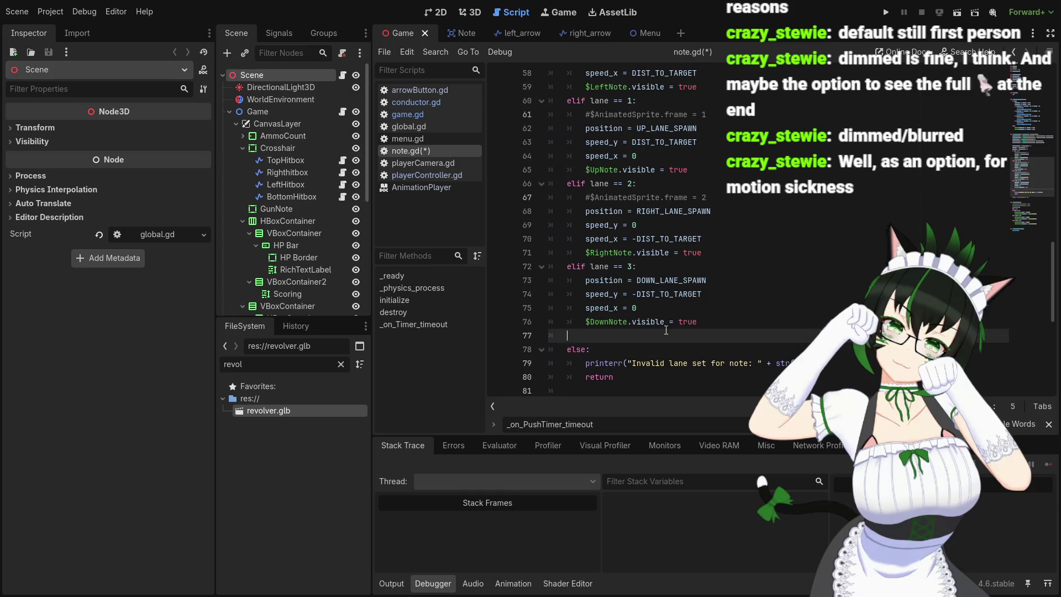
{"action": "type", "text": "elif l"}
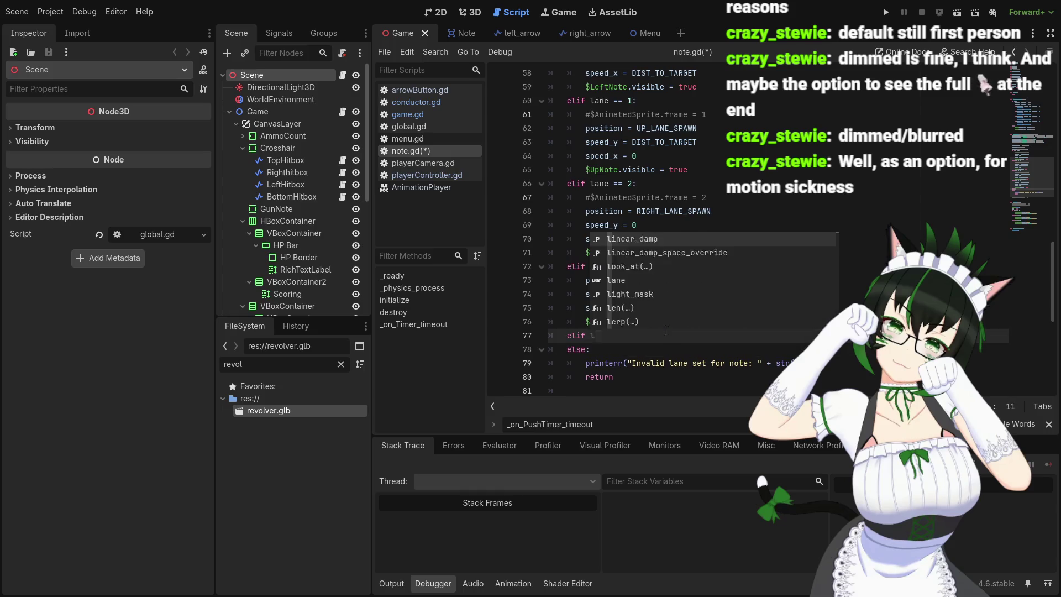
{"action": "type", "text": "ane =="}
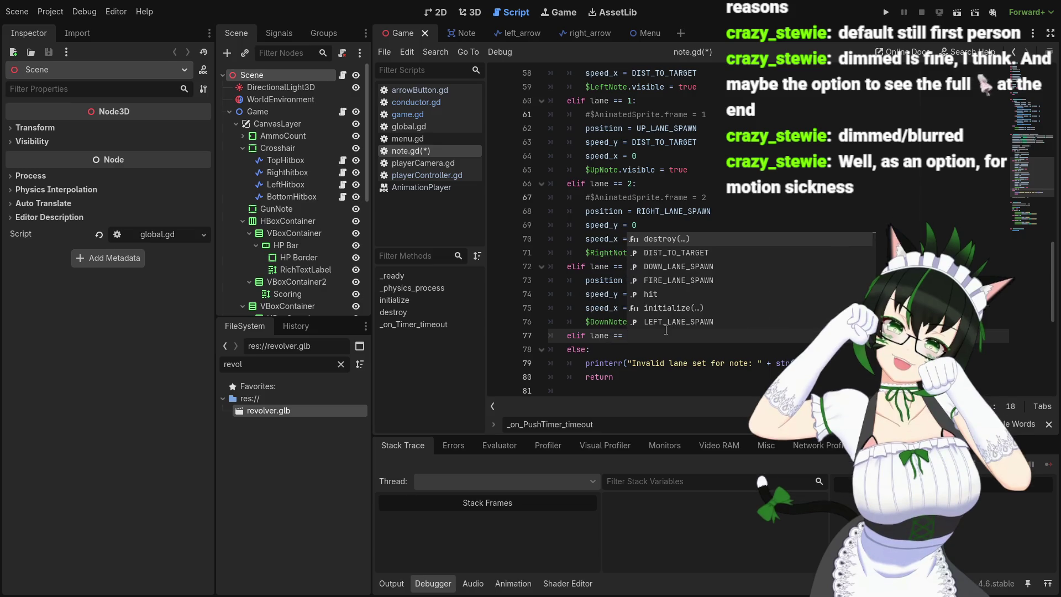
{"action": "type", "text": " 4:"}
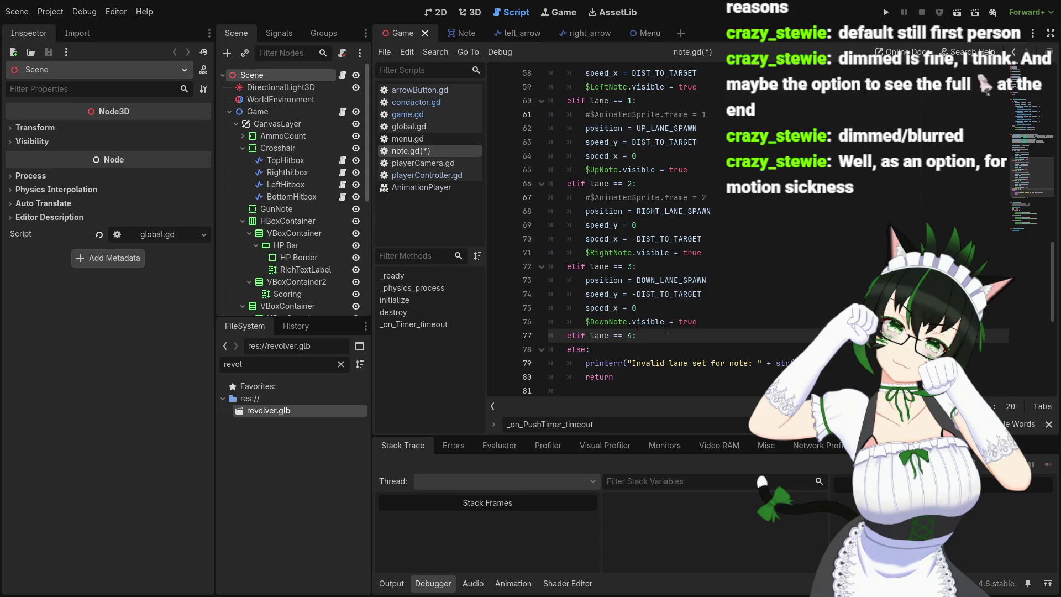
{"action": "key", "text": "Return"}
{"action": "type", "text": "position"}
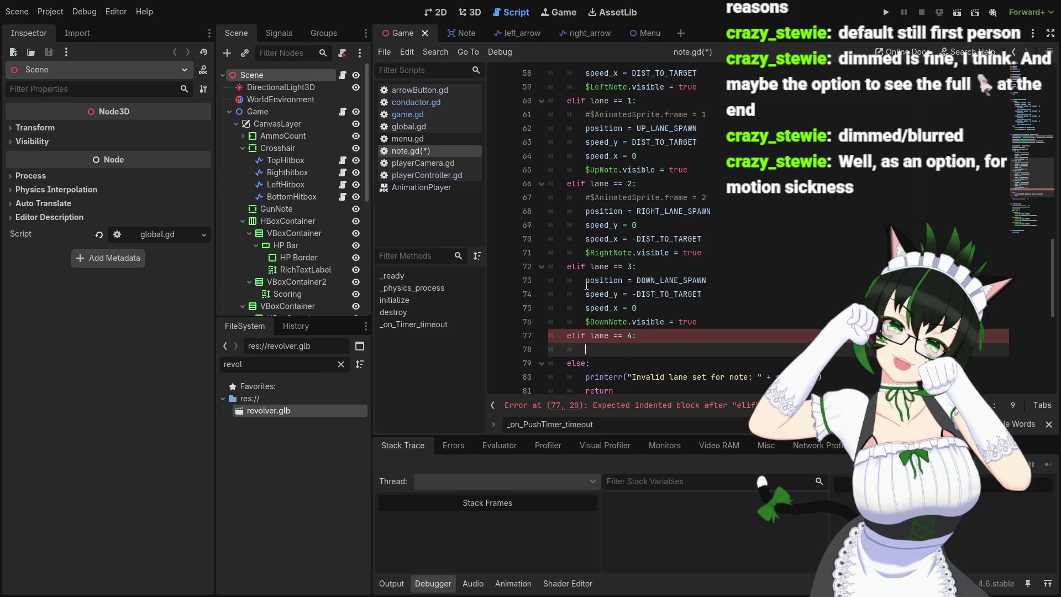
{"action": "type", "text": " = Fi"}
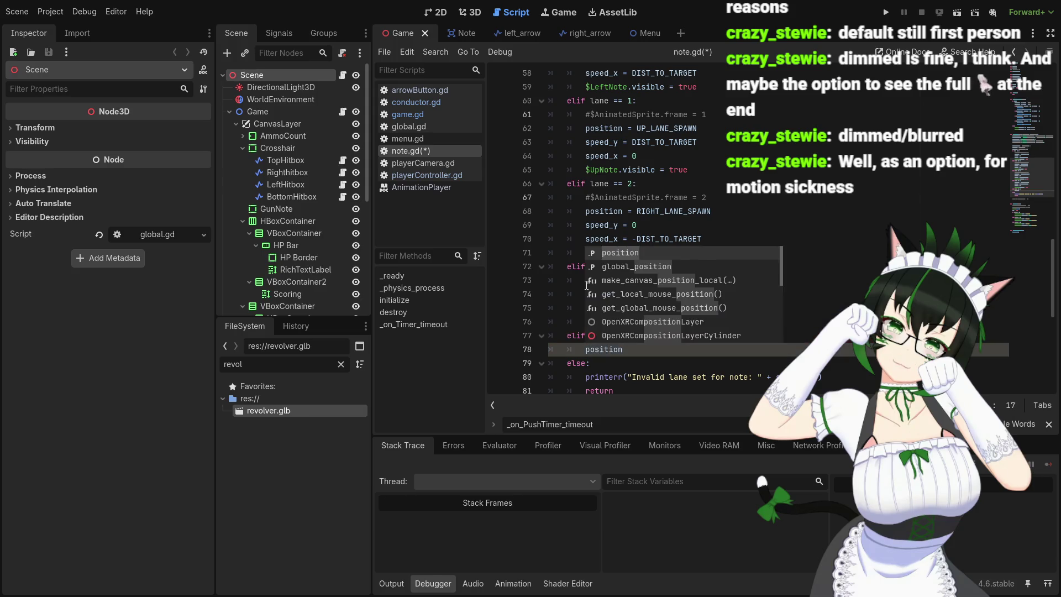
{"action": "type", "text": "re"}
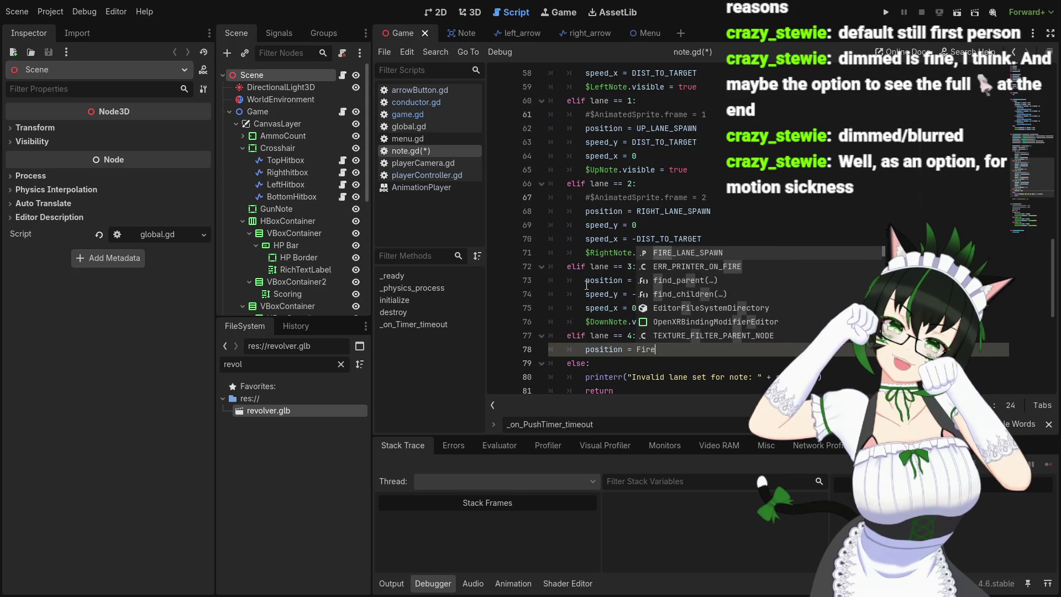
{"action": "key", "text": "Return"}
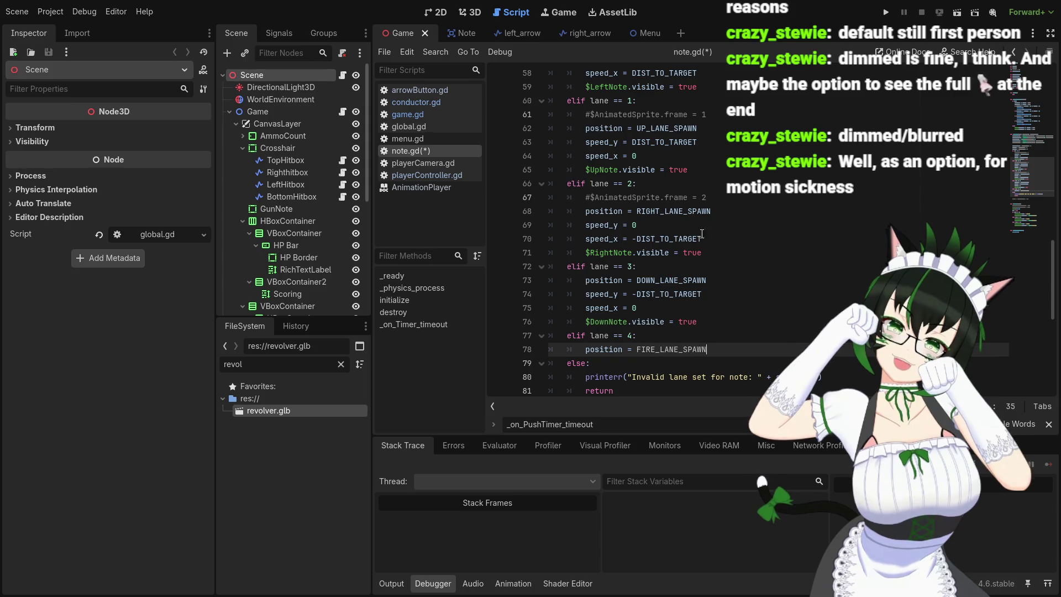
{"action": "mouse_move", "coordinate": [1054, 285]}
{"action": "left_mouse_down"}
{"action": "mouse_move", "coordinate": [1058, 127]}
{"action": "mouse_move", "coordinate": [1053, 280]}
{"action": "left_mouse_up"}
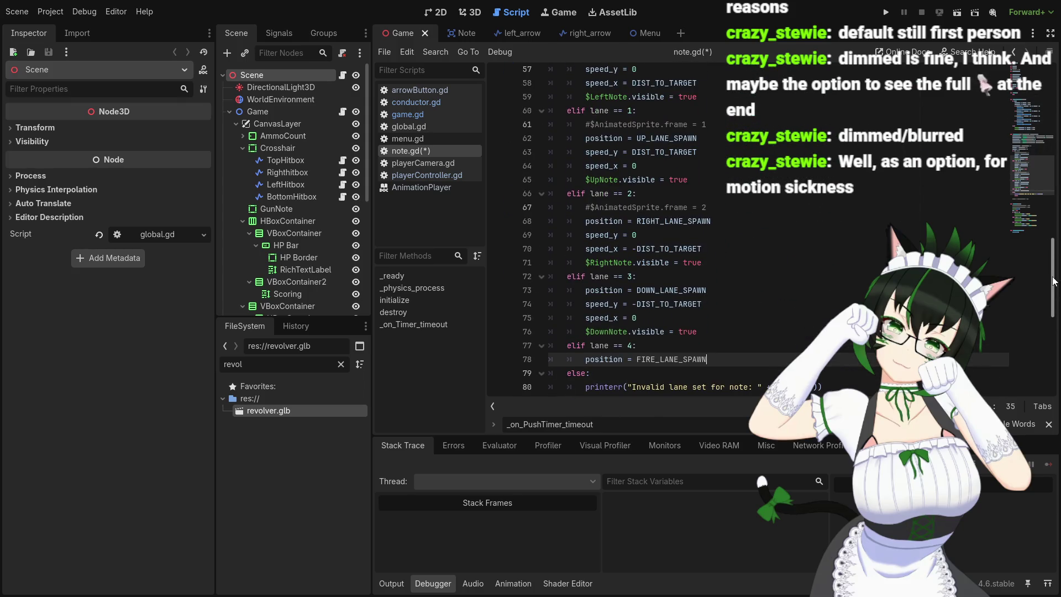
{"action": "key", "text": "Return"}
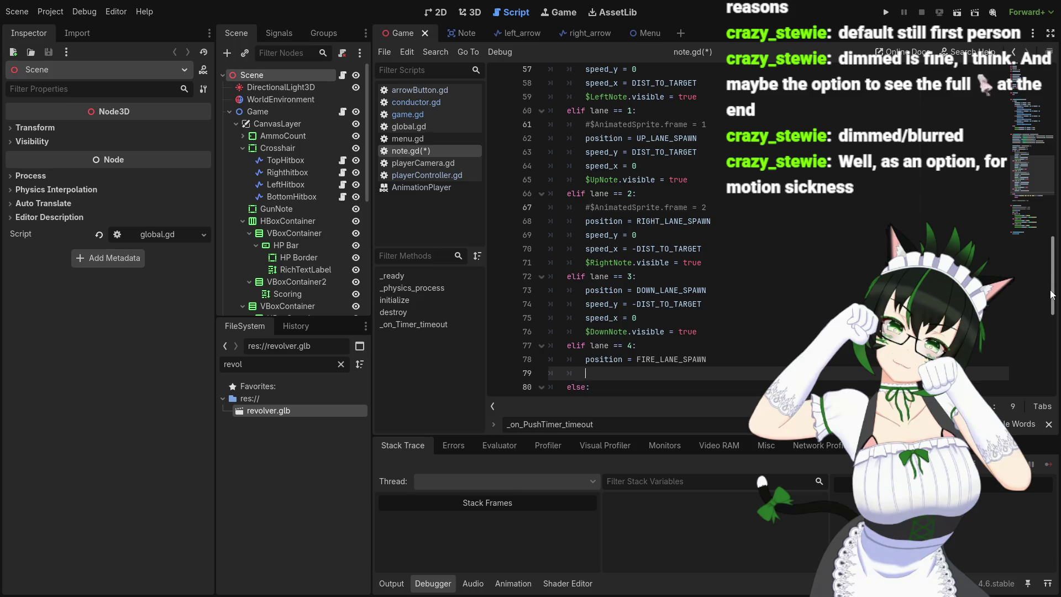
{"action": "mouse_move", "coordinate": [1051, 294]}
{"action": "left_mouse_down"}
{"action": "mouse_move", "coordinate": [1041, 115]}
{"action": "mouse_move", "coordinate": [1044, 253]}
{"action": "mouse_move", "coordinate": [1046, 238]}
{"action": "left_mouse_up"}
- Review the initialize function in note.gd and save the script
{"action": "mouse_move", "coordinate": [1048, 228]}
{"action": "left_mouse_down"}
{"action": "mouse_move", "coordinate": [1054, 207]}
{"action": "mouse_move", "coordinate": [1039, 335]}
{"action": "mouse_move", "coordinate": [1044, 309]}
{"action": "left_mouse_up"}
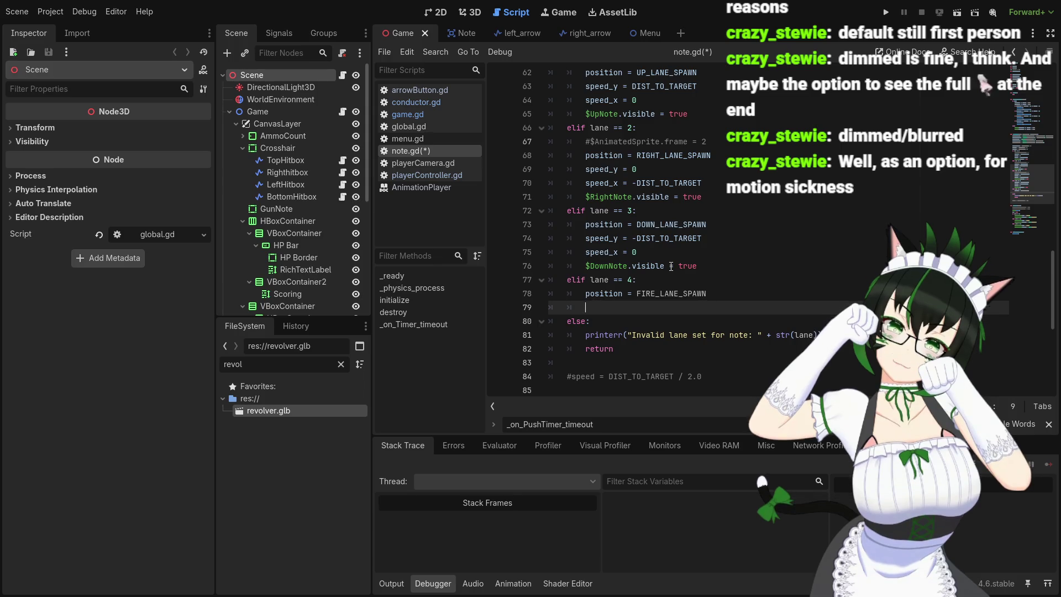
{"action": "scroll", "coordinate": [663, 266], "scroll_direction": "up", "scroll_amount": 7}
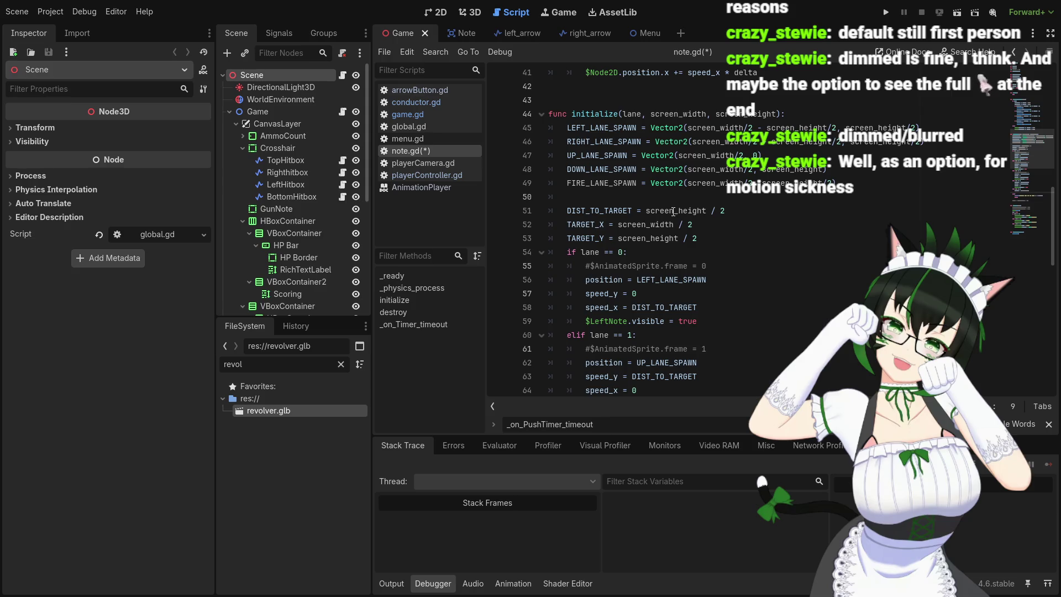
{"action": "mouse_move", "coordinate": [673, 211]}
{"action": "mouse_move", "coordinate": [655, 245]}
{"action": "scroll", "coordinate": [769, 291], "scroll_direction": "down", "scroll_amount": 10}
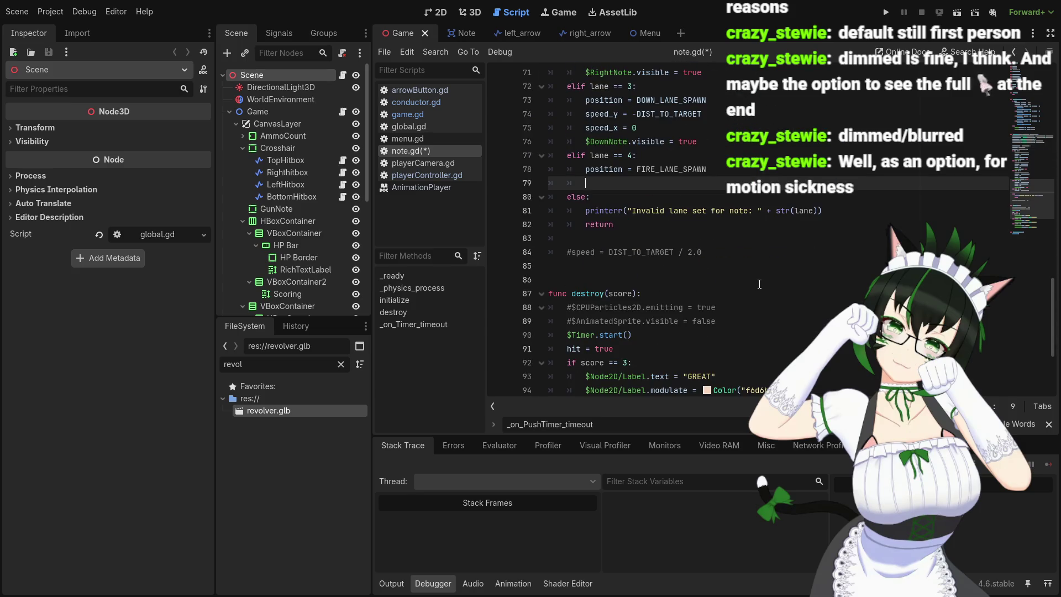
{"action": "scroll", "coordinate": [759, 284], "scroll_direction": "up", "scroll_amount": 3}
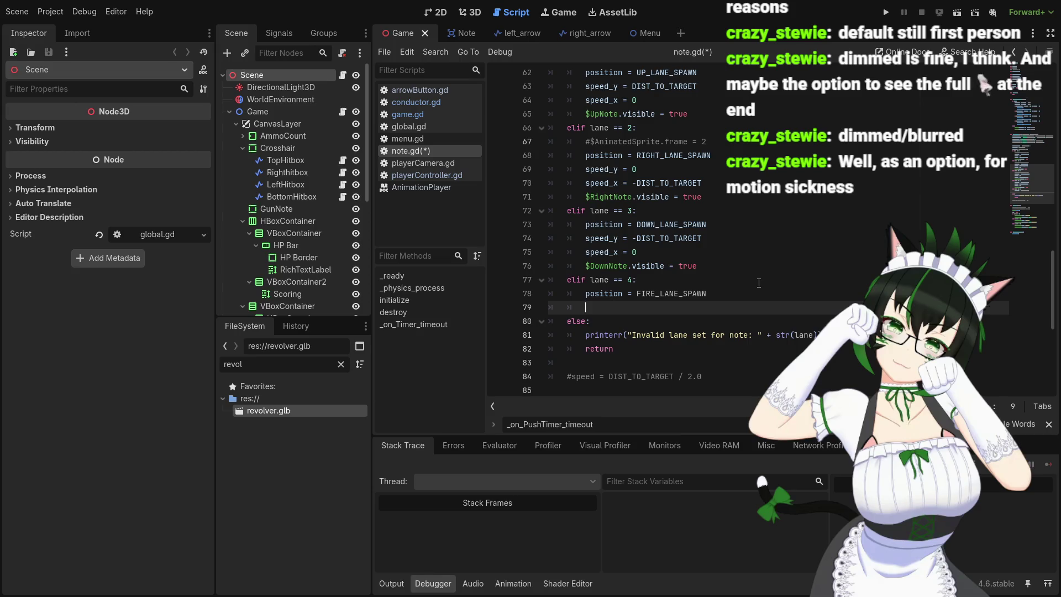
{"action": "scroll", "coordinate": [759, 283], "scroll_direction": "up", "scroll_amount": 12}
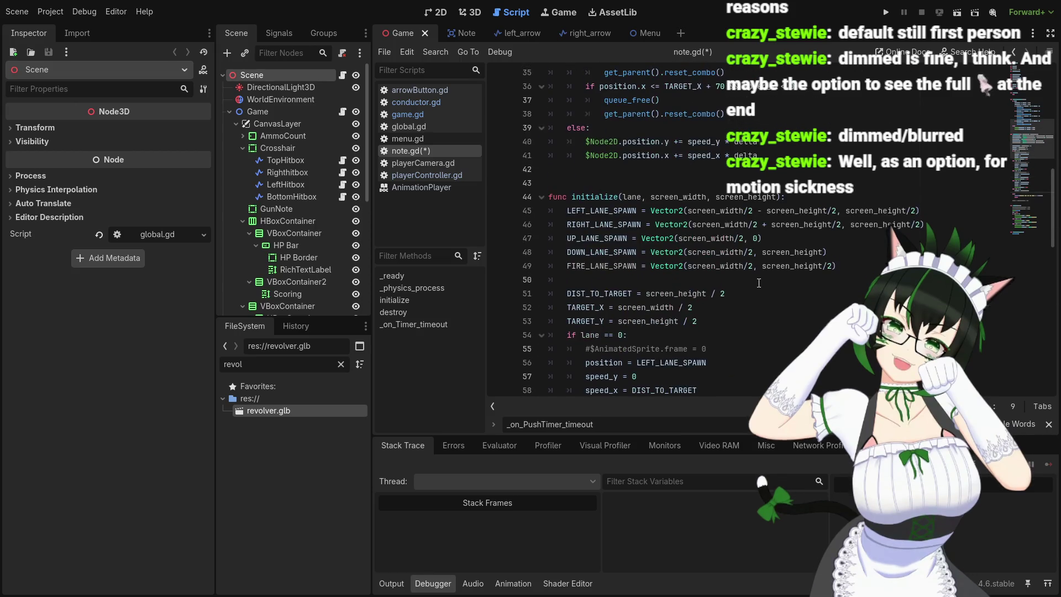
{"action": "scroll", "coordinate": [759, 283], "scroll_direction": "down", "scroll_amount": 12}
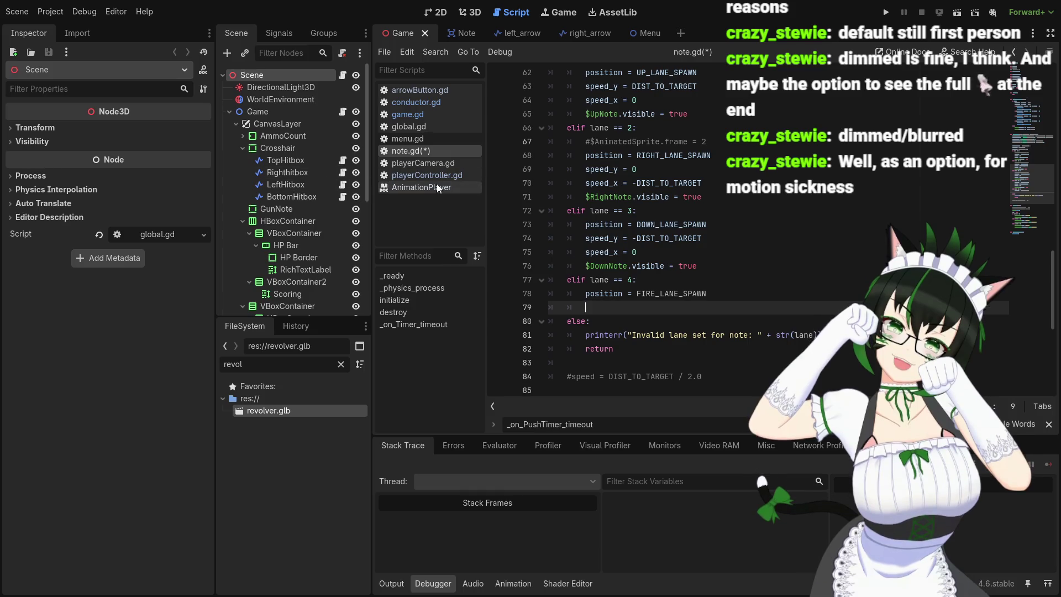
{"action": "key", "text": "ctrl+s"}
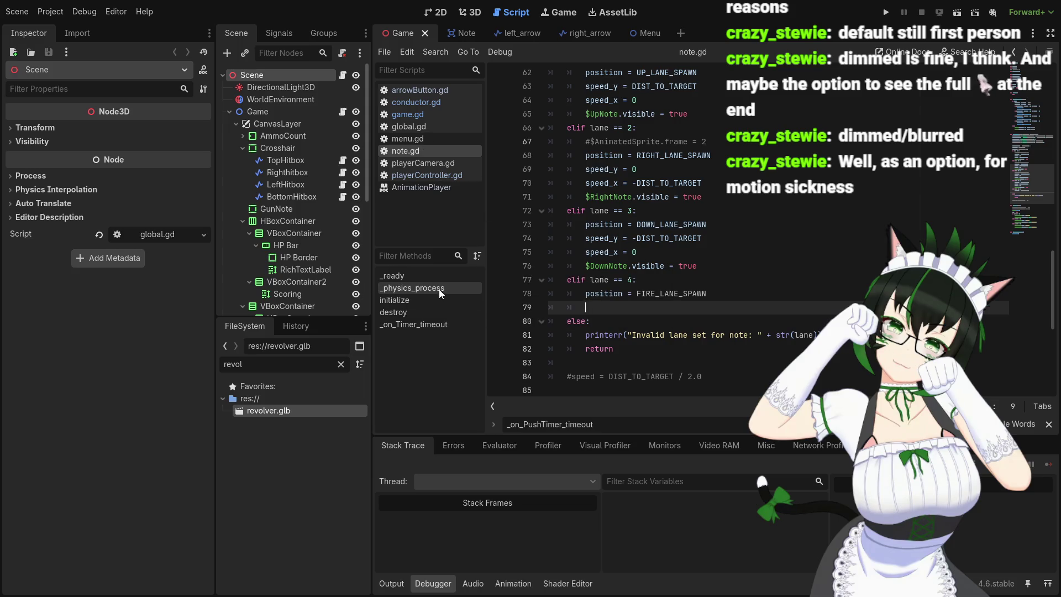
- Open conductor.gd from the script list and look over it
{"action": "scroll", "coordinate": [294, 252], "scroll_direction": "down", "scroll_amount": 2}
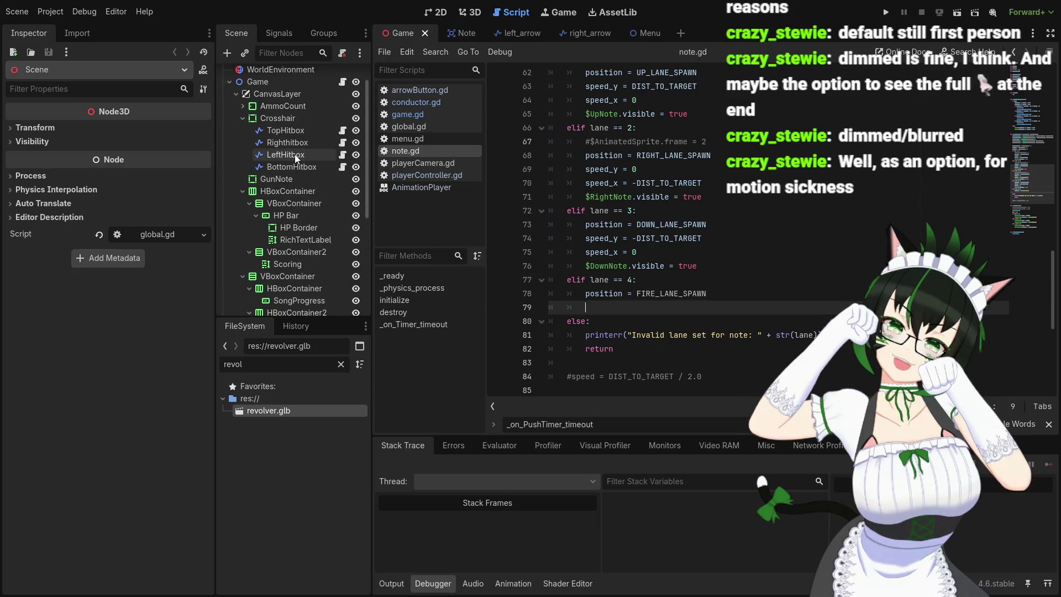
{"action": "scroll", "coordinate": [296, 157], "scroll_direction": "up", "scroll_amount": 2}
{"action": "scroll", "coordinate": [608, 221], "scroll_direction": "up", "scroll_amount": 10}
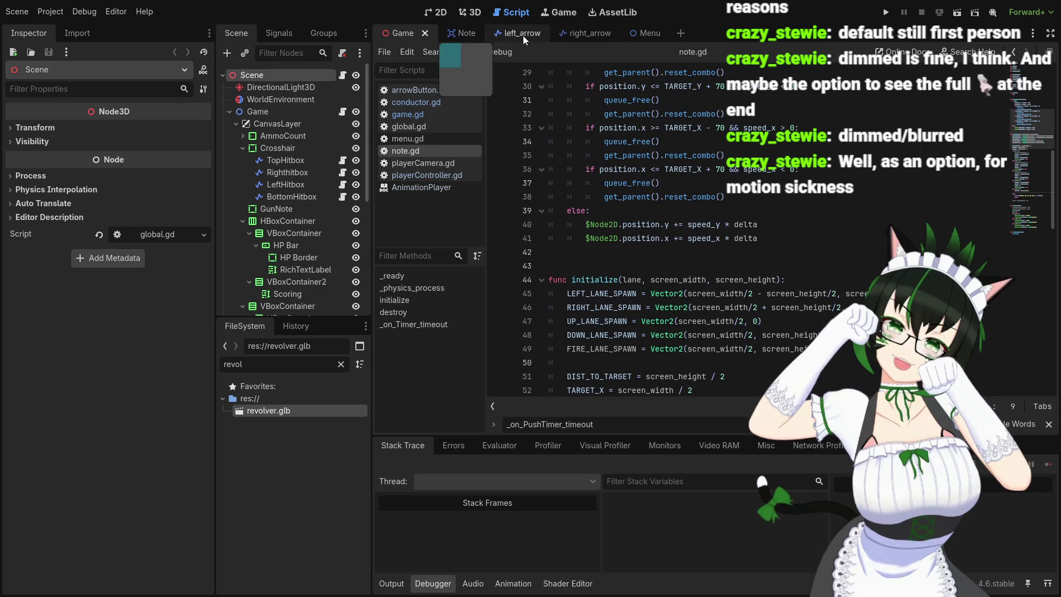
{"action": "left_click", "coordinate": [425, 105]}
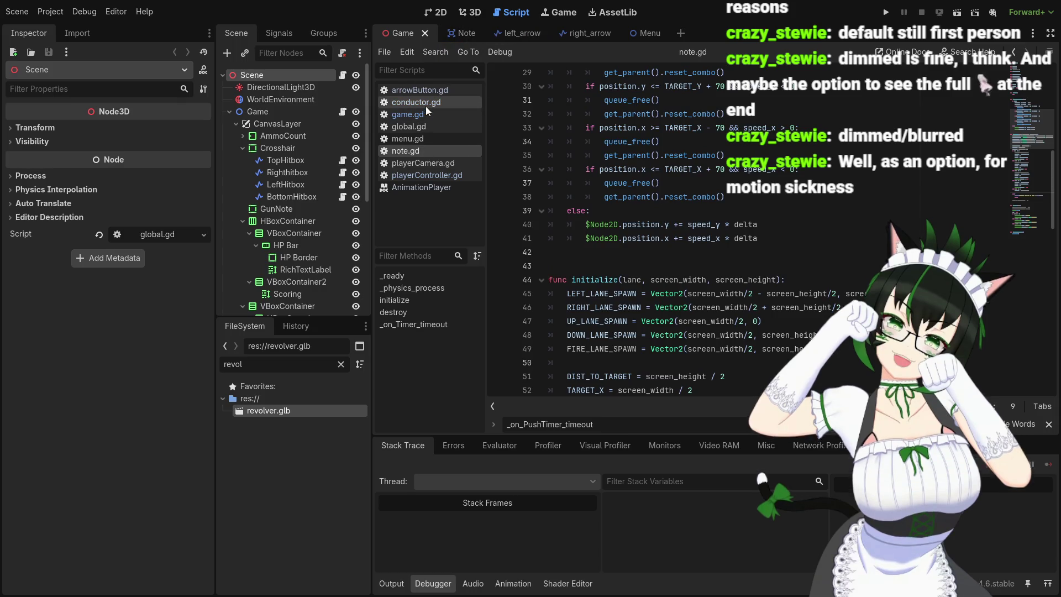
{"action": "scroll", "coordinate": [668, 269], "scroll_direction": "up", "scroll_amount": 10}
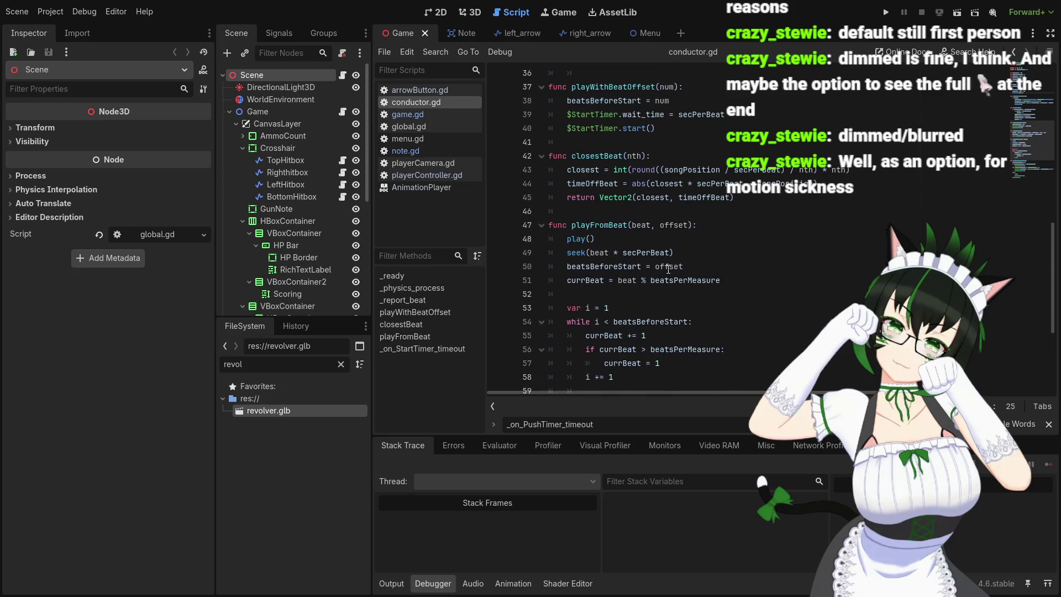
{"action": "scroll", "coordinate": [668, 269], "scroll_direction": "up", "scroll_amount": 5}
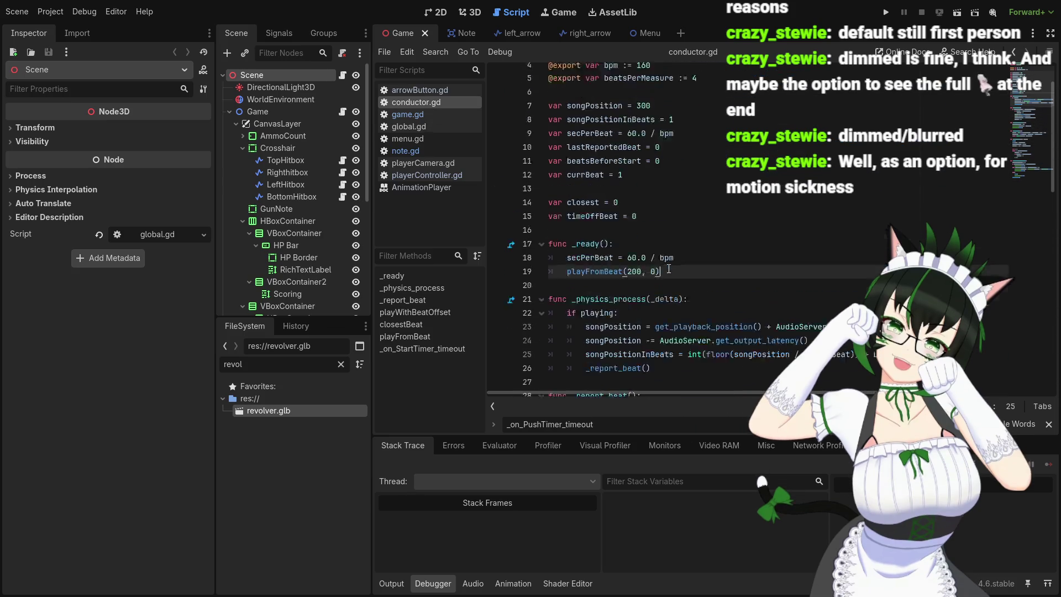
{"action": "scroll", "coordinate": [638, 276], "scroll_direction": "down", "scroll_amount": 15}
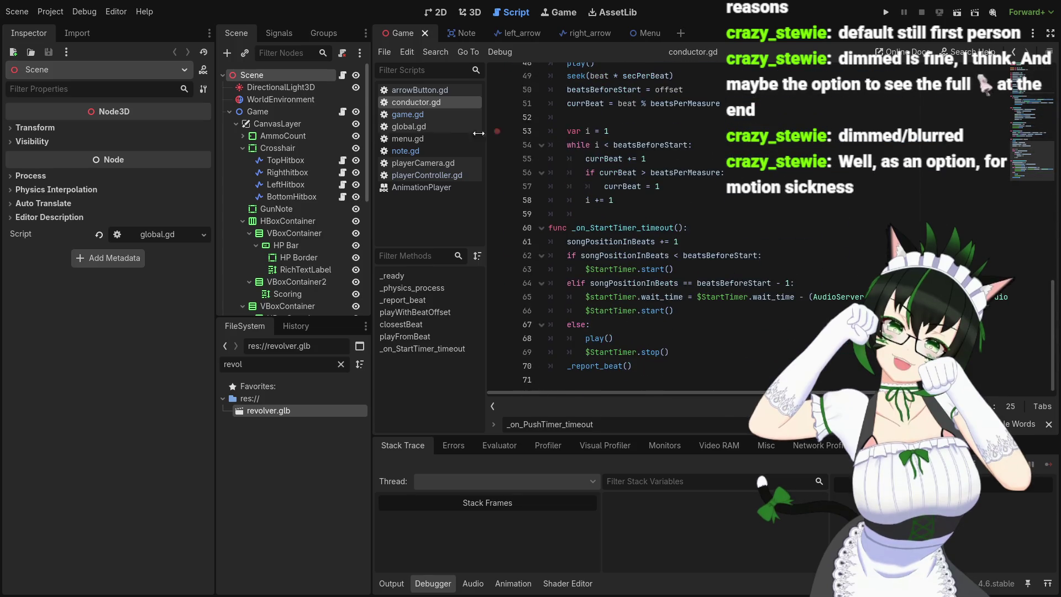
- Switch to game.gd and scroll to the _spawn_notes function
{"action": "left_click", "coordinate": [425, 117]}
{"action": "scroll", "coordinate": [692, 225], "scroll_direction": "up", "scroll_amount": 8}
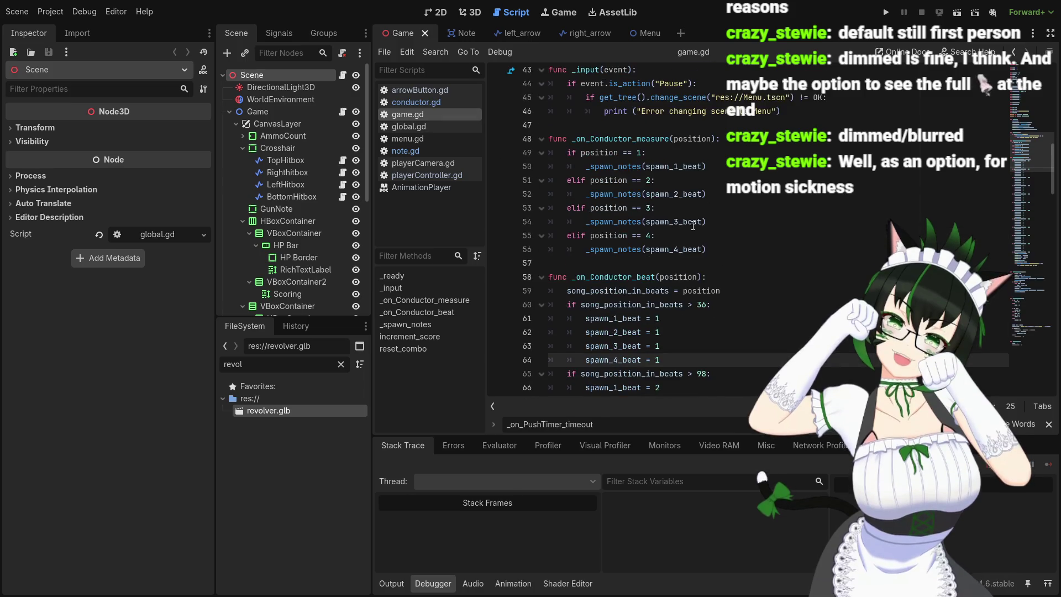
{"action": "scroll", "coordinate": [718, 254], "scroll_direction": "down", "scroll_amount": 17}
{"action": "scroll", "coordinate": [718, 265], "scroll_direction": "down", "scroll_amount": 15}
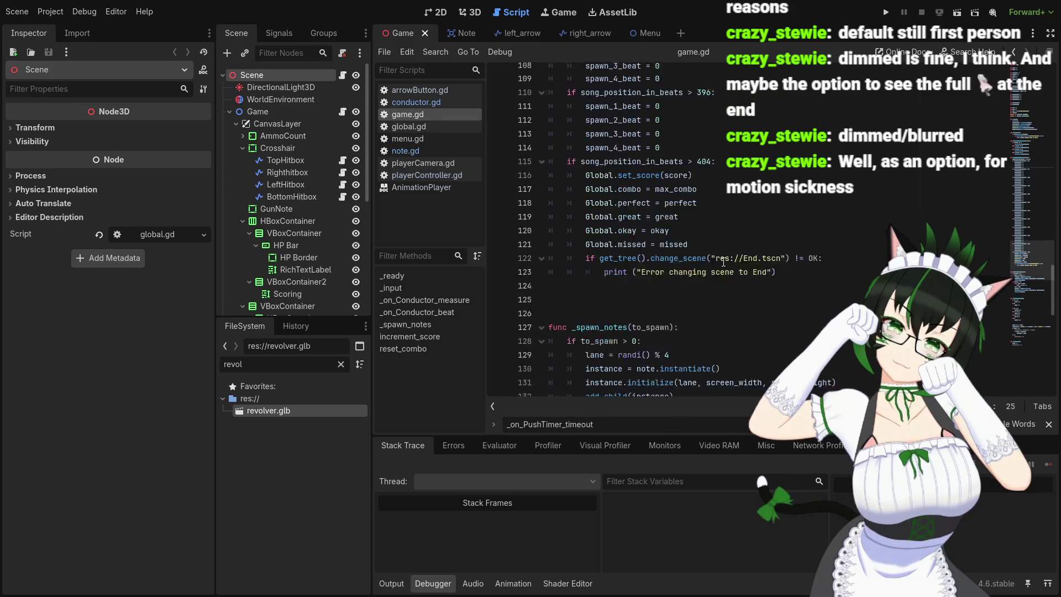
{"action": "scroll", "coordinate": [702, 281], "scroll_direction": "up", "scroll_amount": 2}
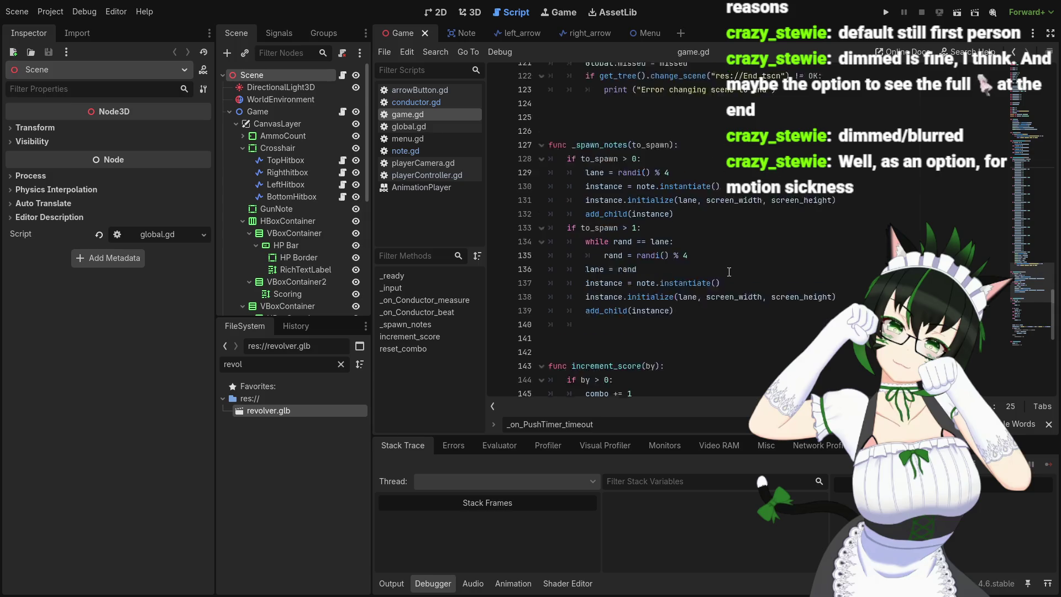
- Change both _spawn_notes lane rolls to randi() % 5, save game.gd, and reopen note.gd
{"action": "left_click", "coordinate": [692, 226]}
{"action": "type", "text": "5"}
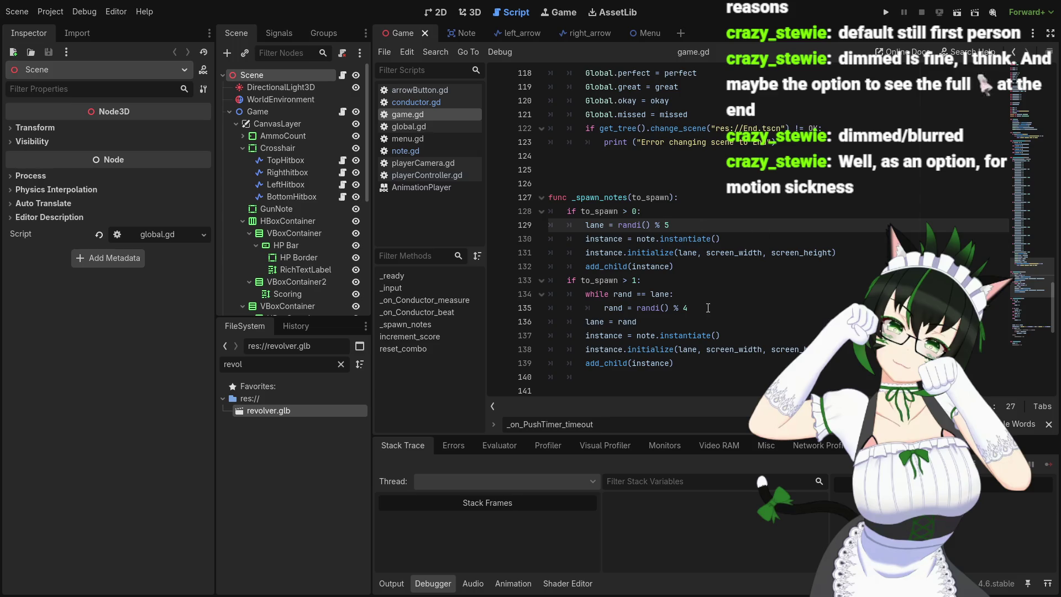
{"action": "left_click", "coordinate": [688, 307]}
{"action": "key", "text": "BackSpace"}
{"action": "type", "text": "5"}
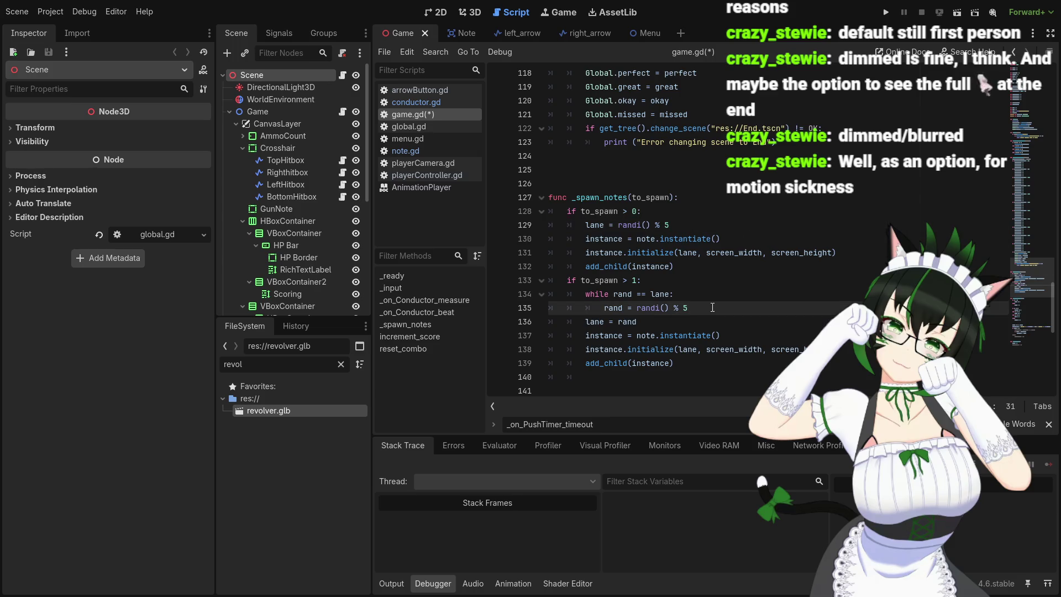
{"action": "left_click", "coordinate": [724, 293]}
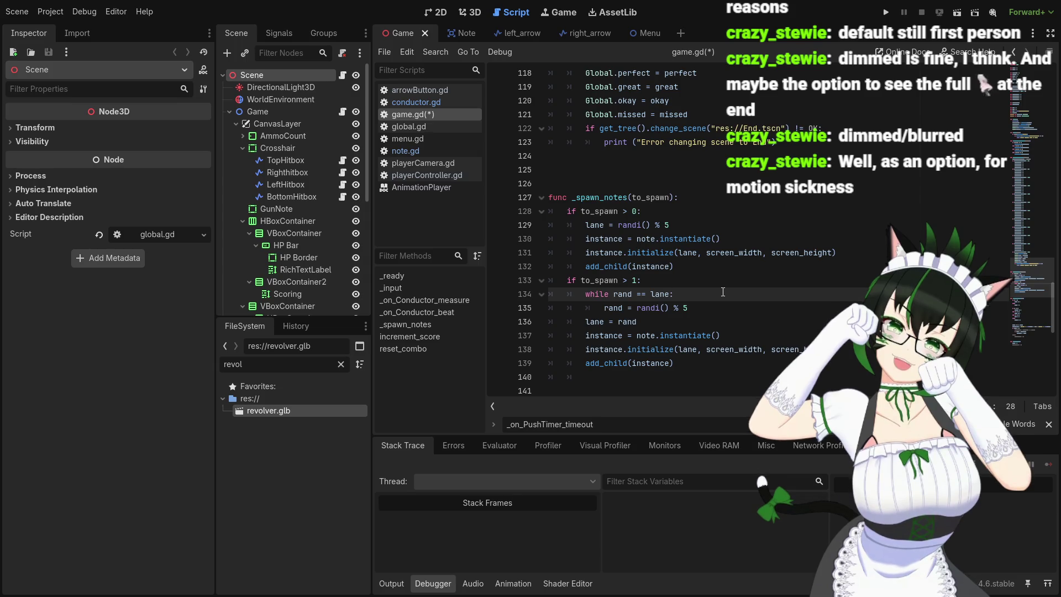
{"action": "scroll", "coordinate": [720, 283], "scroll_direction": "up", "scroll_amount": 1}
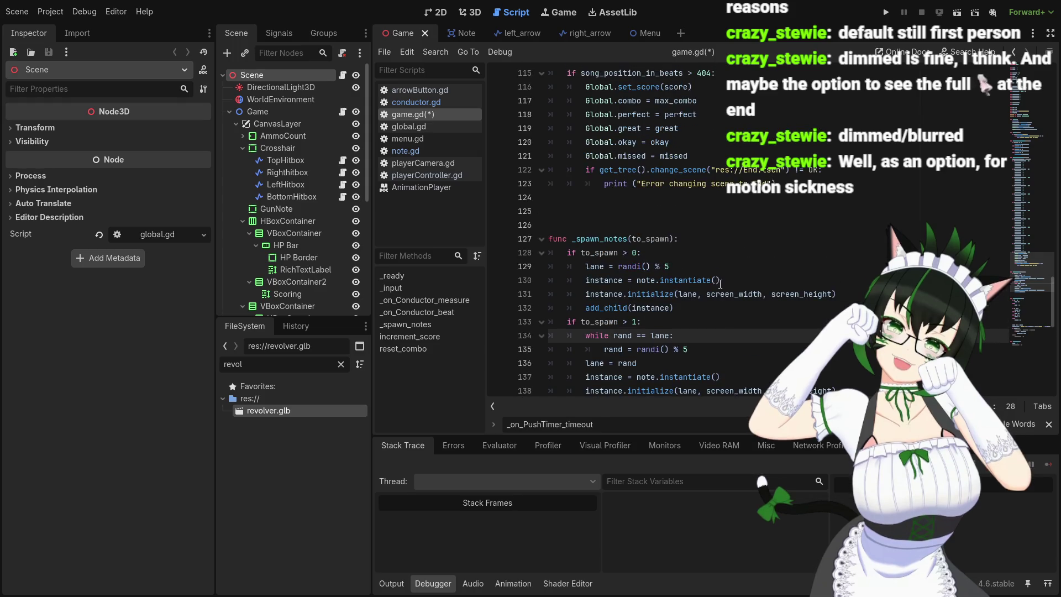
{"action": "key", "text": "ctrl+s"}
{"action": "left_click", "coordinate": [433, 150]}
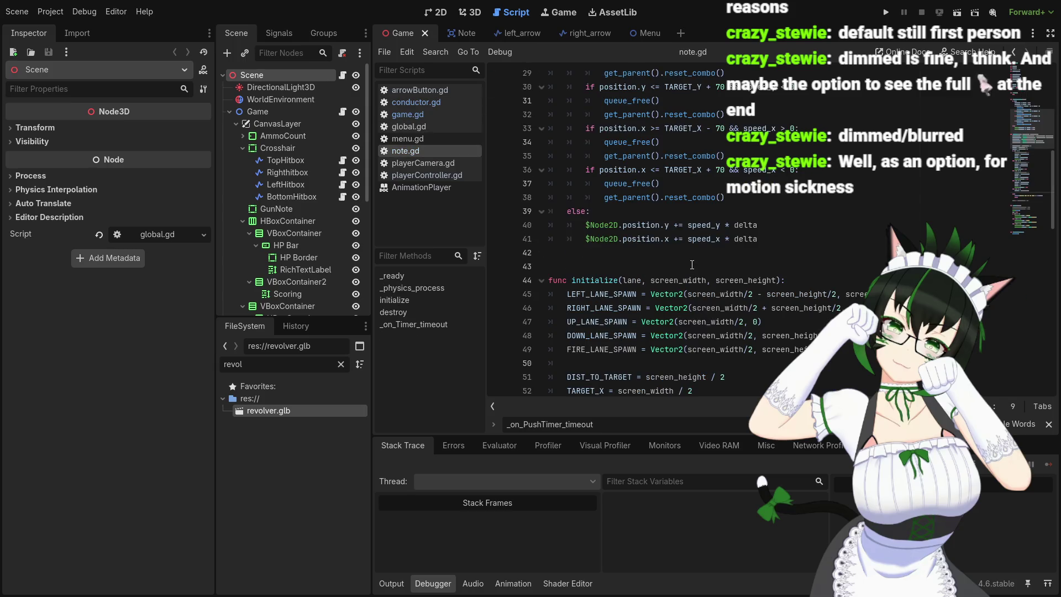
- Filter the FileSystem for 'note' and open Note.tscn in the 2D editor
{"action": "scroll", "coordinate": [535, 230], "scroll_direction": "up", "scroll_amount": 4}
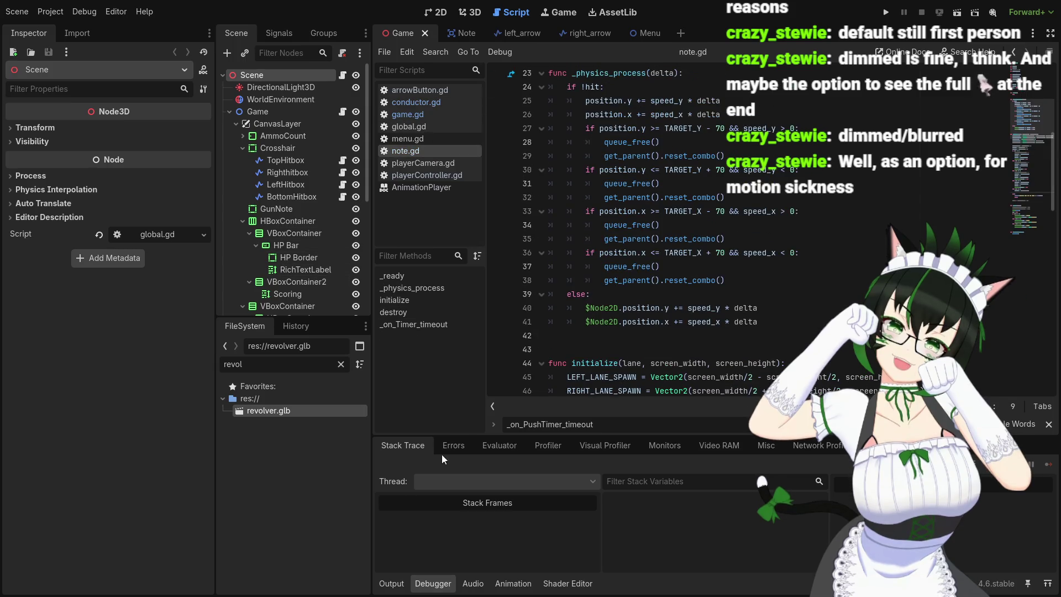
{"action": "double_click", "coordinate": [233, 364]}
{"action": "type", "text": "note"}
{"action": "double_click", "coordinate": [265, 423]}
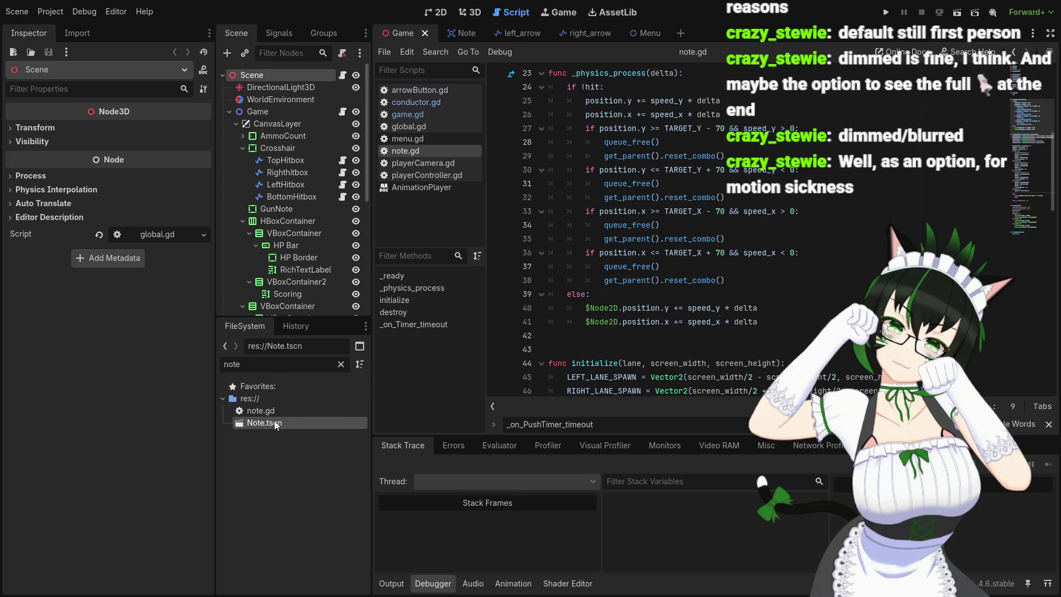
{"action": "left_click", "coordinate": [441, 14]}
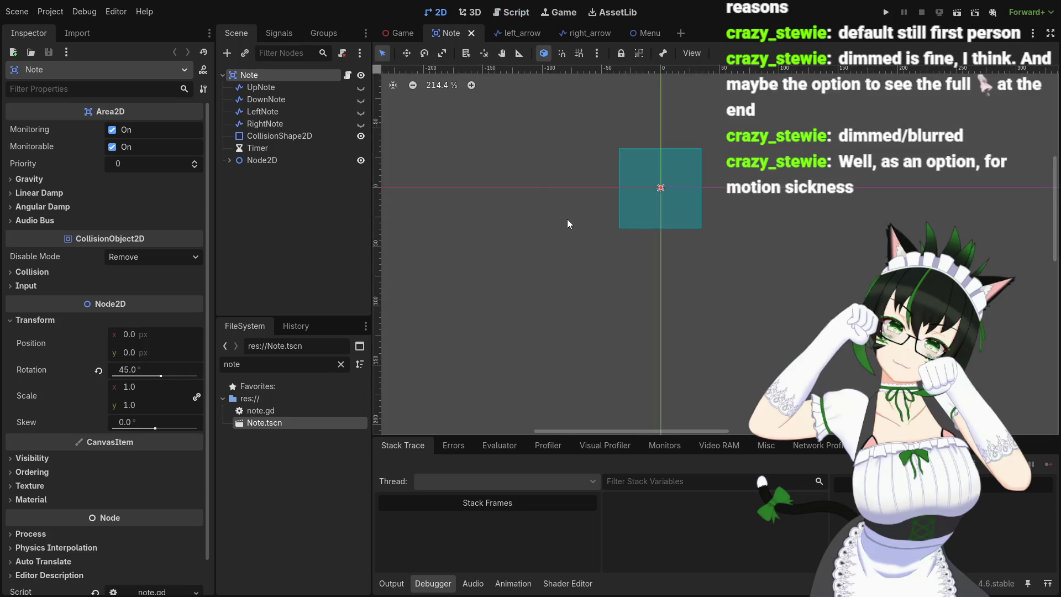
{"action": "scroll", "coordinate": [671, 188], "scroll_direction": "up", "scroll_amount": 6}
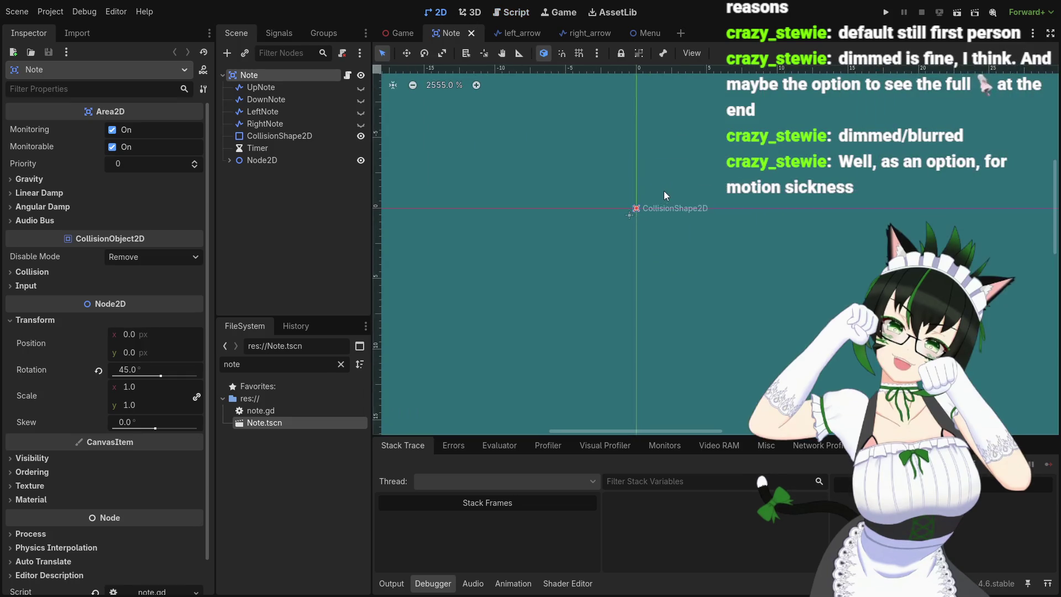
{"action": "scroll", "coordinate": [662, 194], "scroll_direction": "down", "scroll_amount": 3}
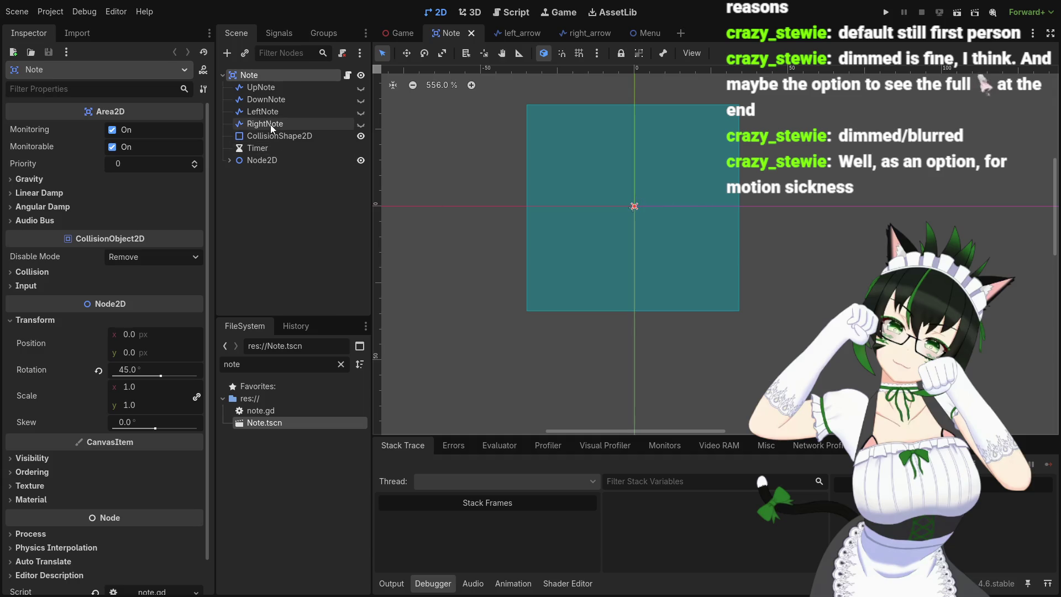
- Copy the GunNote node from the Game scene and paste it into the Note scene
{"action": "left_click", "coordinate": [403, 32]}
{"action": "left_click", "coordinate": [442, 12]}
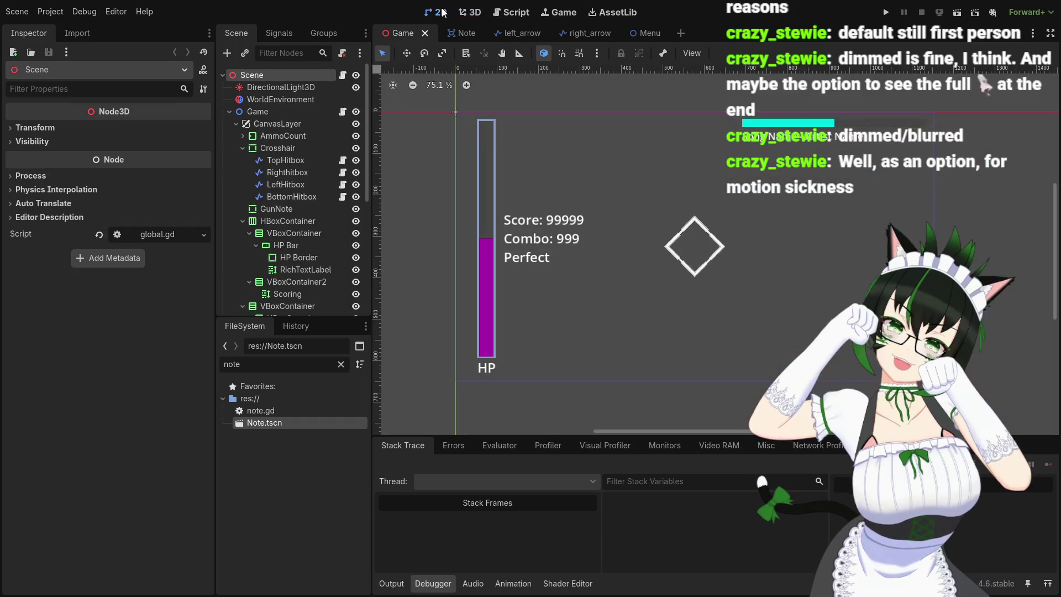
{"action": "left_click", "coordinate": [290, 149]}
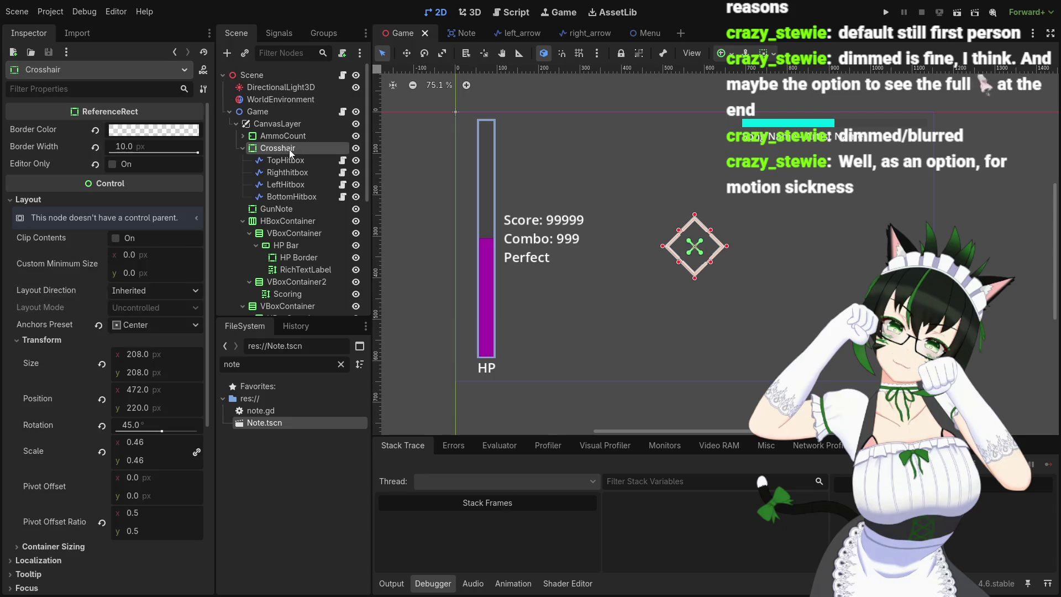
{"action": "left_click", "coordinate": [292, 210]}
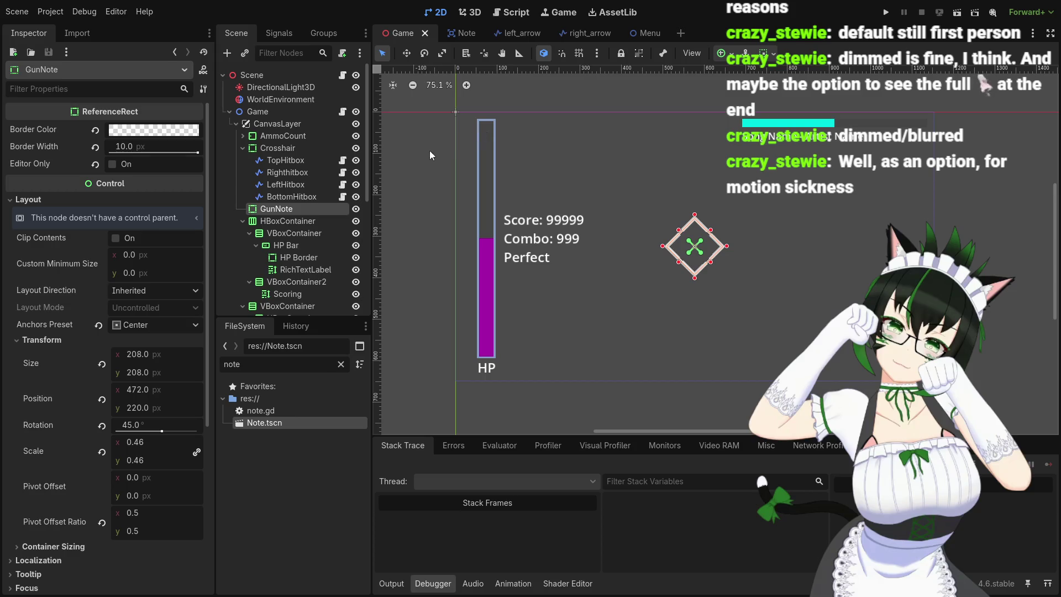
{"action": "left_click", "coordinate": [456, 32]}
{"action": "key", "text": "ctrl+v"}
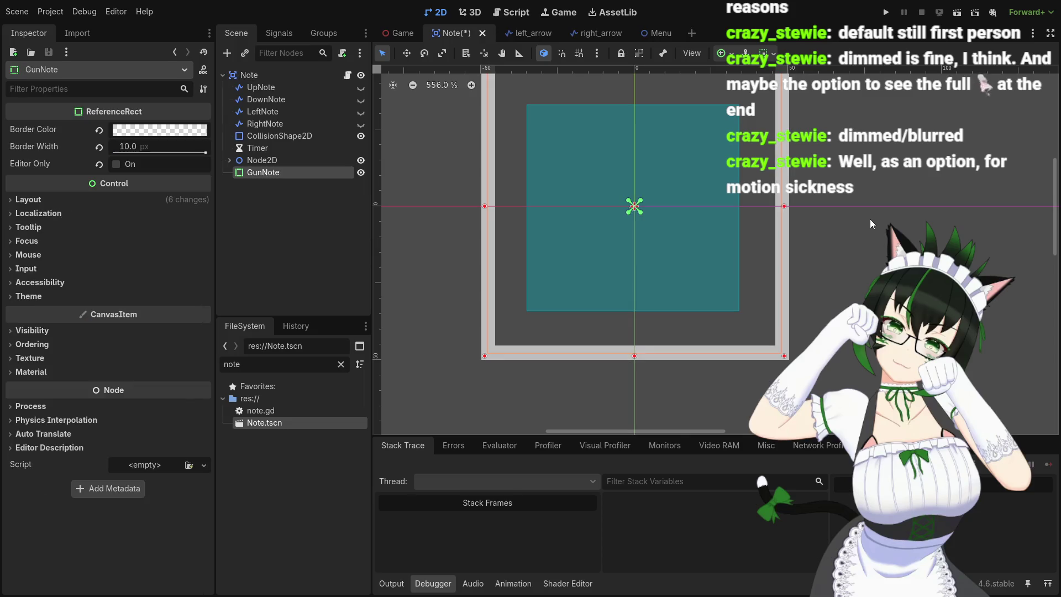
{"action": "scroll", "coordinate": [798, 204], "scroll_direction": "down", "scroll_amount": 4}
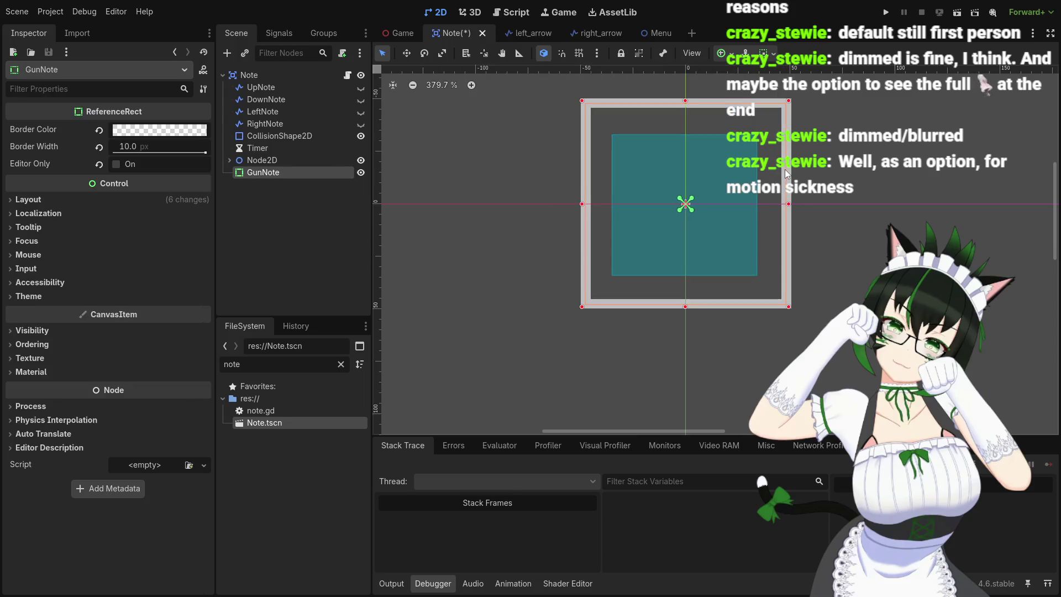
{"action": "scroll", "coordinate": [785, 169], "scroll_direction": "up", "scroll_amount": 3}
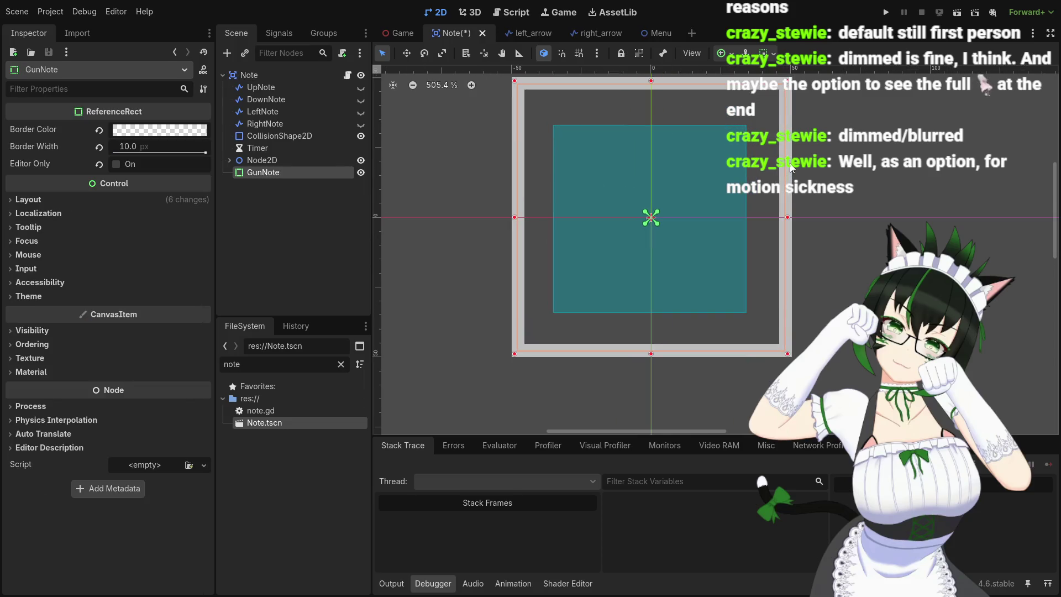
- Toggle the RightNote arrow's visibility until it shows inside the GunNote frame
{"action": "left_click", "coordinate": [360, 124]}
{"action": "left_click", "coordinate": [360, 124]}
{"action": "left_click", "coordinate": [360, 123]}
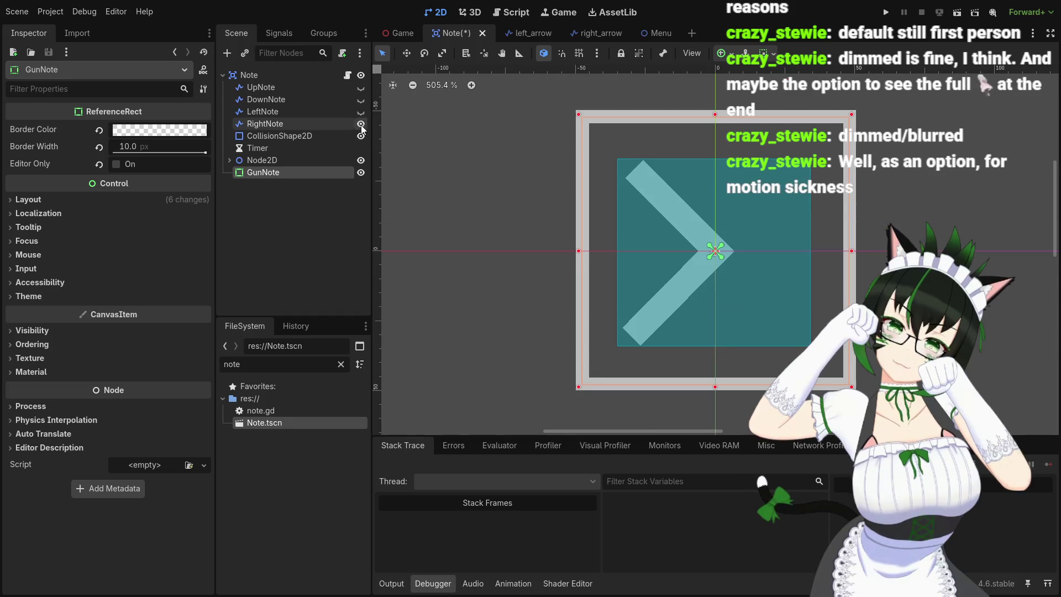
{"action": "left_click", "coordinate": [360, 124]}
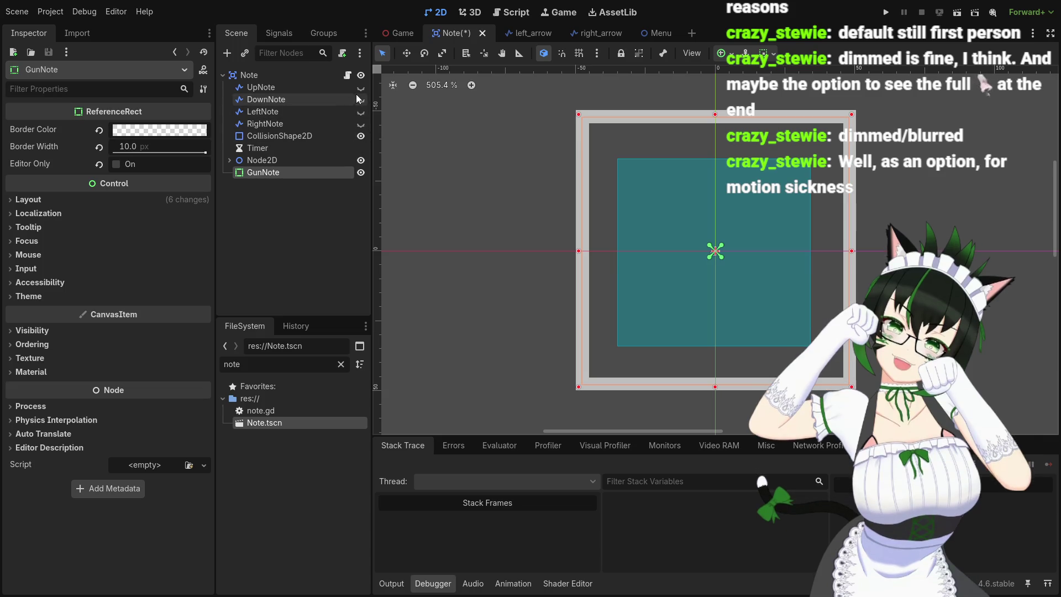
{"action": "left_click", "coordinate": [360, 123]}
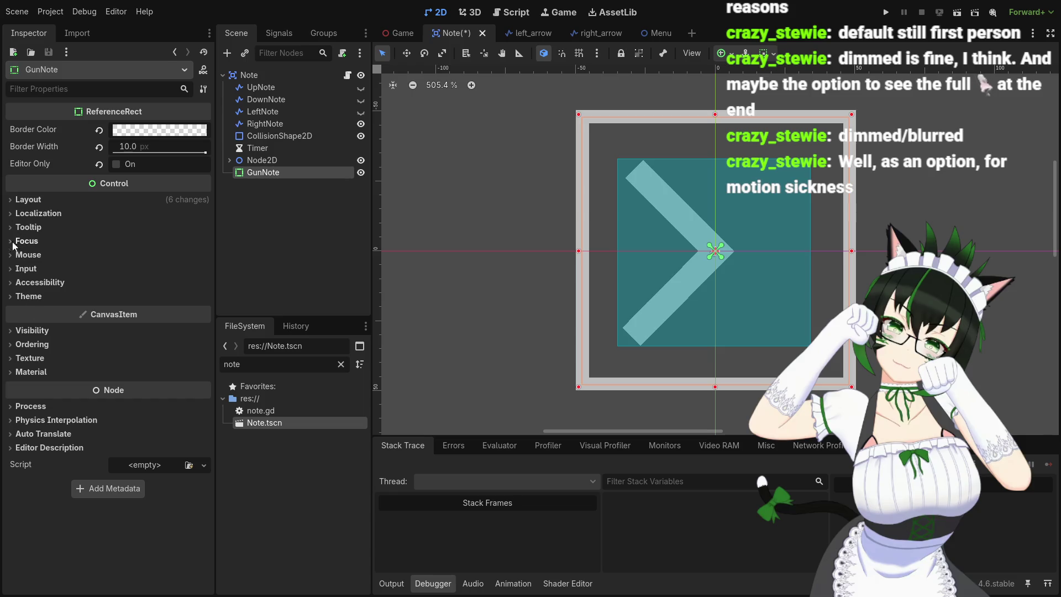
{"action": "left_click", "coordinate": [17, 200]}
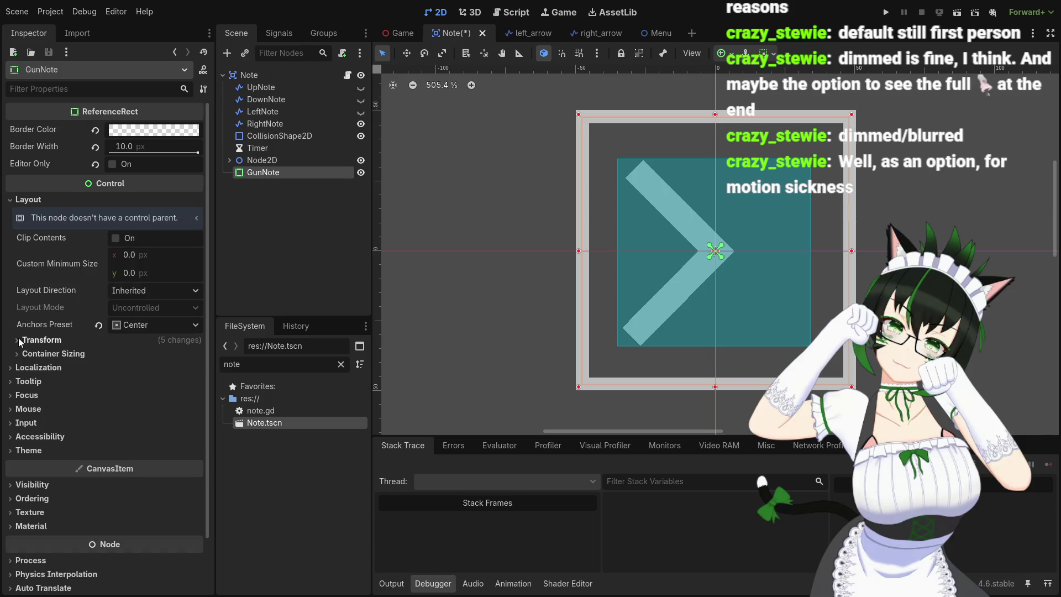
- Set GunNote's Layout > Transform rotation from 45° to 0°
{"action": "left_click", "coordinate": [39, 340]}
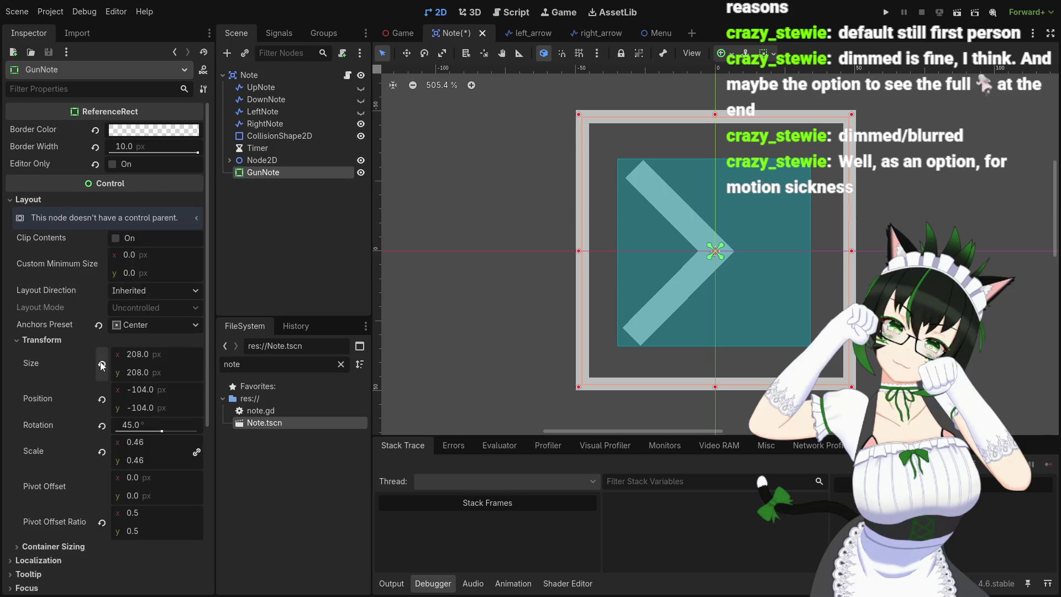
{"action": "left_click", "coordinate": [141, 424]}
{"action": "type", "text": "0"}
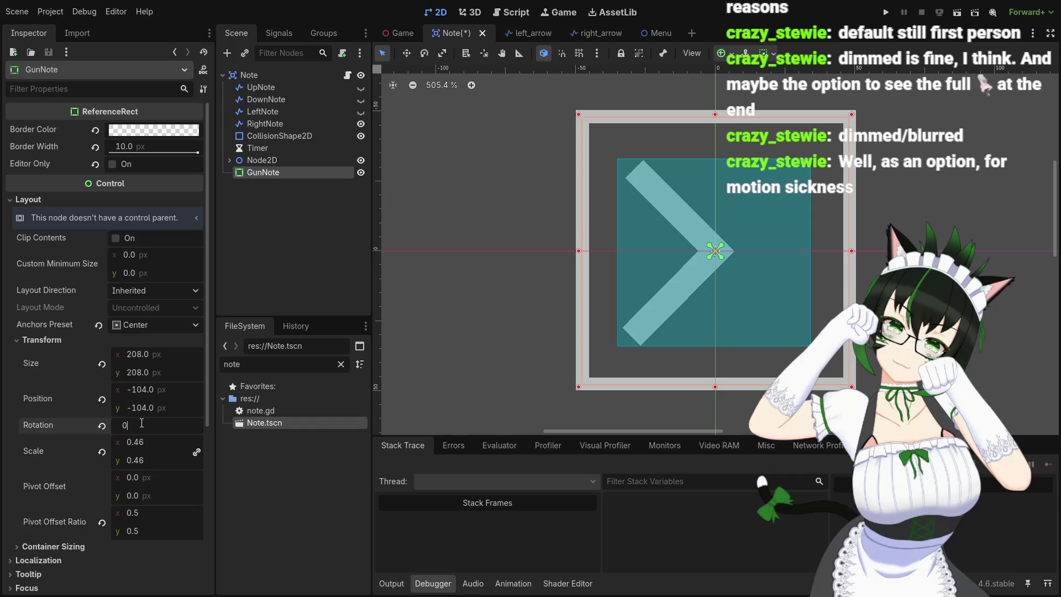
{"action": "key", "text": "Return"}
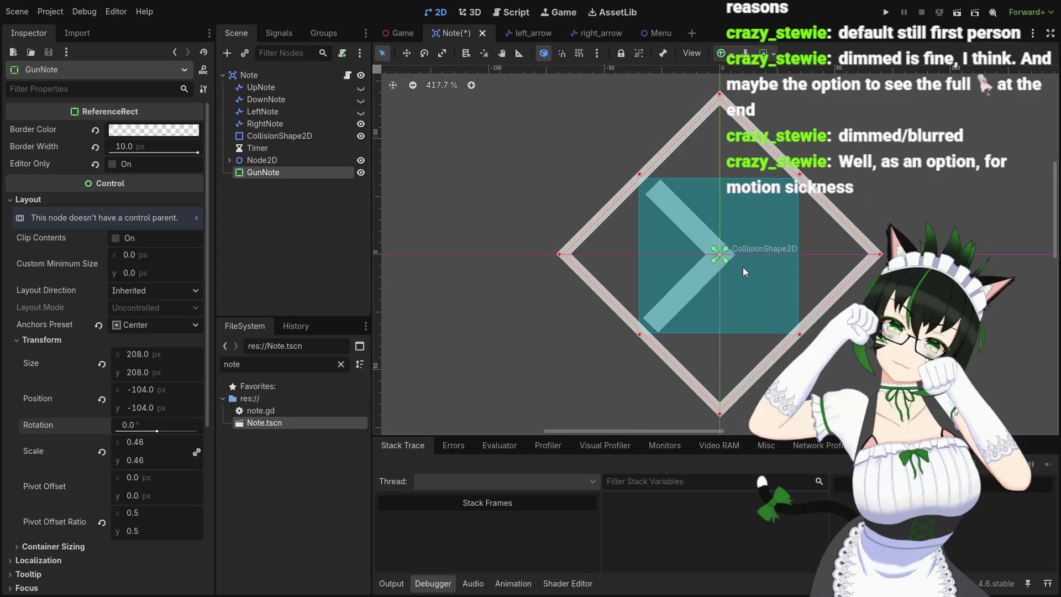
{"action": "scroll", "coordinate": [738, 264], "scroll_direction": "down", "scroll_amount": 2}
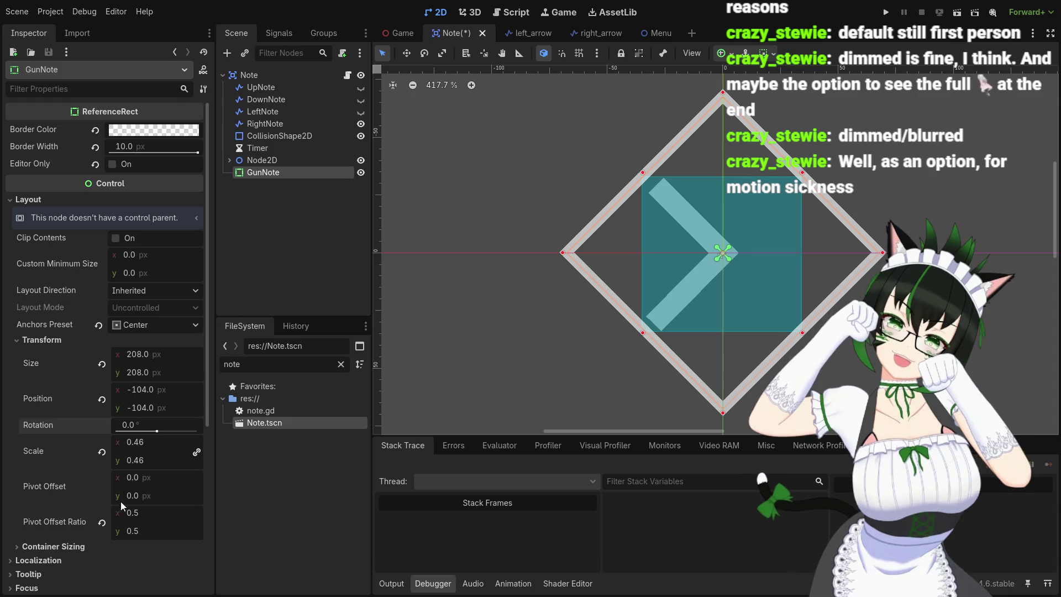
{"action": "left_click", "coordinate": [143, 443]}
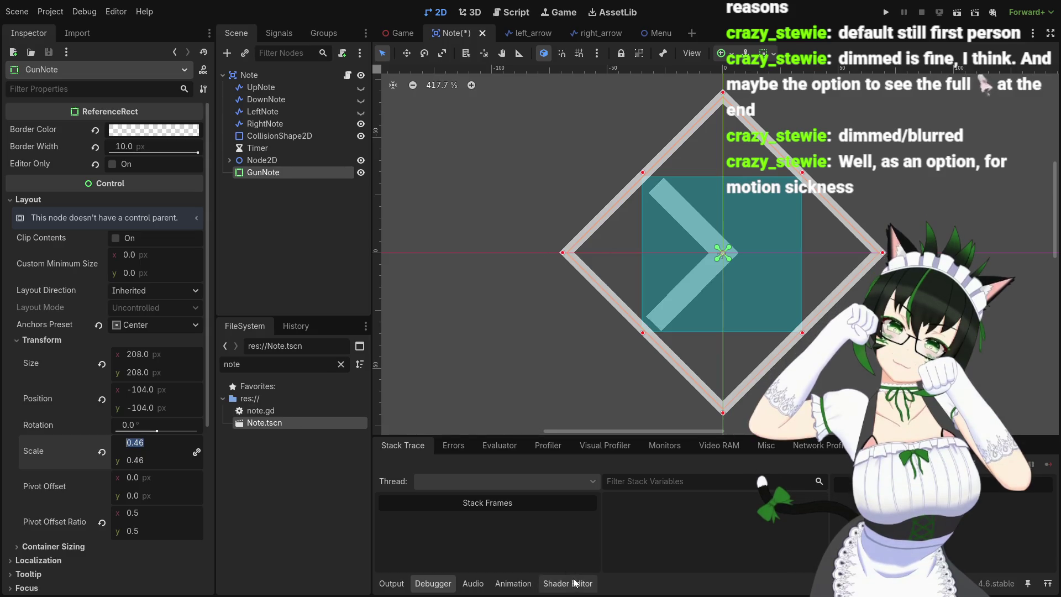
{"action": "left_click", "coordinate": [513, 12]}
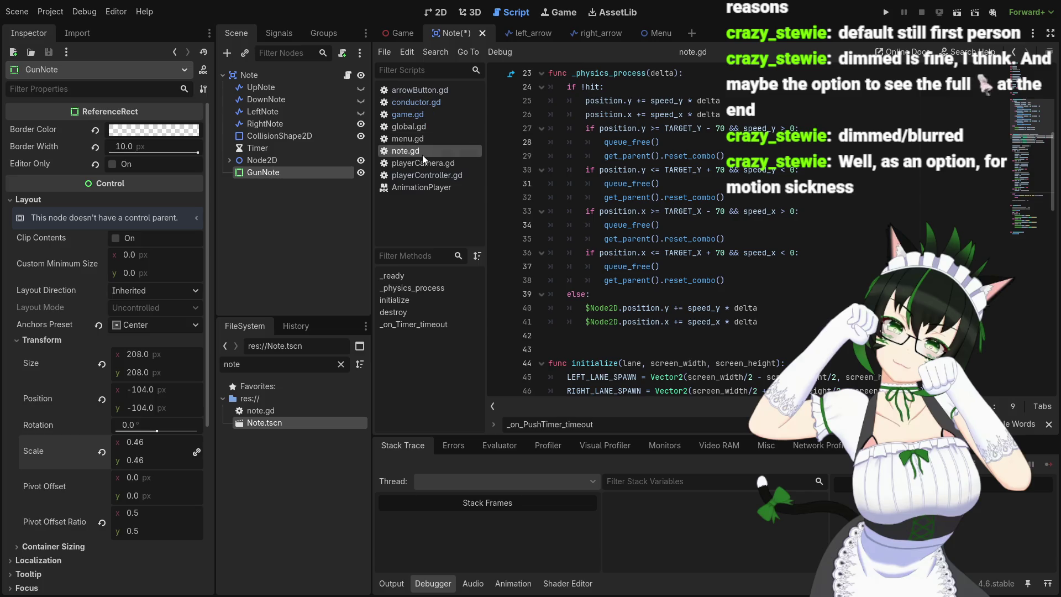
- Glance at game.gd and conductor.gd, then return to note.gd and place the cursor at the end of line 38
{"action": "left_click", "coordinate": [420, 112]}
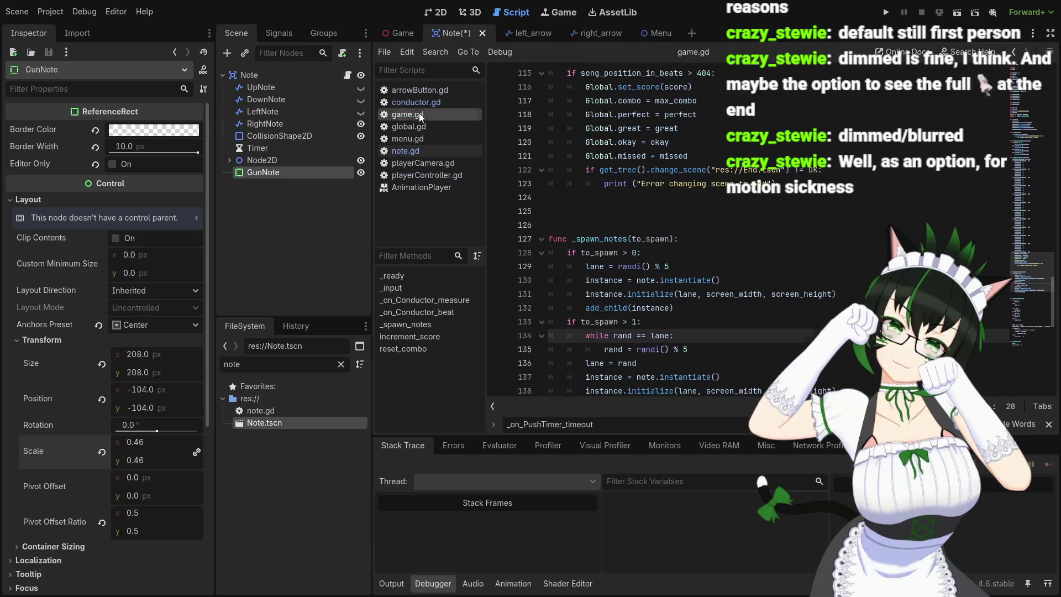
{"action": "left_click", "coordinate": [413, 105]}
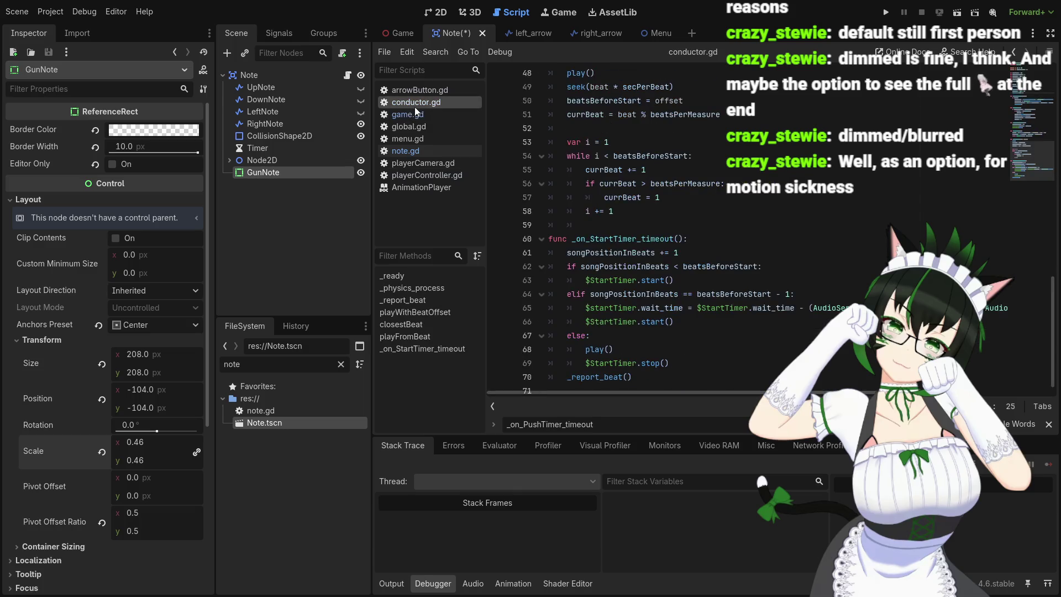
{"action": "left_click", "coordinate": [424, 155]}
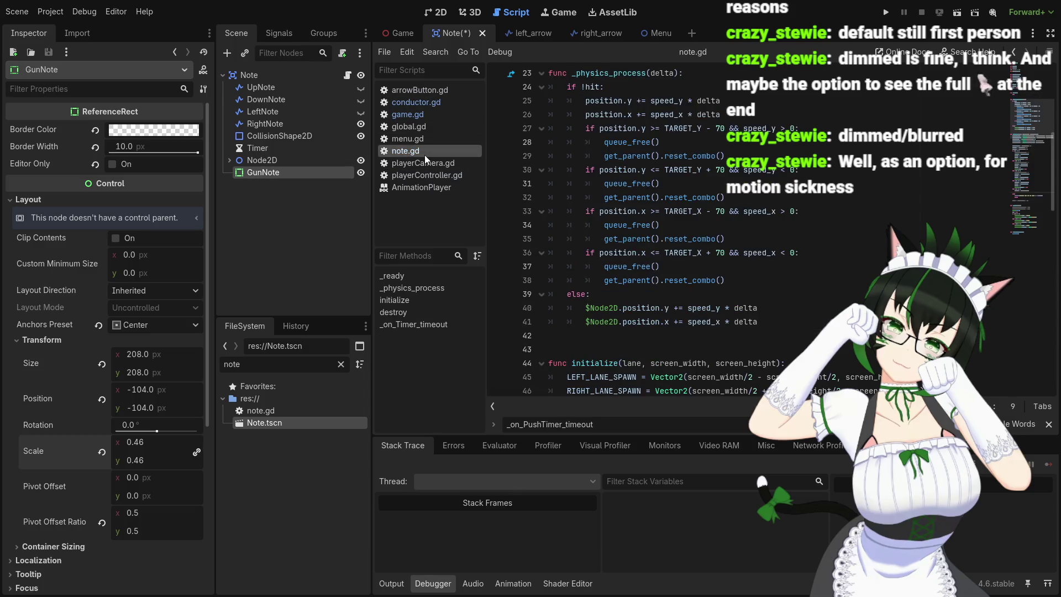
{"action": "scroll", "coordinate": [656, 262], "scroll_direction": "down", "scroll_amount": 14}
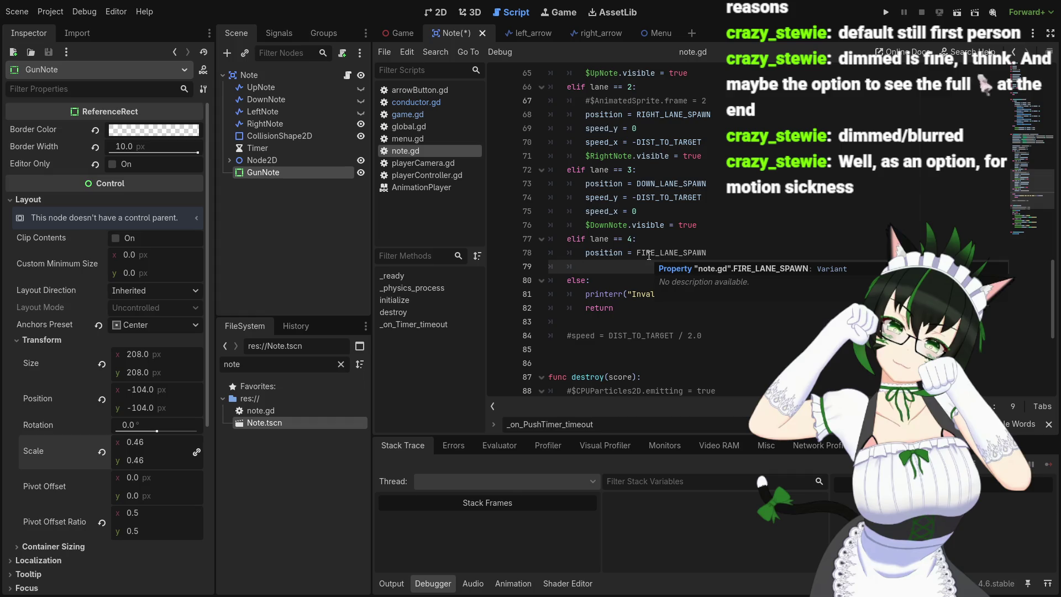
{"action": "scroll", "coordinate": [615, 260], "scroll_direction": "up", "scroll_amount": 15}
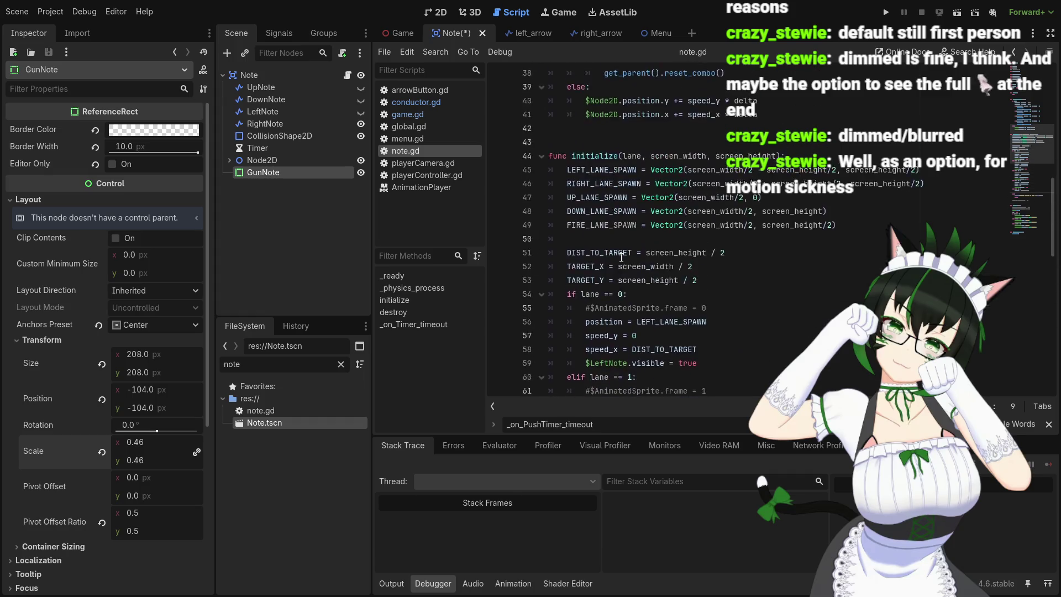
{"action": "scroll", "coordinate": [635, 261], "scroll_direction": "down", "scroll_amount": 5}
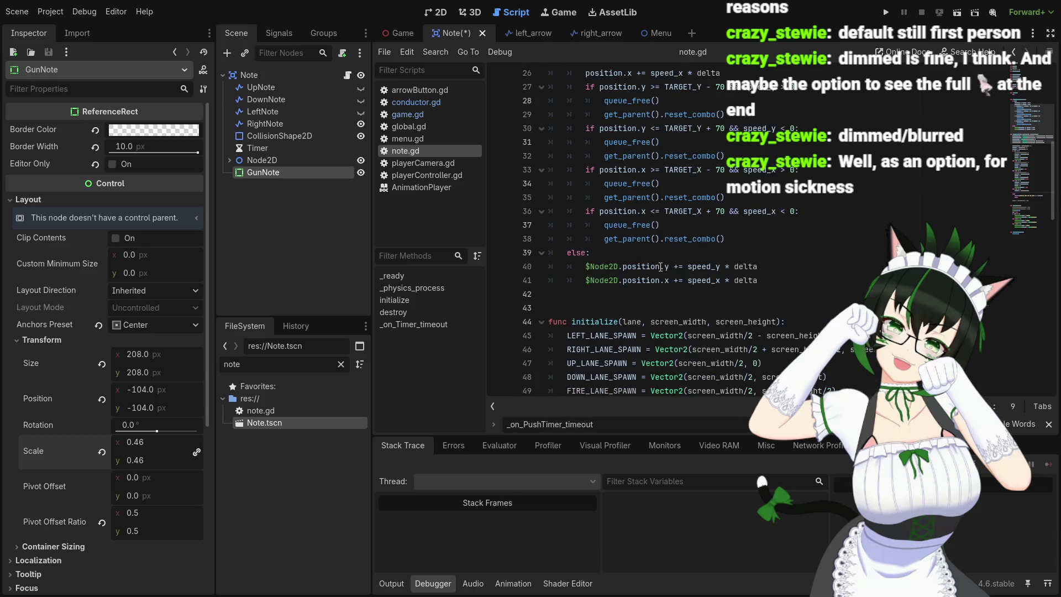
{"action": "scroll", "coordinate": [663, 265], "scroll_direction": "up", "scroll_amount": 3}
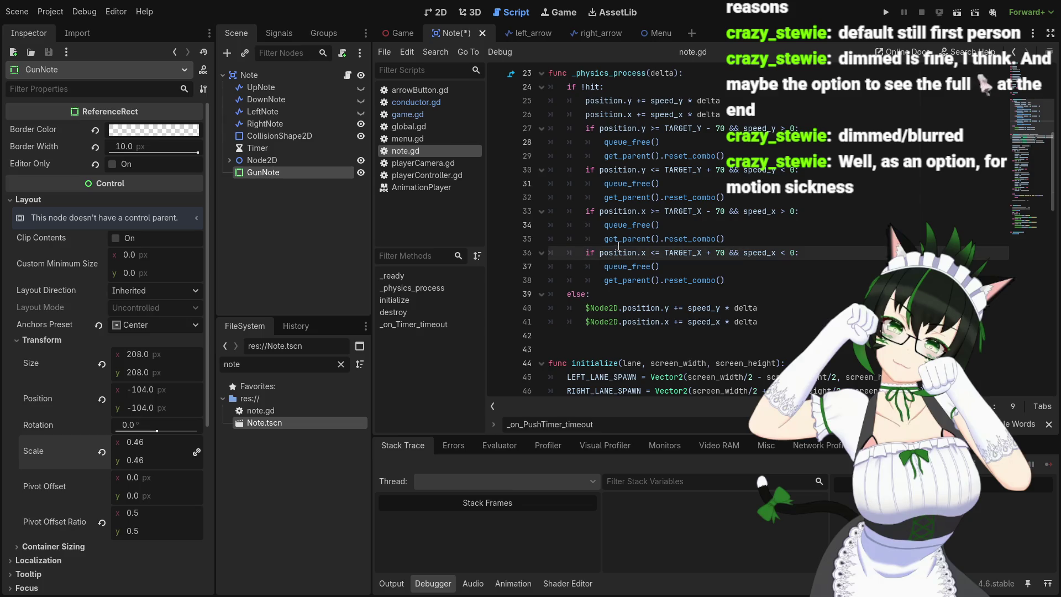
{"action": "mouse_move", "coordinate": [617, 244]}
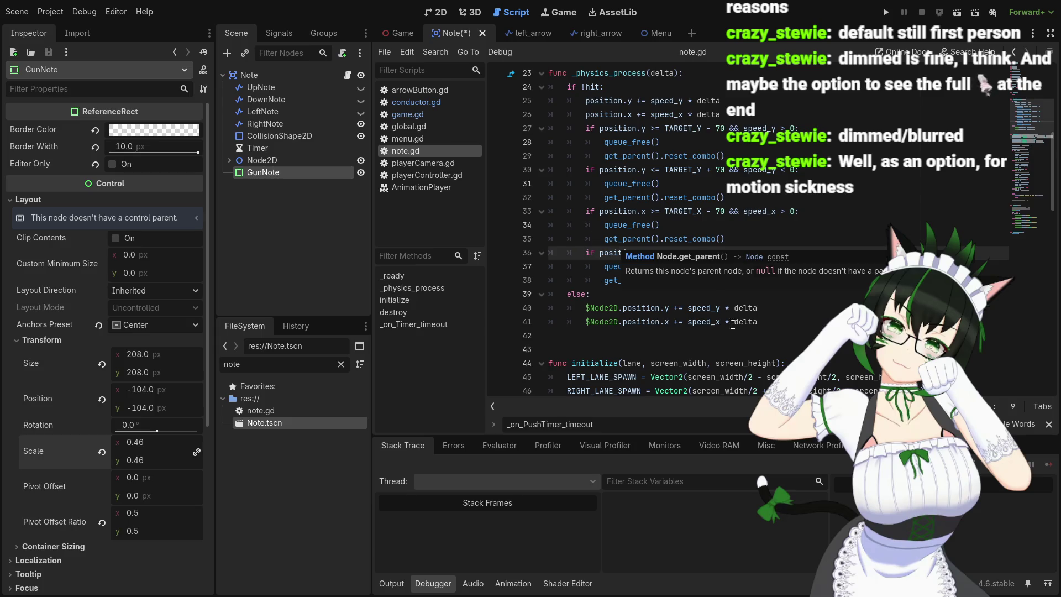
{"action": "left_click", "coordinate": [753, 273]}
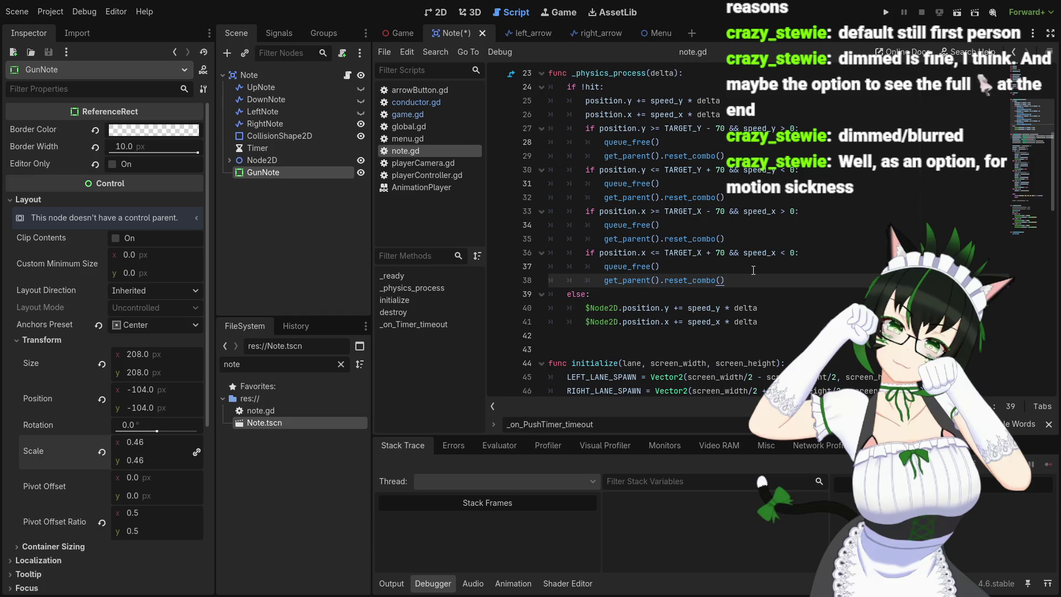
- Add line 39 'if speed_x == 0 && speed_y == 0:' with an empty indented line below
{"action": "key", "text": "Return"}
{"action": "type", "text": "if "}
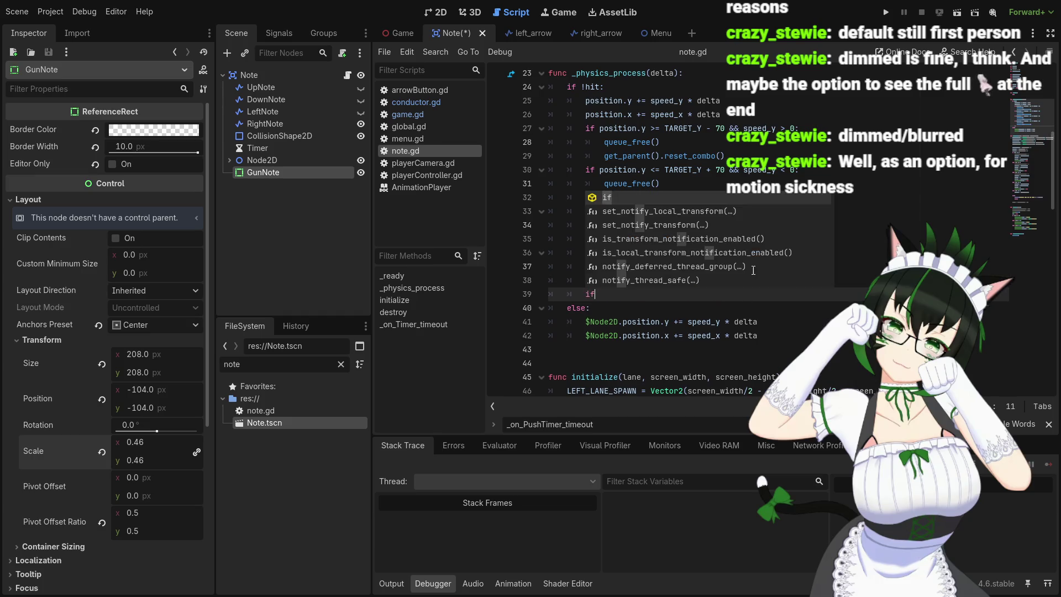
{"action": "type", "text": "spe"}
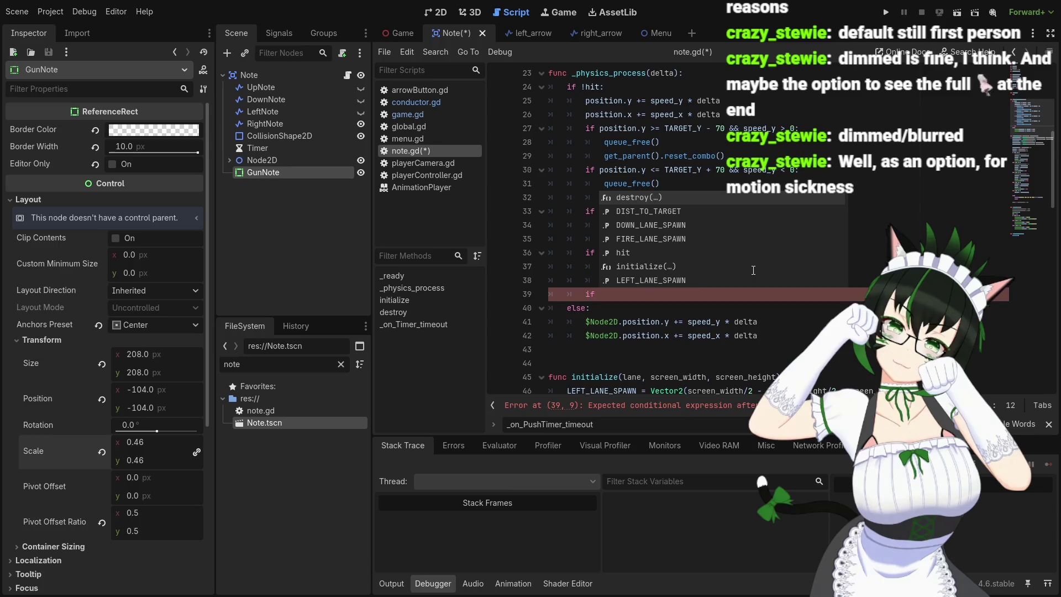
{"action": "type", "text": "ed_x an"}
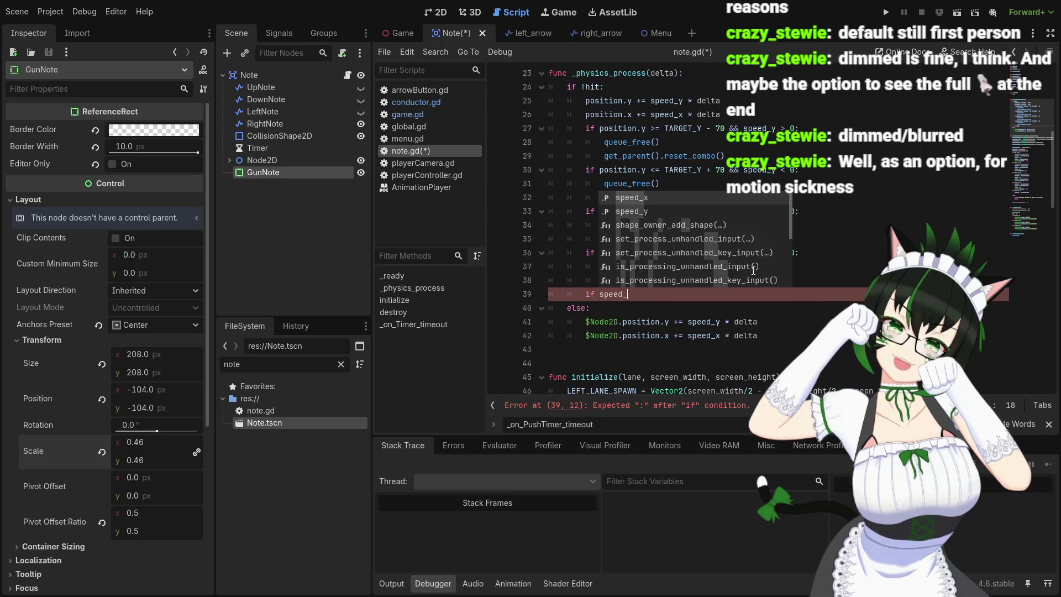
{"action": "key", "text": "BackSpace"}
{"action": "key", "text": "BackSpace"}
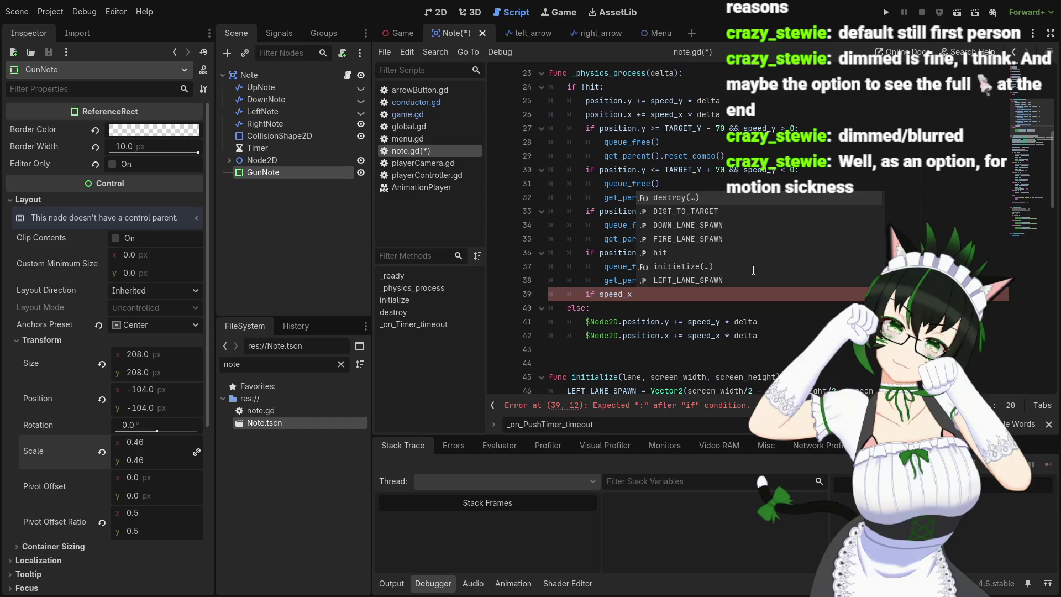
{"action": "type", "text": "== 0 and"}
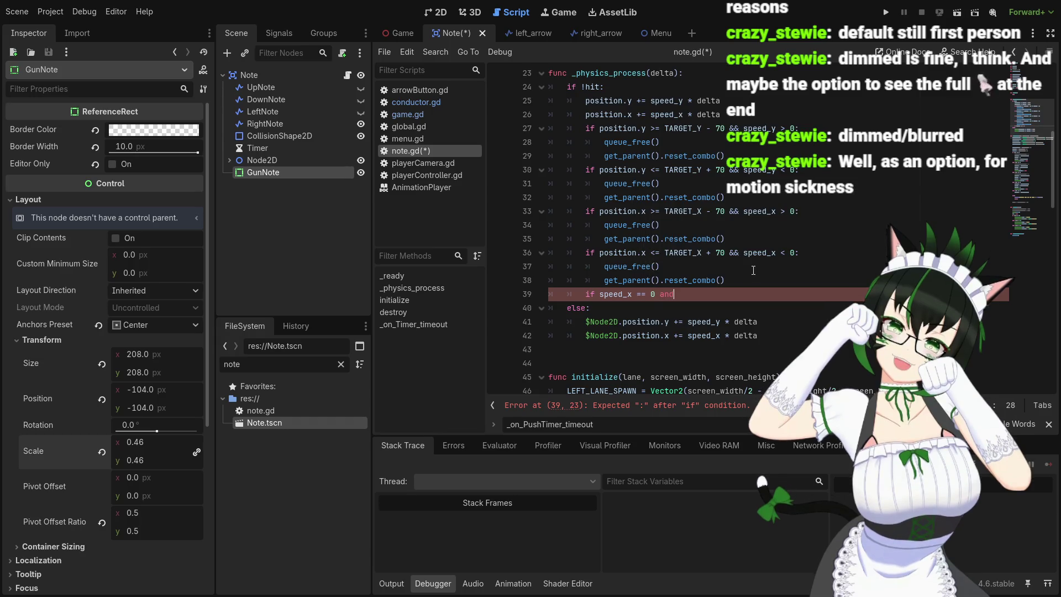
{"action": "type", "text": " speed"}
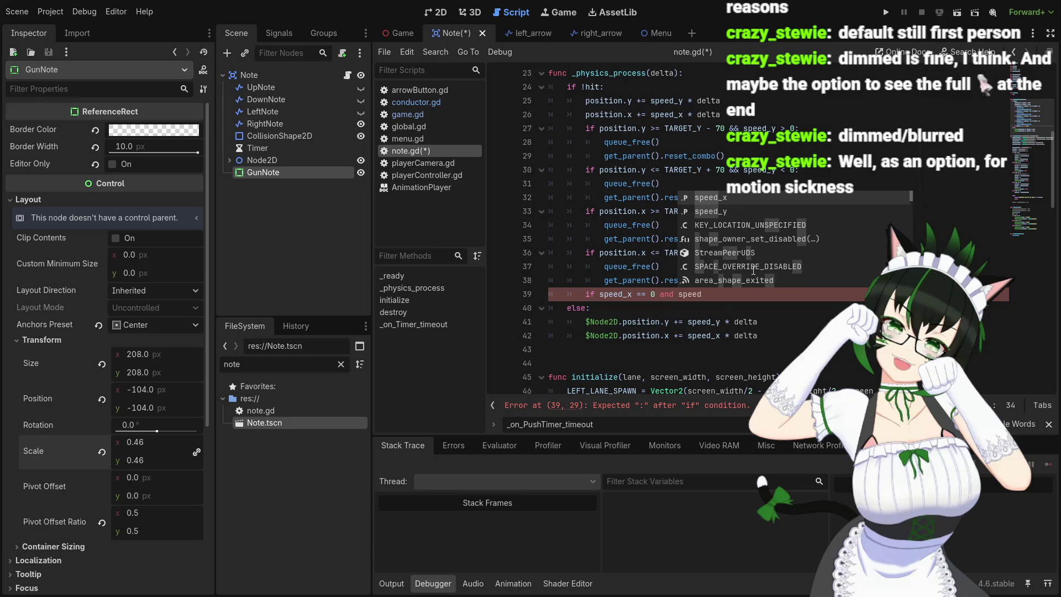
{"action": "type", "text": "_y == 0"}
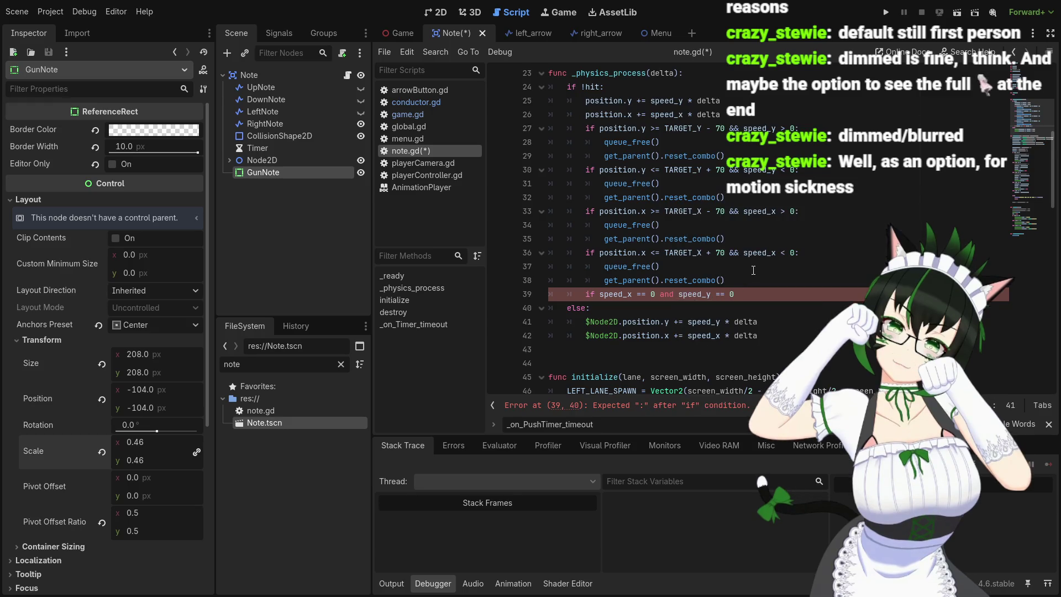
{"action": "type", "text": ":"}
{"action": "key", "text": "Return"}
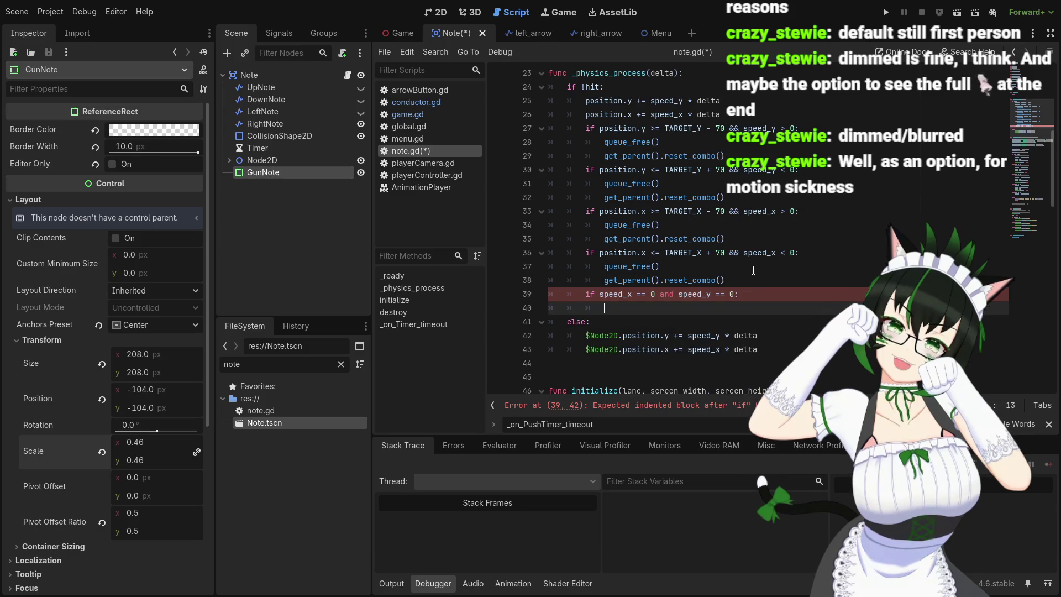
{"action": "double_click", "coordinate": [663, 295]}
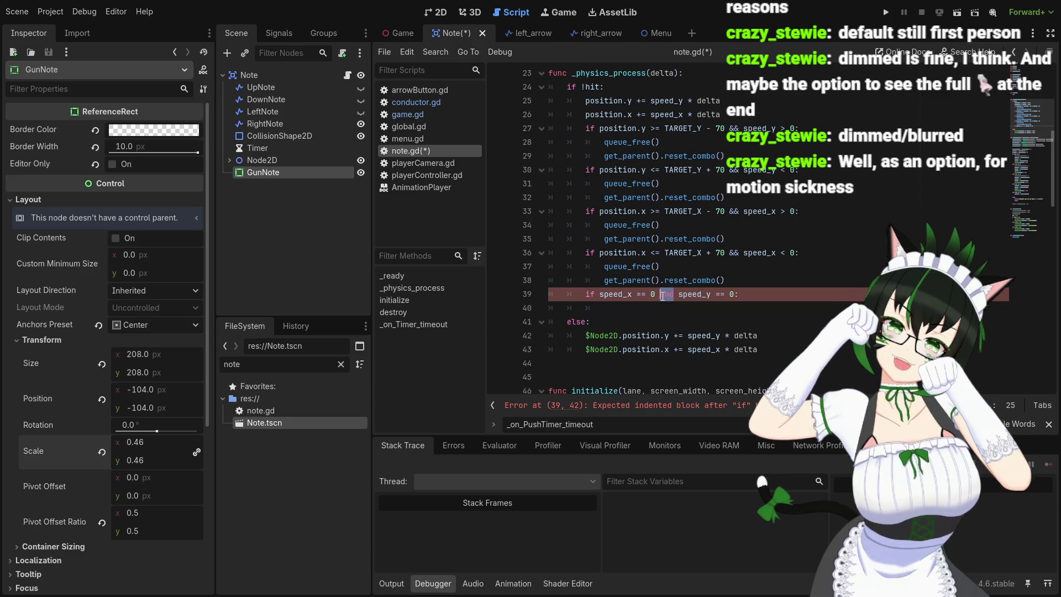
{"action": "type", "text": "&&"}
{"action": "left_click", "coordinate": [659, 314]}
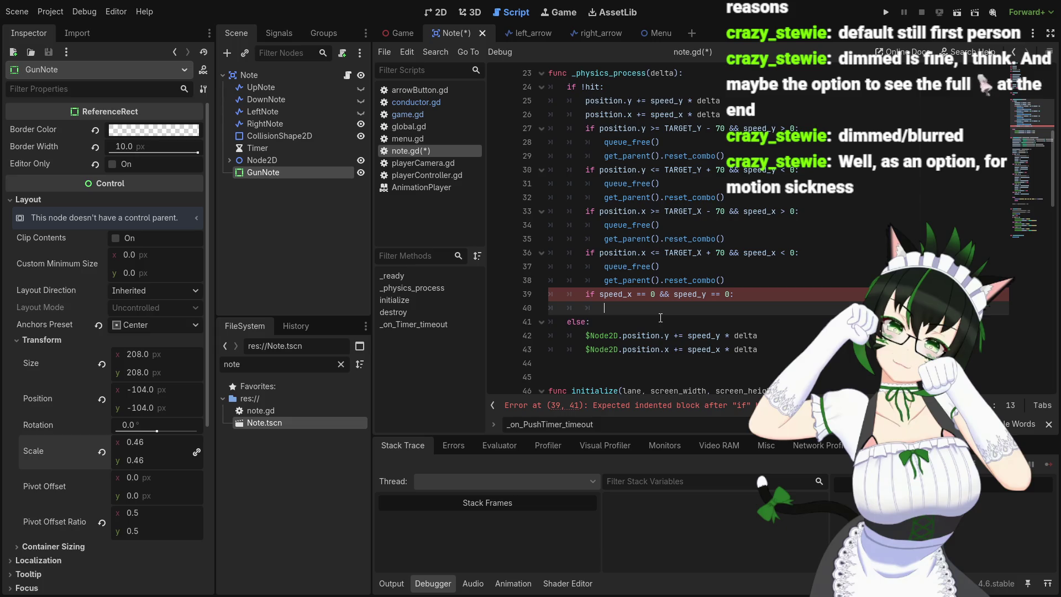
- Append a trailing && to the line 39 condition, trying and removing a transform.scale reference
{"action": "left_click", "coordinate": [731, 295]}
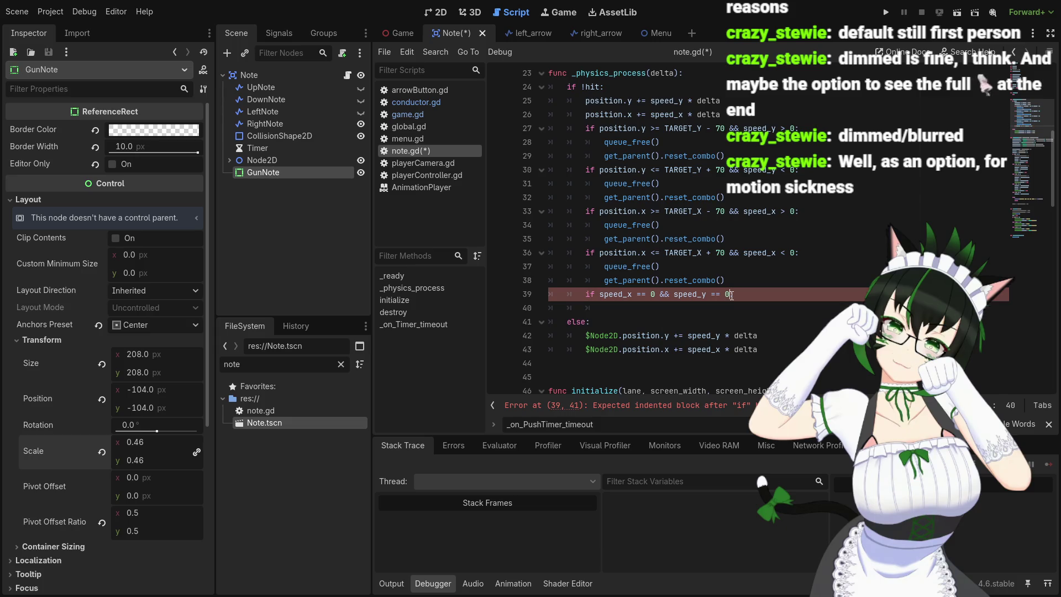
{"action": "type", "text": ":"}
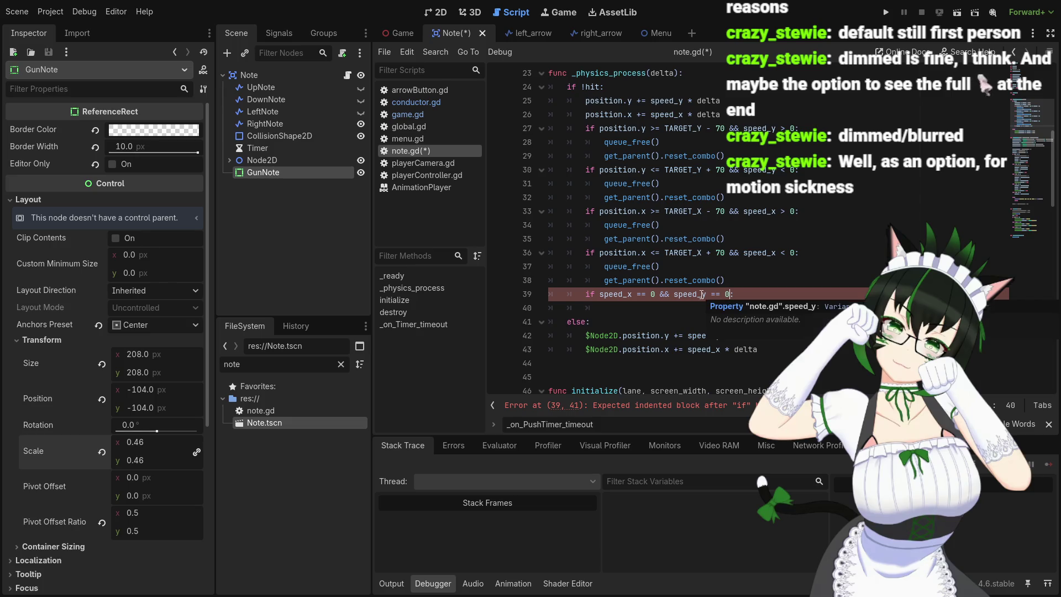
{"action": "type", "text": " && "}
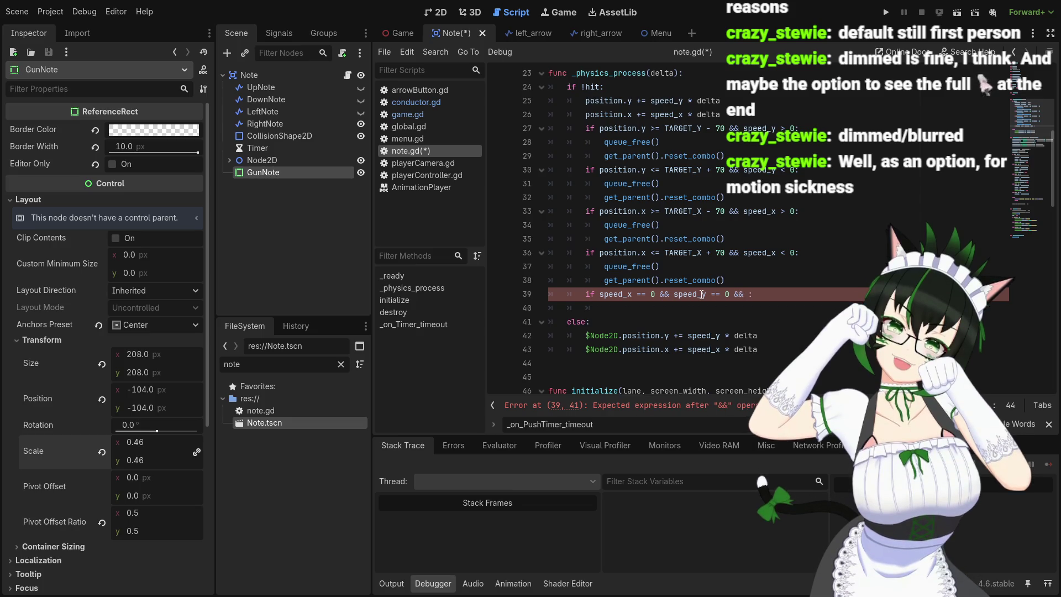
{"action": "type", "text": "this."}
{"action": "key", "text": "Escape"}
{"action": "type", "text": "trans"}
{"action": "type", "text": "form.scale:"}
{"action": "key", "text": "Left"}
{"action": "key", "text": "BackSpace"}
{"action": "key", "text": "BackSpace"}
{"action": "key", "text": "BackSpace"}
{"action": "key", "text": "BackSpace"}
{"action": "key", "text": "BackSpace"}
{"action": "key", "text": "BackSpace"}
{"action": "key", "text": "BackSpace"}
{"action": "scroll", "coordinate": [700, 277], "scroll_direction": "up", "scroll_amount": 8}
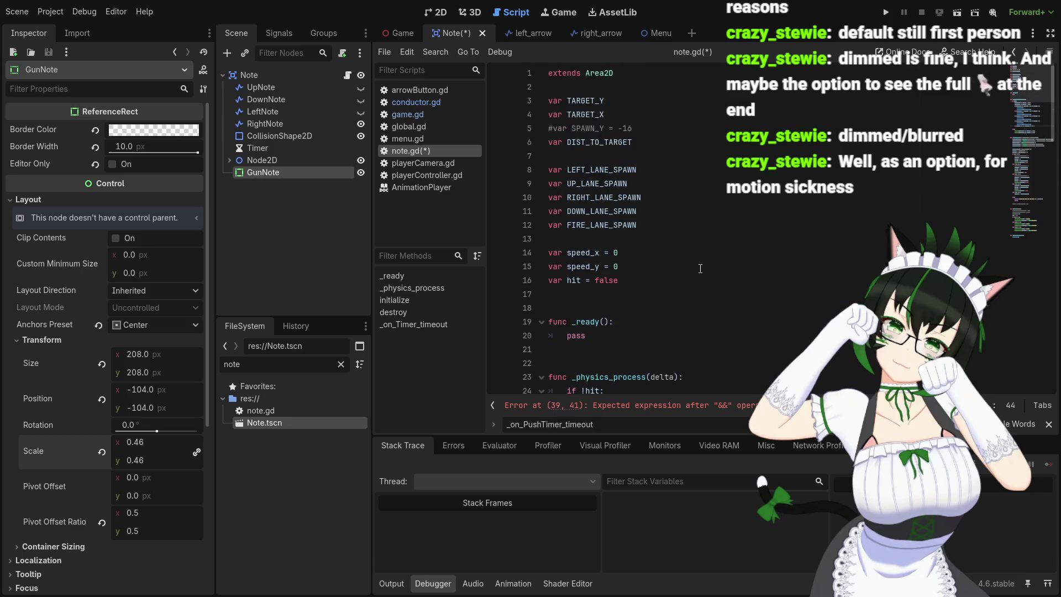
{"action": "scroll", "coordinate": [700, 269], "scroll_direction": "down", "scroll_amount": 9}
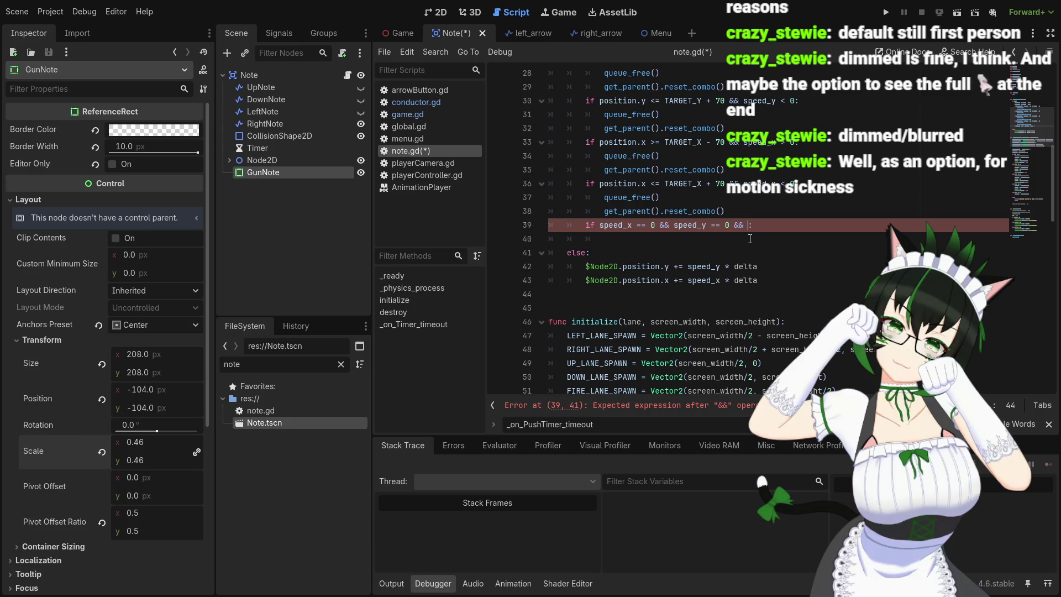
{"action": "type", "text": "this."}
{"action": "type", "text": "Layou"}
{"action": "type", "text": "t"}
{"action": "key", "text": "BackSpace"}
{"action": "key", "text": "BackSpace"}
{"action": "key", "text": "BackSpace"}
{"action": "right_click", "coordinate": [144, 188]}
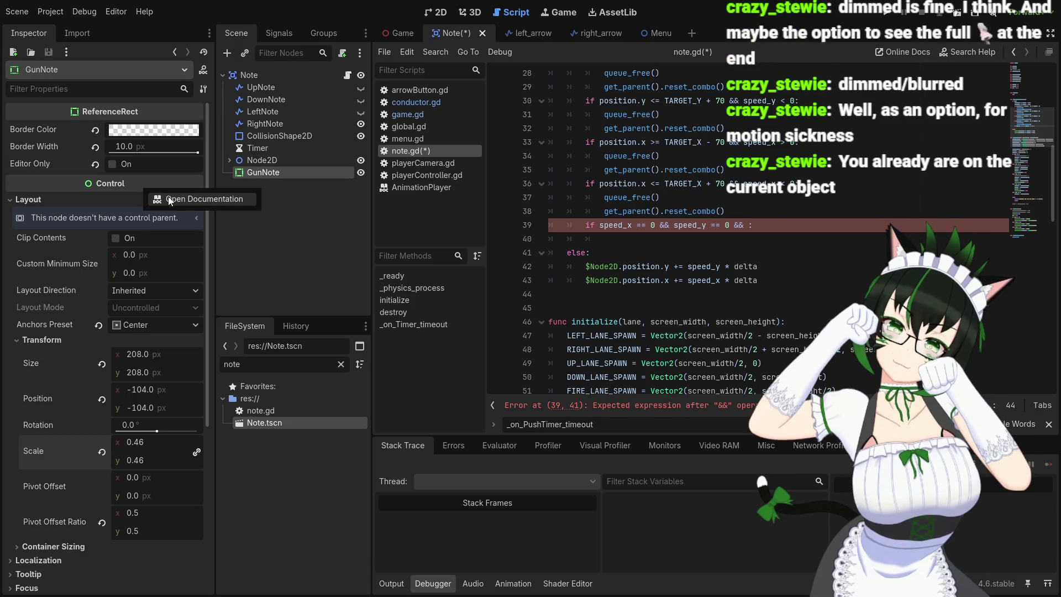
{"action": "left_click", "coordinate": [768, 230]}
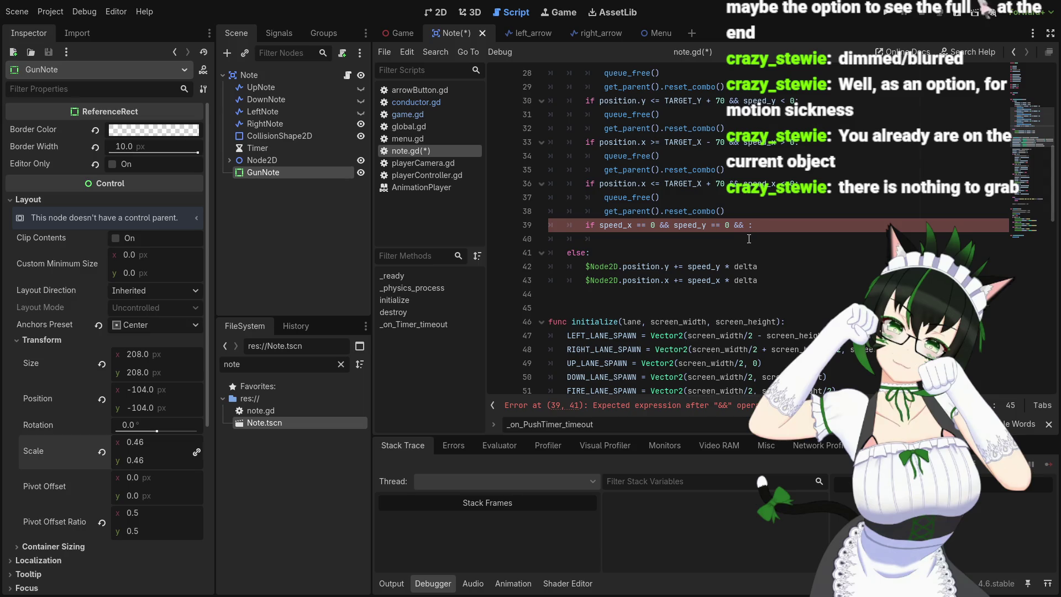
{"action": "left_click", "coordinate": [748, 238]}
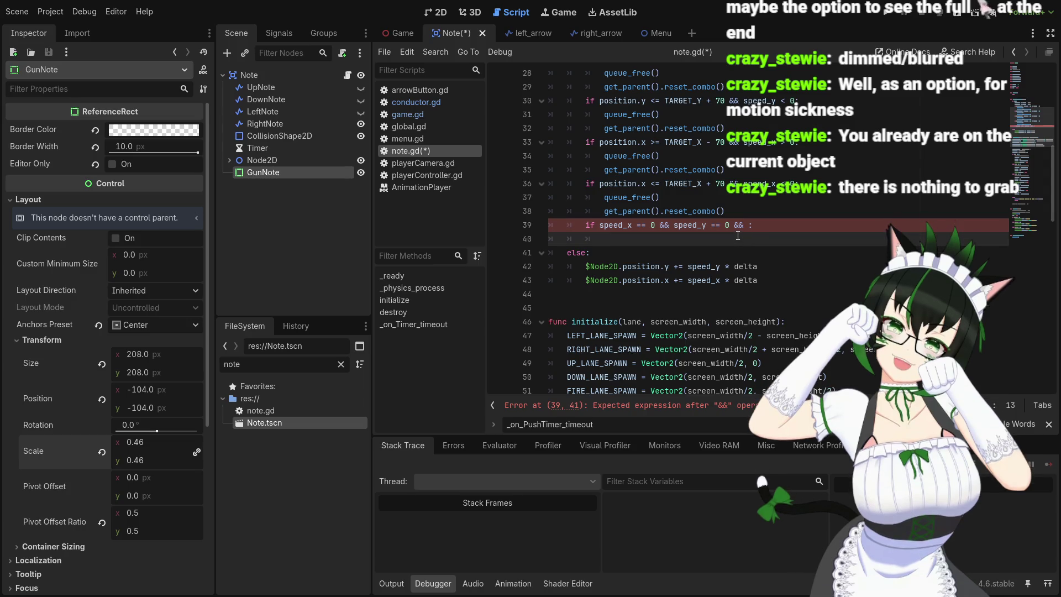
- Append 'transform' to line 39, then replace it with 'scale' so it reads '... && scale:'
{"action": "left_click", "coordinate": [750, 226]}
{"action": "type", "text": ":"}
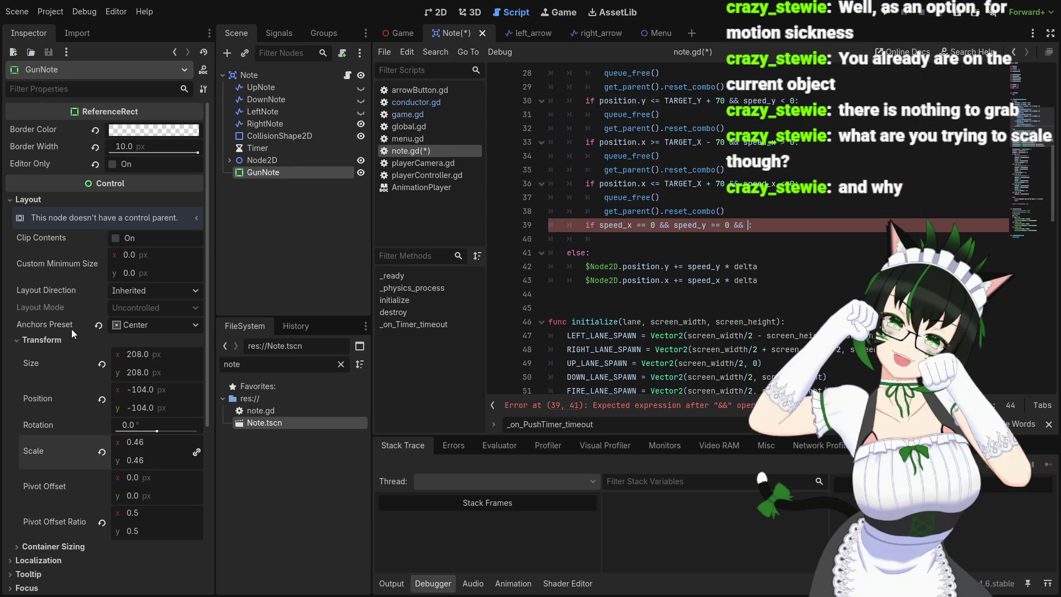
{"action": "type", "text": "transfrom"}
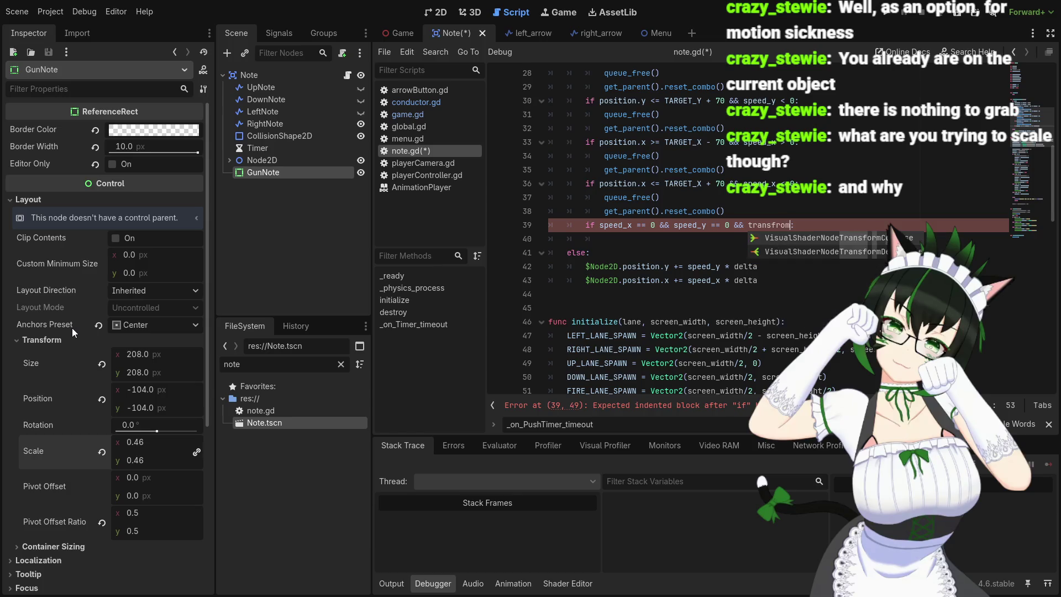
{"action": "key", "text": "BackSpace"}
{"action": "type", "text": "orm"}
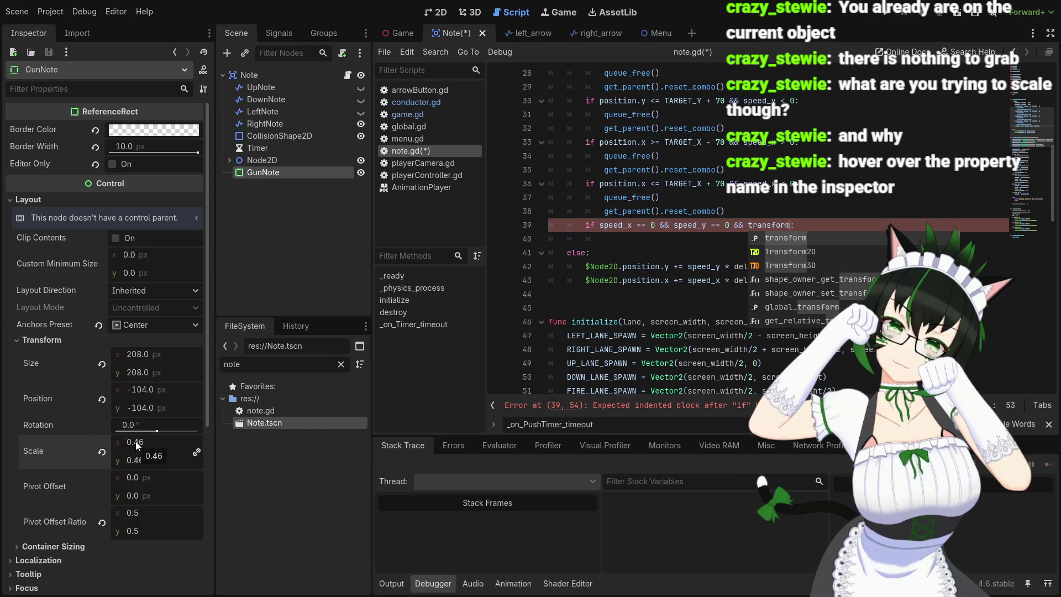
{"action": "mouse_move", "coordinate": [34, 448]}
{"action": "left_click", "coordinate": [793, 225]}
{"action": "left_click_drag", "start_coordinate": [791, 225], "coordinate": [750, 227]}
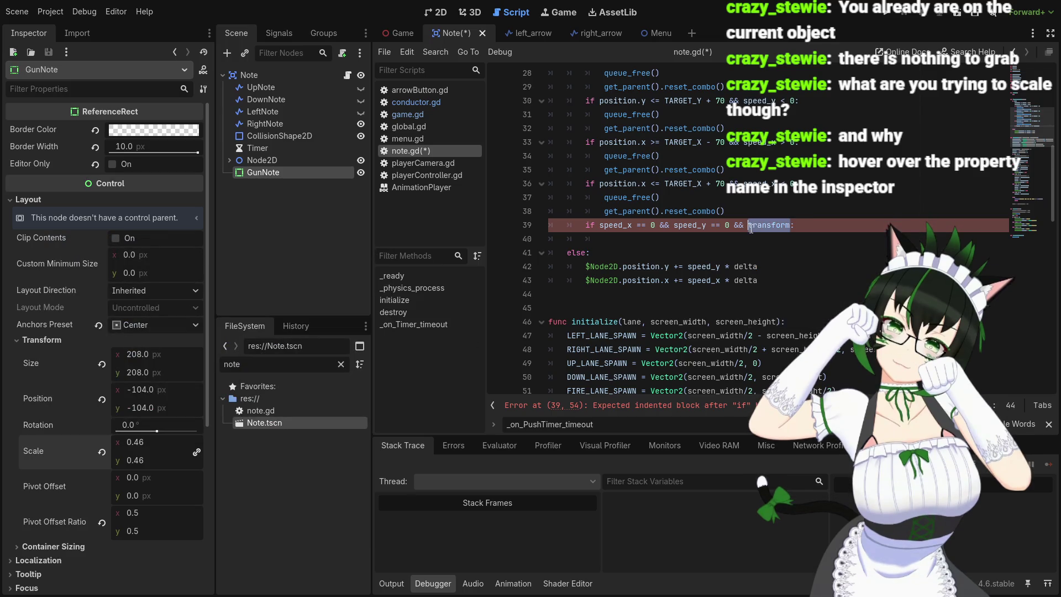
{"action": "type", "text": "scale"}
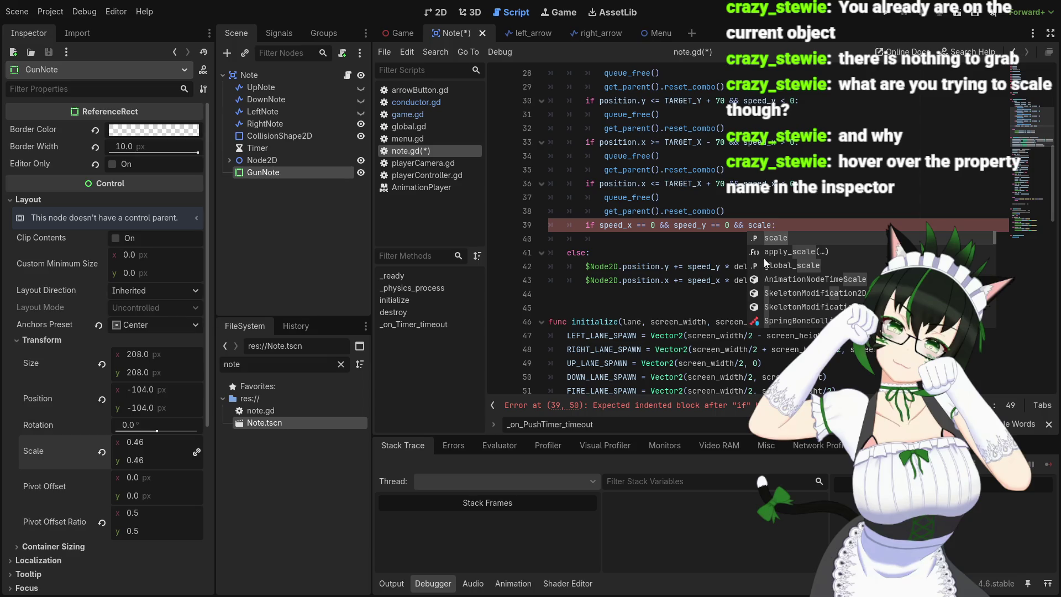
{"action": "left_click", "coordinate": [773, 223]}
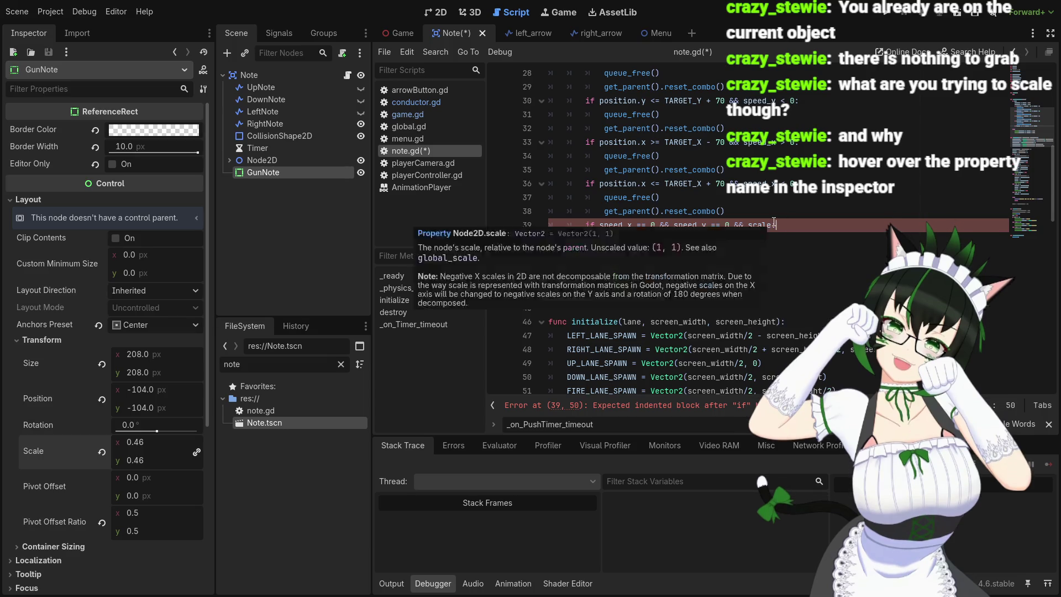
{"action": "key", "text": "Left"}
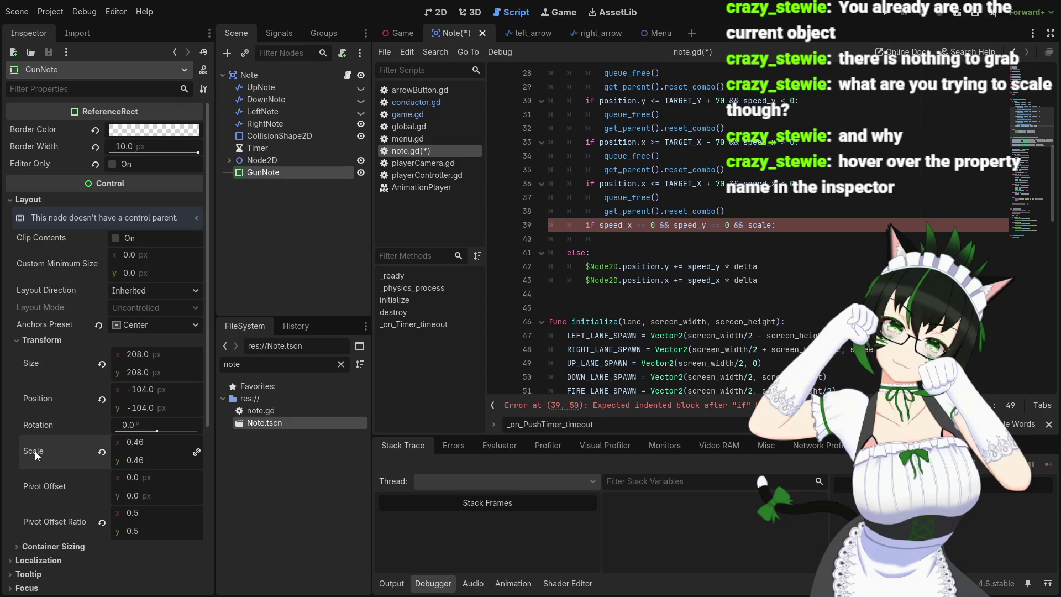
- Append '> 0.48 * Vector2()' after scale on line 39, then select the Vector2() call
{"action": "mouse_move", "coordinate": [35, 451]}
{"action": "type", "text": ">"}
{"action": "type", "text": " 0"}
{"action": "type", "text": ".4"}
{"action": "type", "text": "8 * "}
{"action": "type", "text": "Vector2"}
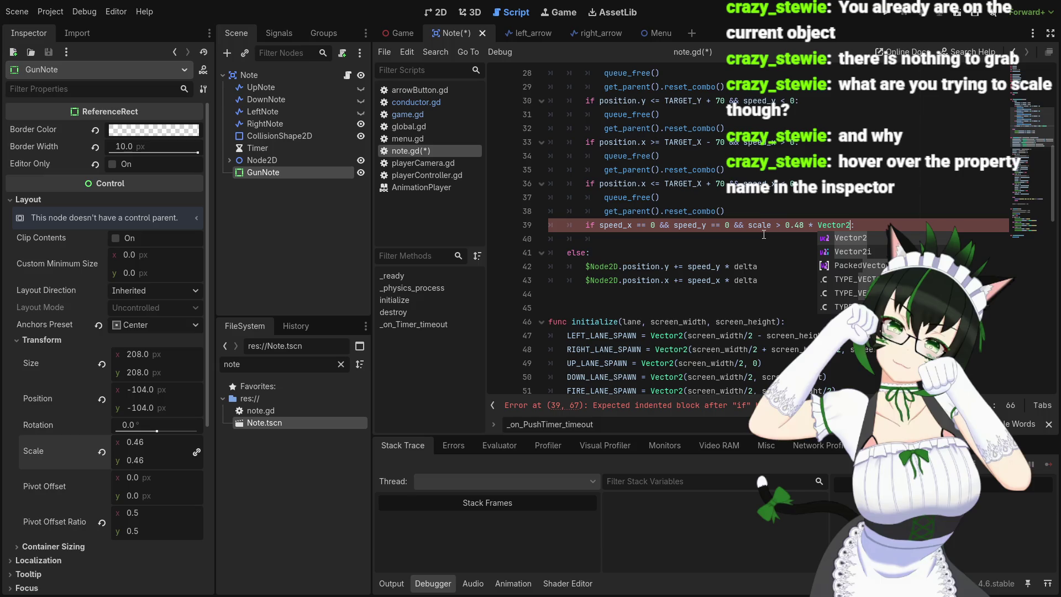
{"action": "type", "text": "("}
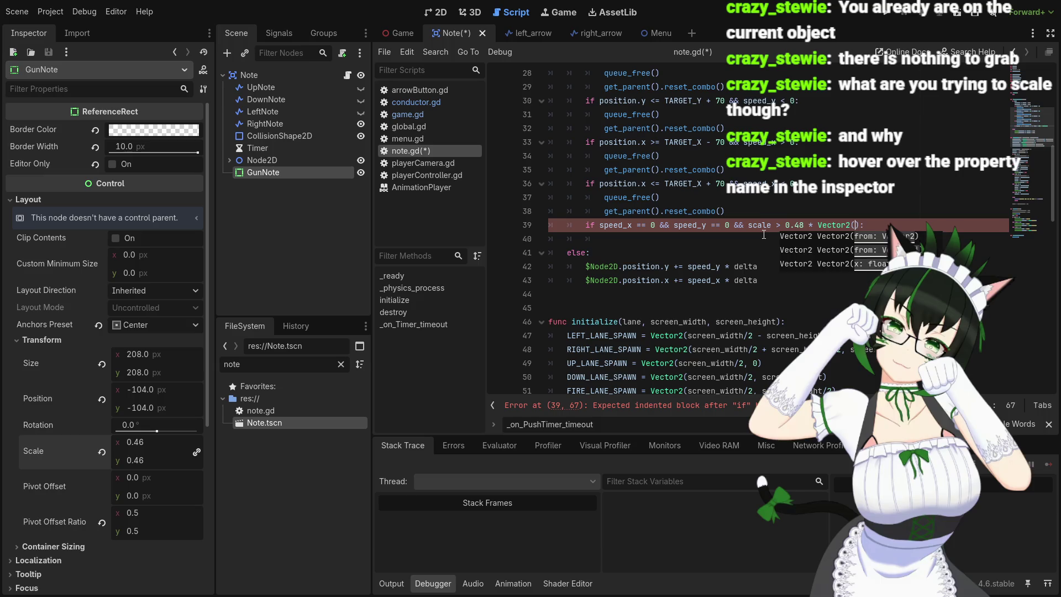
{"action": "left_click", "coordinate": [818, 225]}
{"action": "left_click_drag", "start_coordinate": [818, 225], "coordinate": [859, 225]}
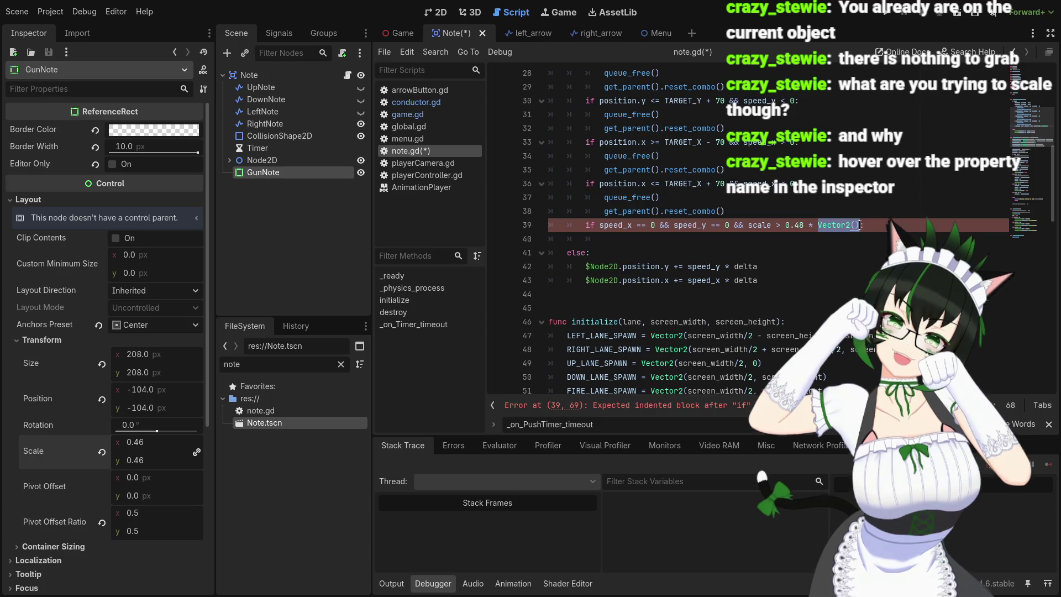
- Rewrite line 39's comparison as scale > Vector2(0.48,0.48), removing the 0.48 * multiplier
{"action": "left_click", "coordinate": [853, 225]}
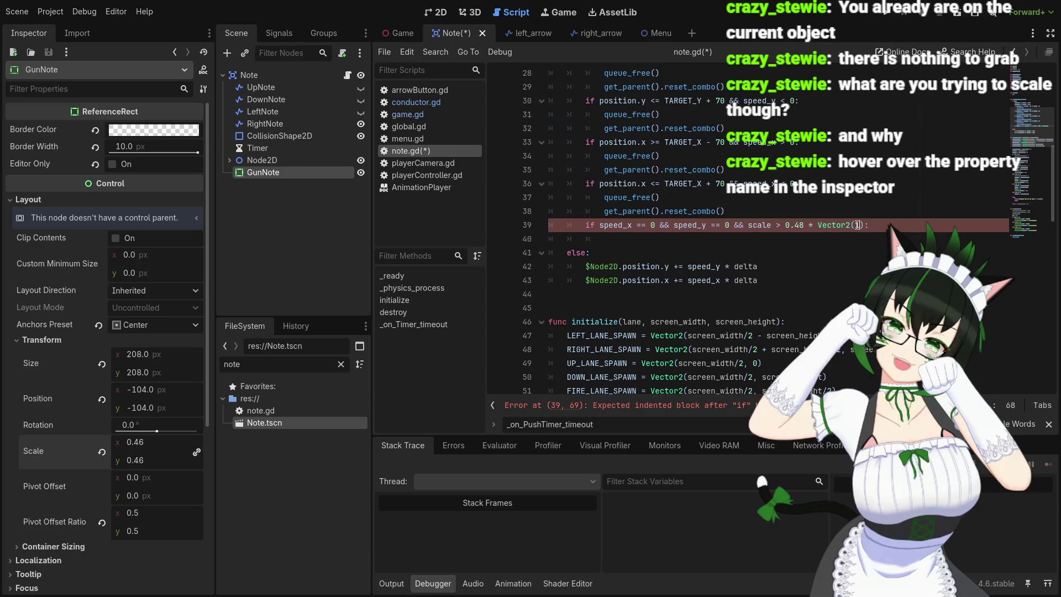
{"action": "type", "text": ",1"}
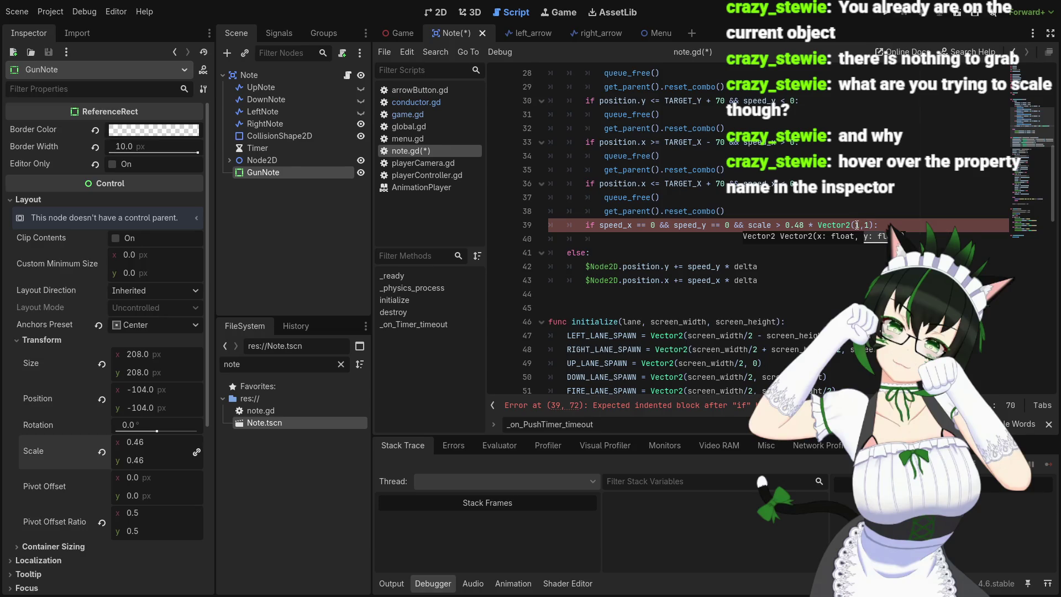
{"action": "left_click_drag", "start_coordinate": [780, 225], "coordinate": [818, 227]}
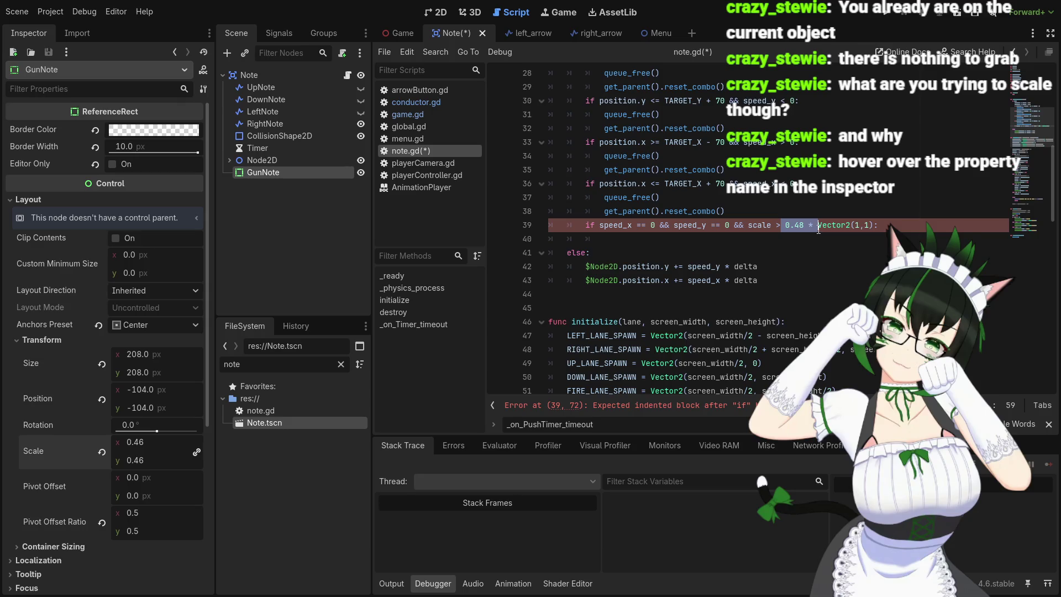
{"action": "key", "text": "BackSpace"}
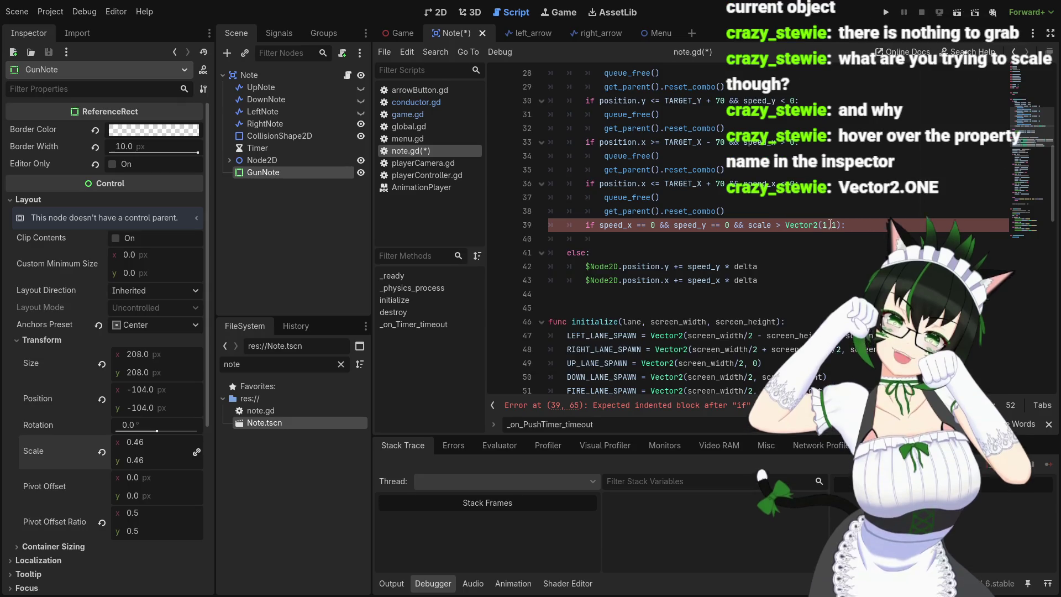
{"action": "double_click", "coordinate": [826, 225]}
{"action": "type", "text": "0.4"}
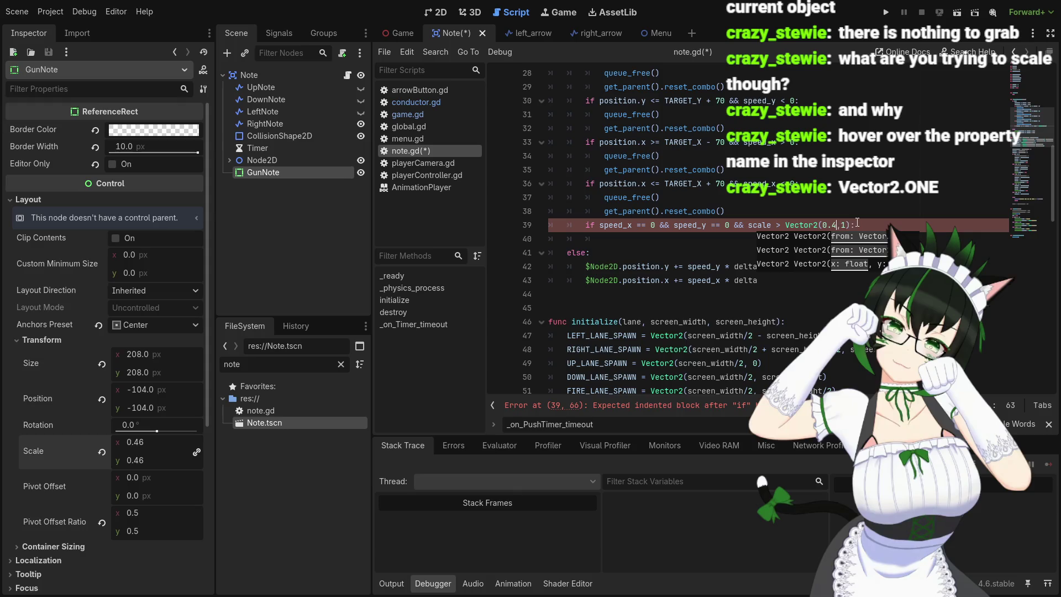
{"action": "type", "text": "8"}
{"action": "left_click", "coordinate": [850, 225]}
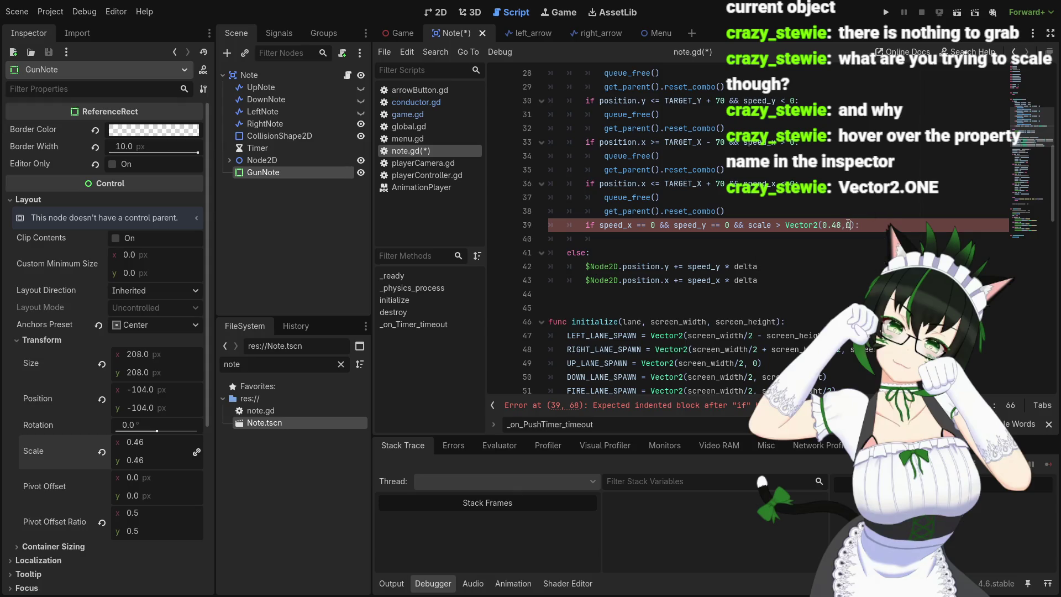
{"action": "type", "text": ".48"}
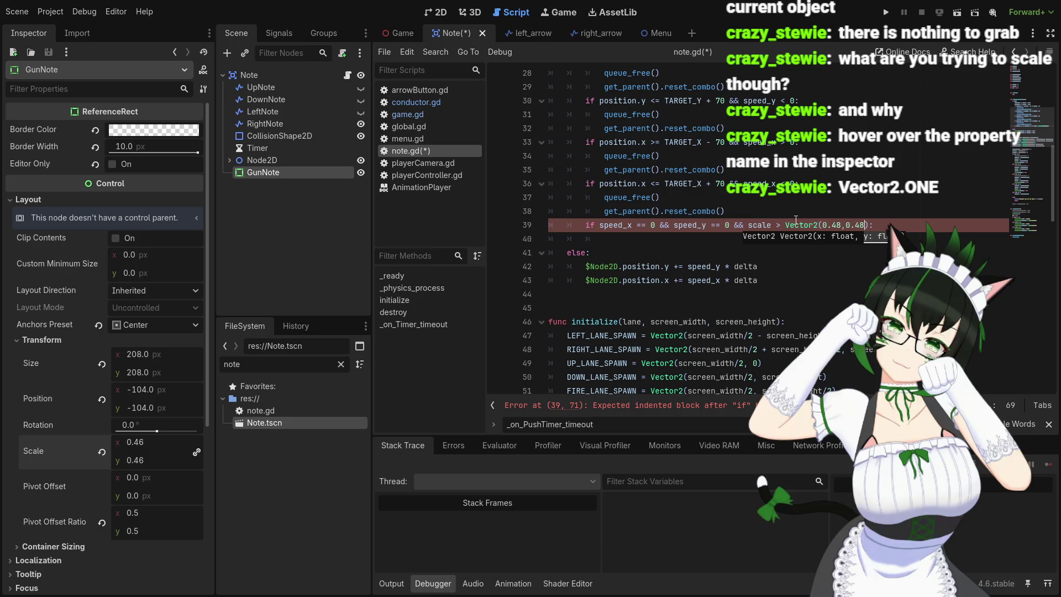
- Replace Vector2(0.48,0.48) with Vector2.ONE and put '0.48 *' before it
{"action": "mouse_move", "coordinate": [819, 224]}
{"action": "mouse_move", "coordinate": [770, 224]}
{"action": "left_click_drag", "start_coordinate": [822, 225], "coordinate": [865, 225]}
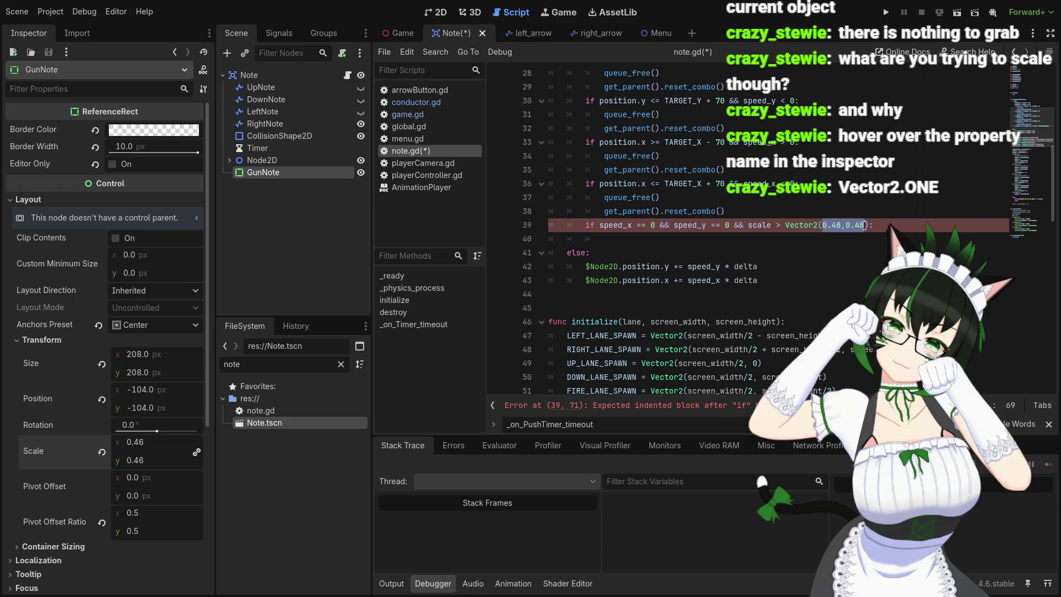
{"action": "key", "text": "BackSpace"}
{"action": "key", "text": "BackSpace"}
{"action": "type", "text": ".ONE"}
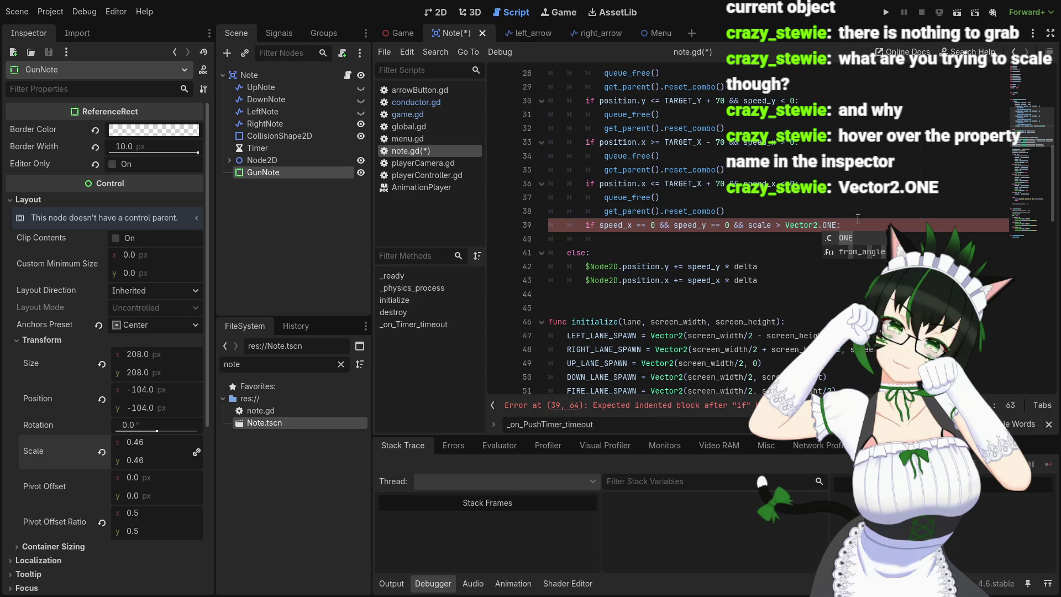
{"action": "left_click", "coordinate": [779, 225]}
{"action": "left_click", "coordinate": [787, 225]}
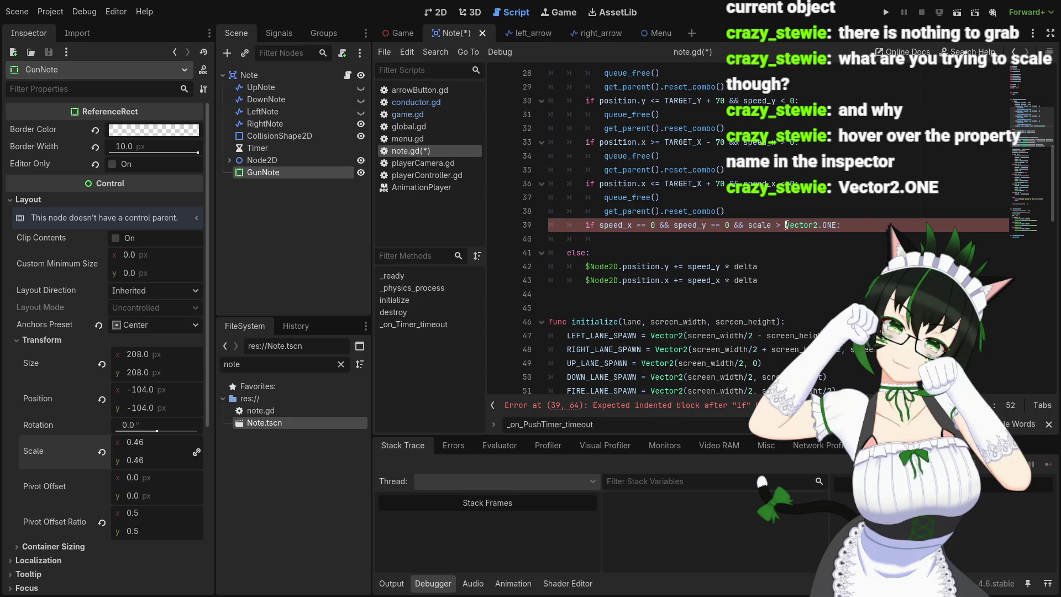
{"action": "type", "text": "0.48 "}
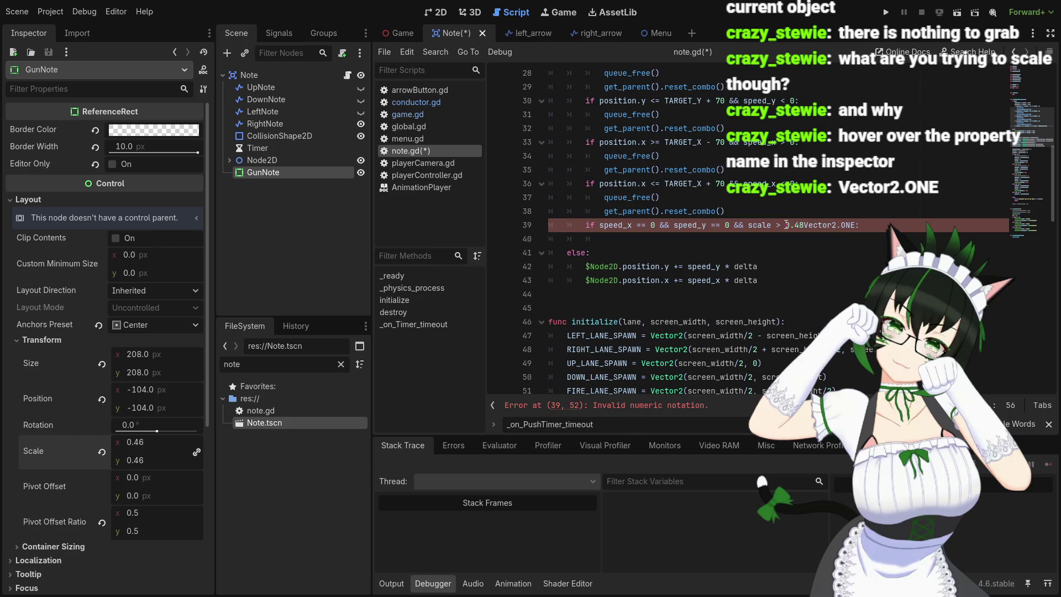
{"action": "type", "text": "*"}
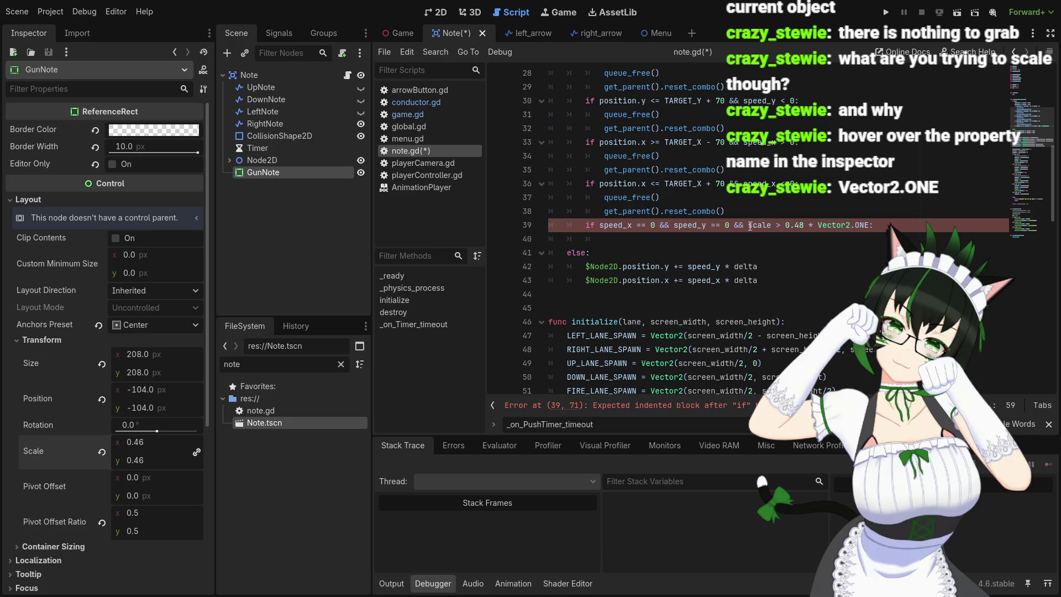
{"action": "left_click", "coordinate": [668, 238]}
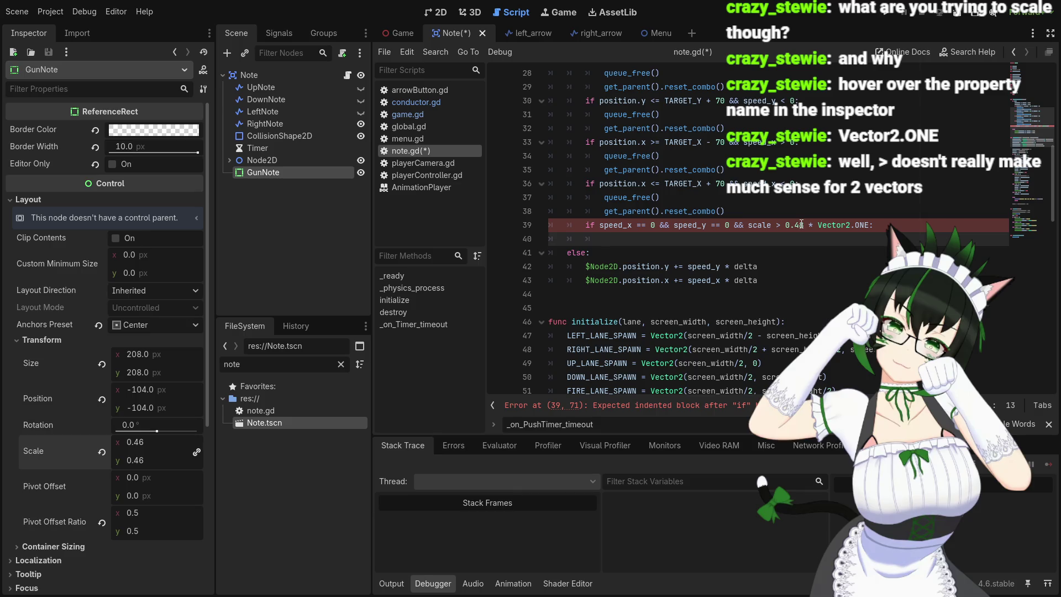
{"action": "mouse_move", "coordinate": [770, 227]}
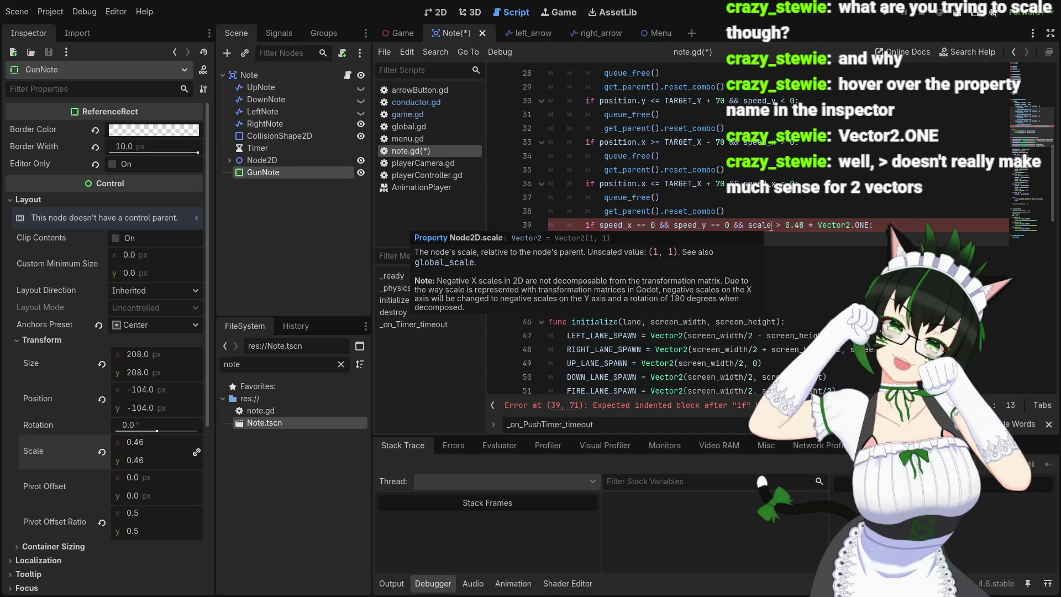
{"action": "left_click", "coordinate": [772, 227]}
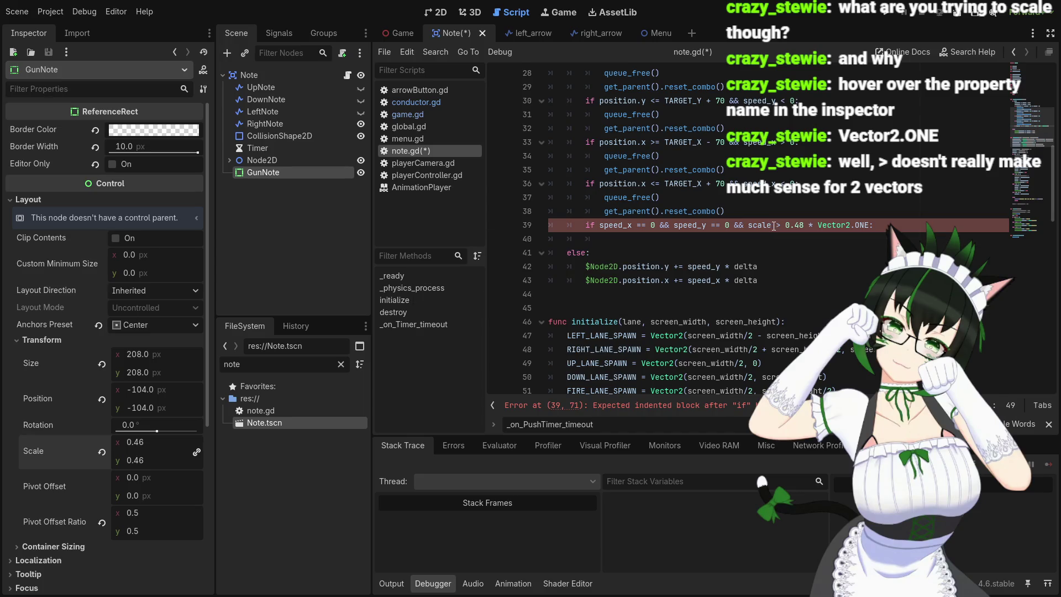
{"action": "mouse_move", "coordinate": [832, 221]}
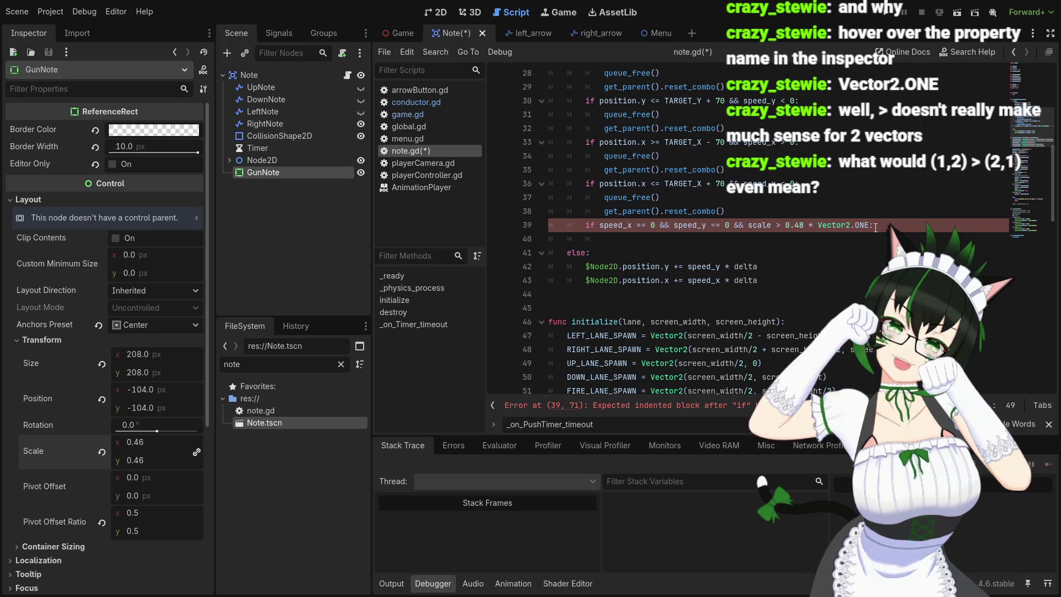
{"action": "mouse_move", "coordinate": [871, 228]}
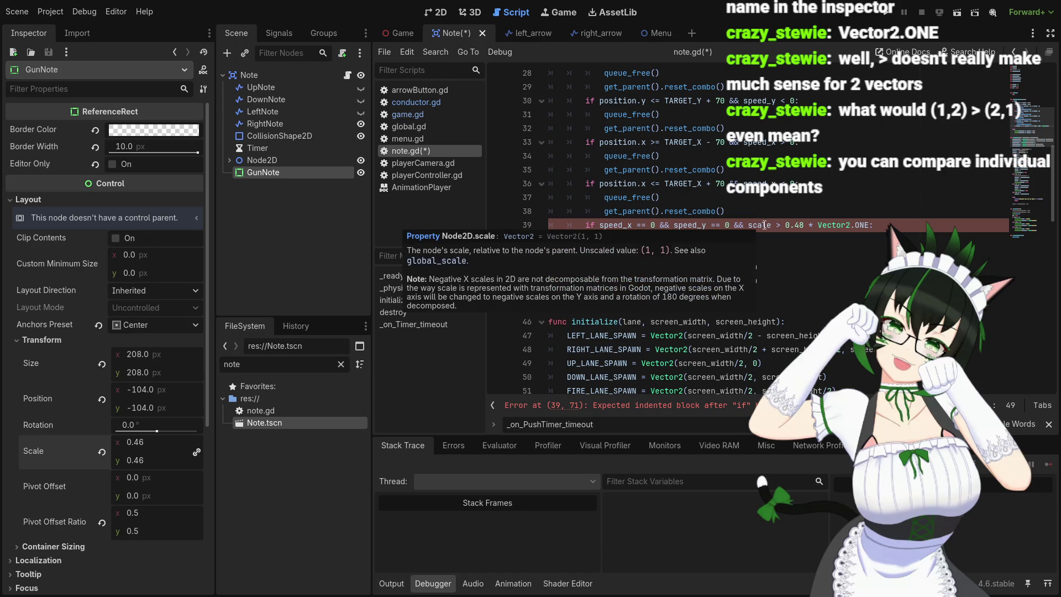
{"action": "mouse_move", "coordinate": [767, 224]}
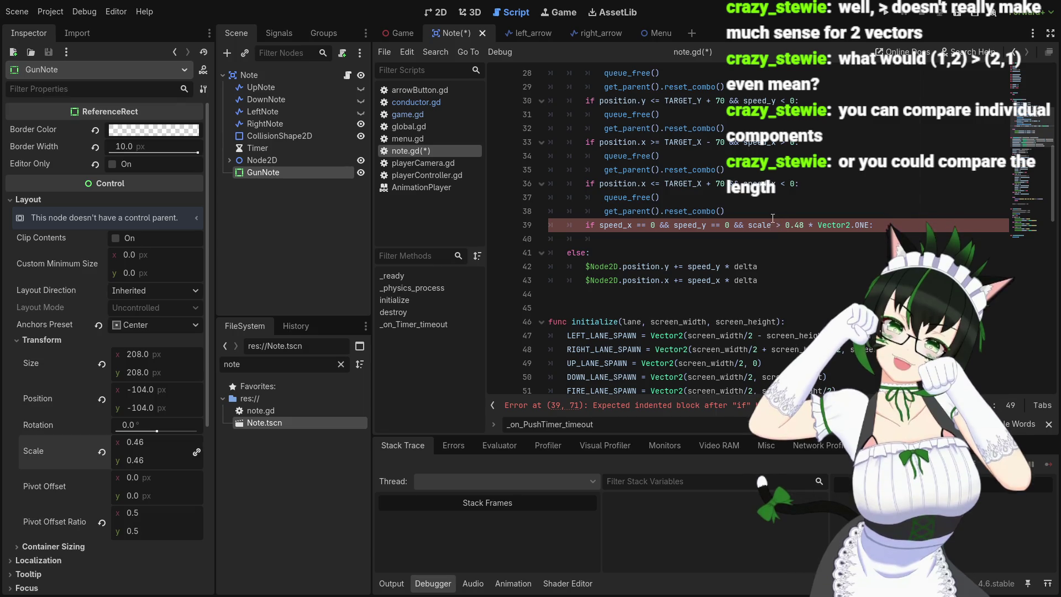
- Change line 39's condition to scale.x > 0.48, dropping the Vector2.ONE factor
{"action": "type", "text": ".x"}
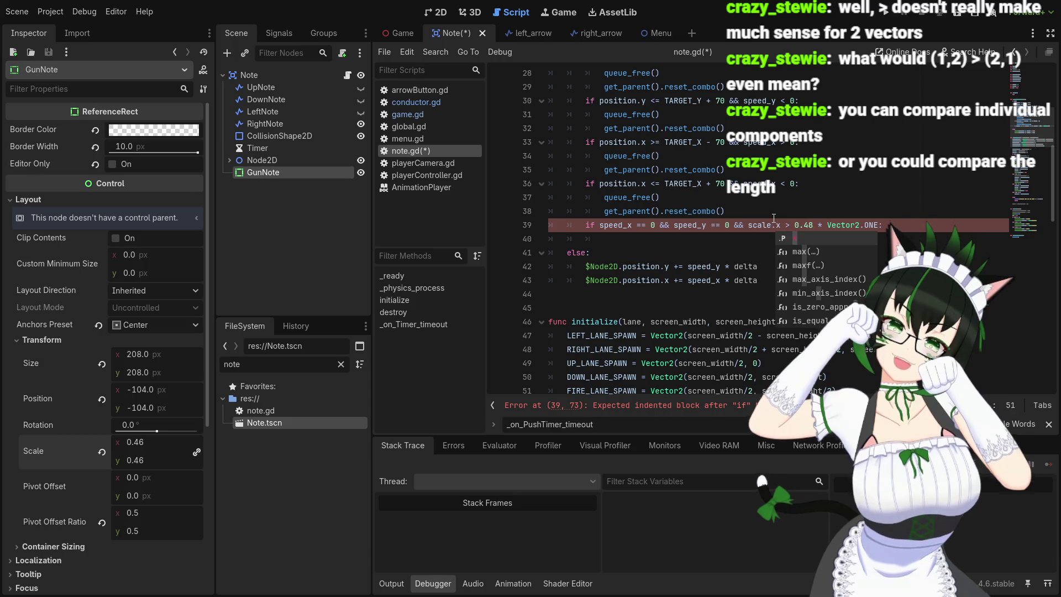
{"action": "left_click", "coordinate": [889, 224]}
{"action": "left_click_drag", "start_coordinate": [890, 224], "coordinate": [818, 224]}
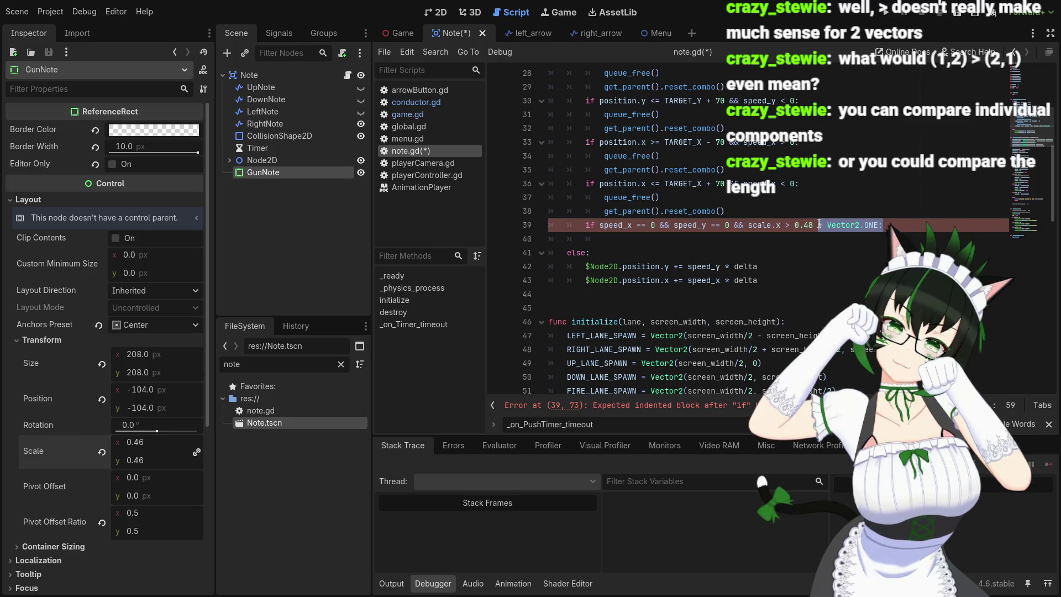
{"action": "key", "text": "BackSpace"}
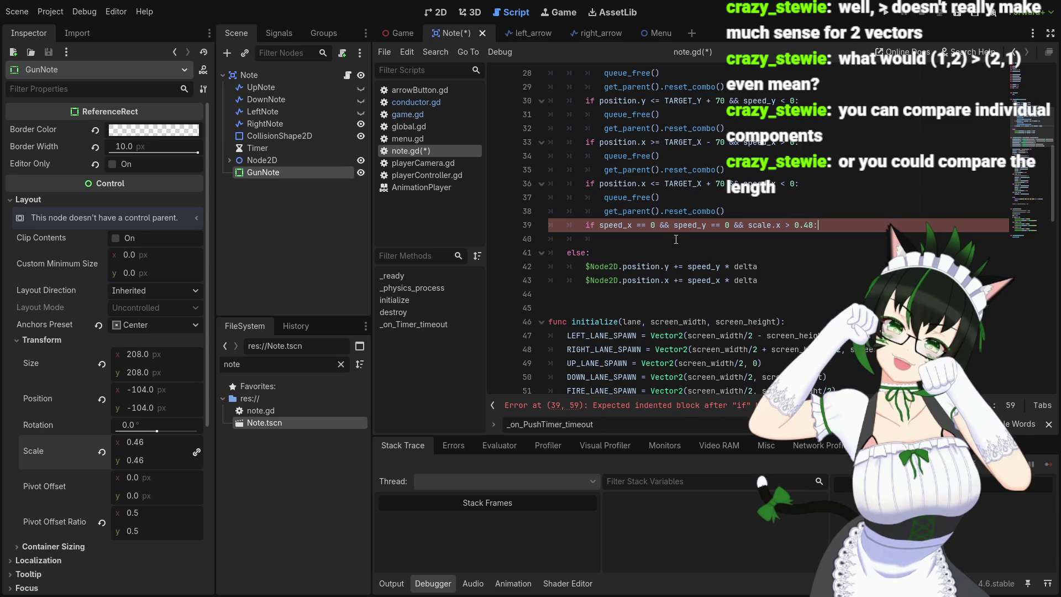
- Add queue_free() inside the if block and select get_parent().reset_combo() on line 38
{"action": "key", "text": "Return"}
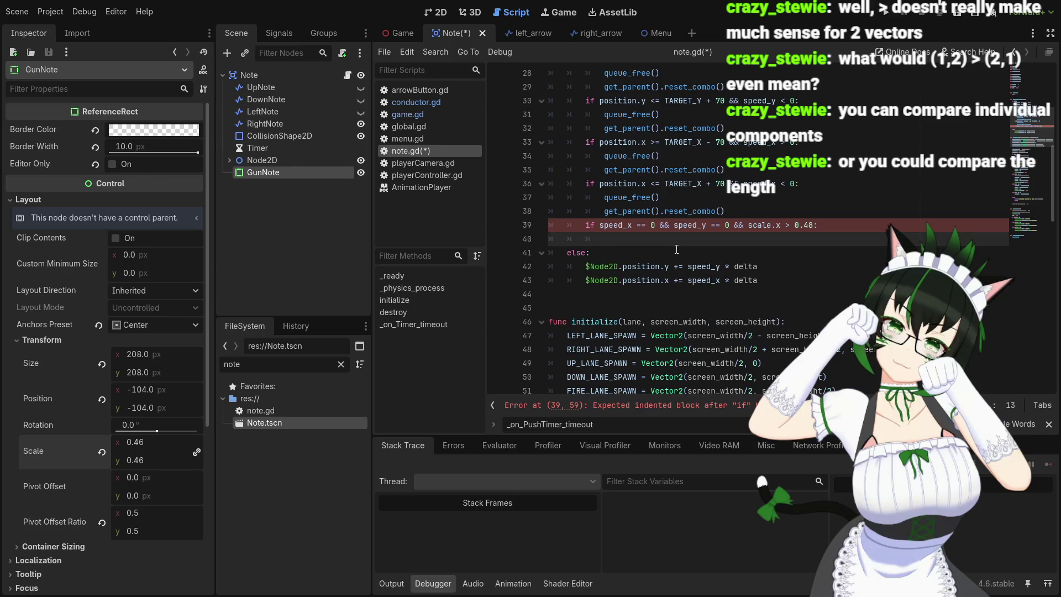
{"action": "type", "text": "queue"}
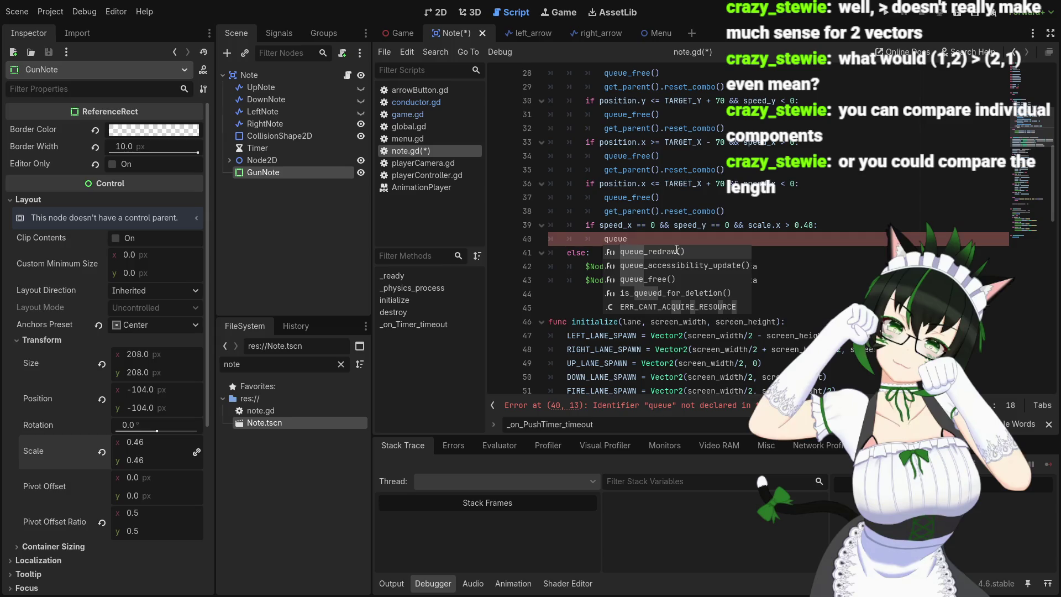
{"action": "type", "text": "_free"}
{"action": "key", "text": "Return"}
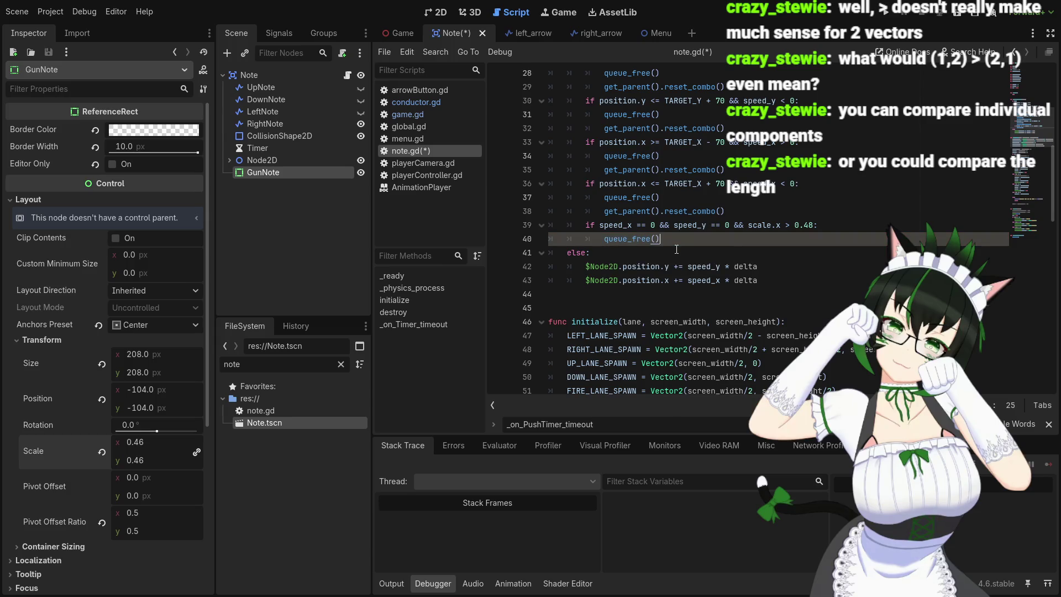
{"action": "key", "text": "Return"}
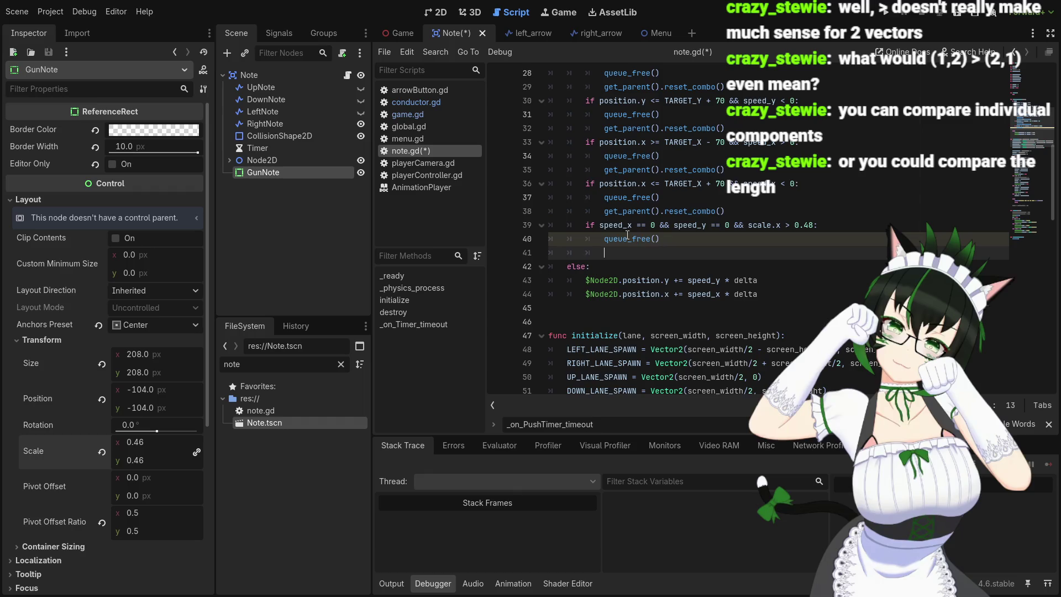
{"action": "left_click_drag", "start_coordinate": [606, 213], "coordinate": [724, 213]}
{"action": "key", "text": "ctrl+c"}
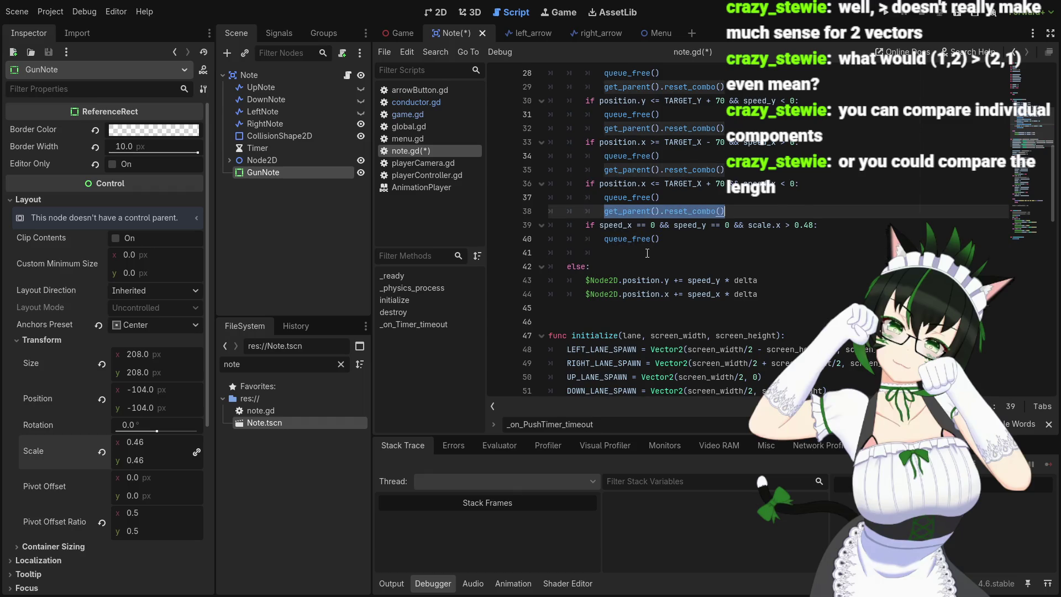
- Paste get_parent().reset_combo() onto line 41 below queue_free()
{"action": "left_click", "coordinate": [650, 252]}
{"action": "key", "text": "ctrl+v"}
{"action": "scroll", "coordinate": [644, 221], "scroll_direction": "up", "scroll_amount": 3}
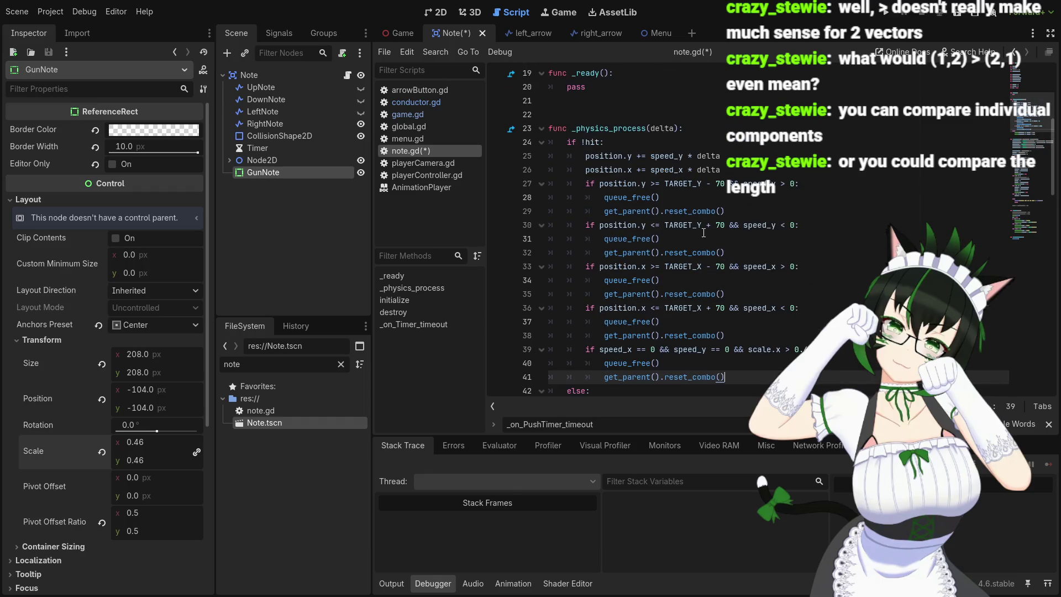
{"action": "scroll", "coordinate": [636, 197], "scroll_direction": "up", "scroll_amount": 5}
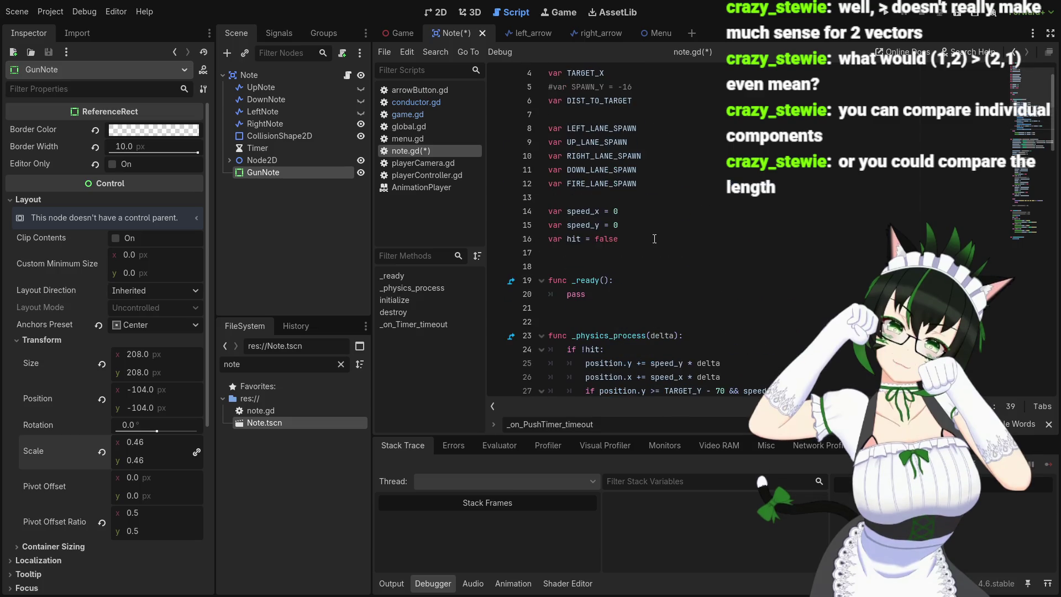
- Insert a new line 27 reading 'if lane == 4' in _physics_process
{"action": "scroll", "coordinate": [656, 263], "scroll_direction": "down", "scroll_amount": 3}
{"action": "left_click", "coordinate": [731, 252]}
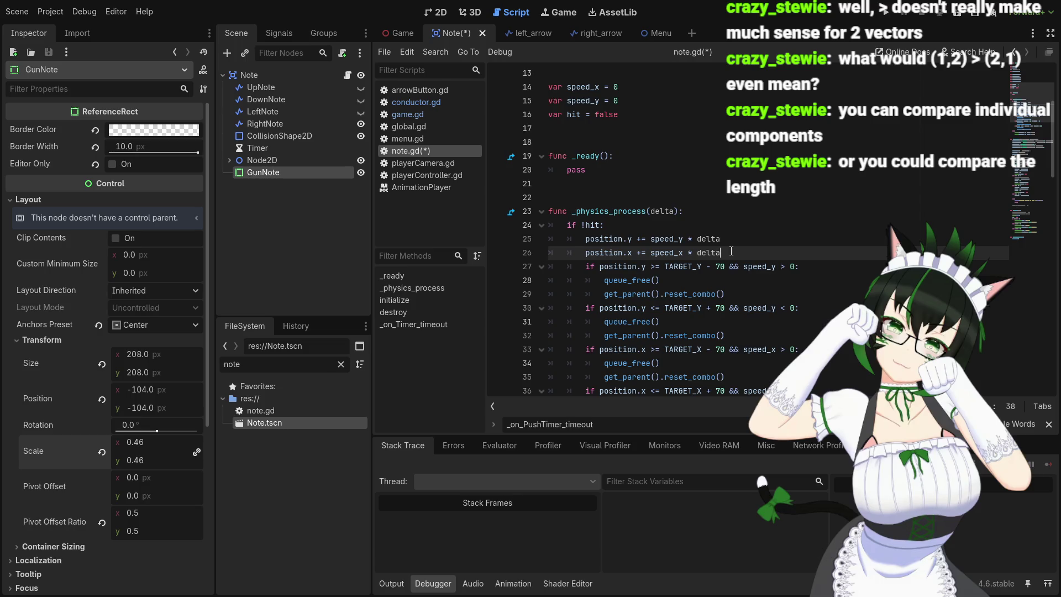
{"action": "key", "text": "Return"}
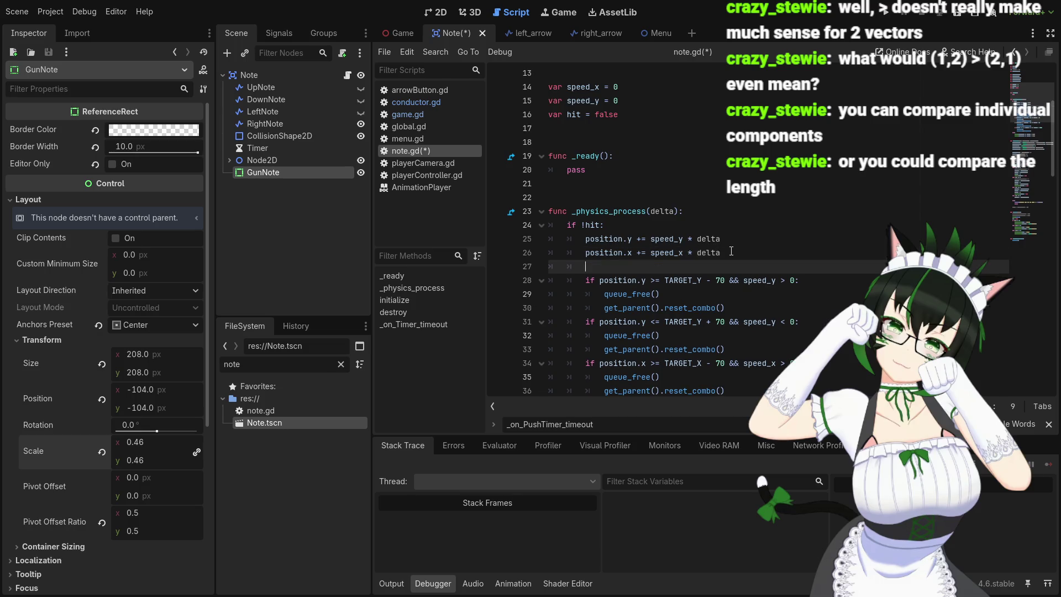
{"action": "type", "text": "if lane"}
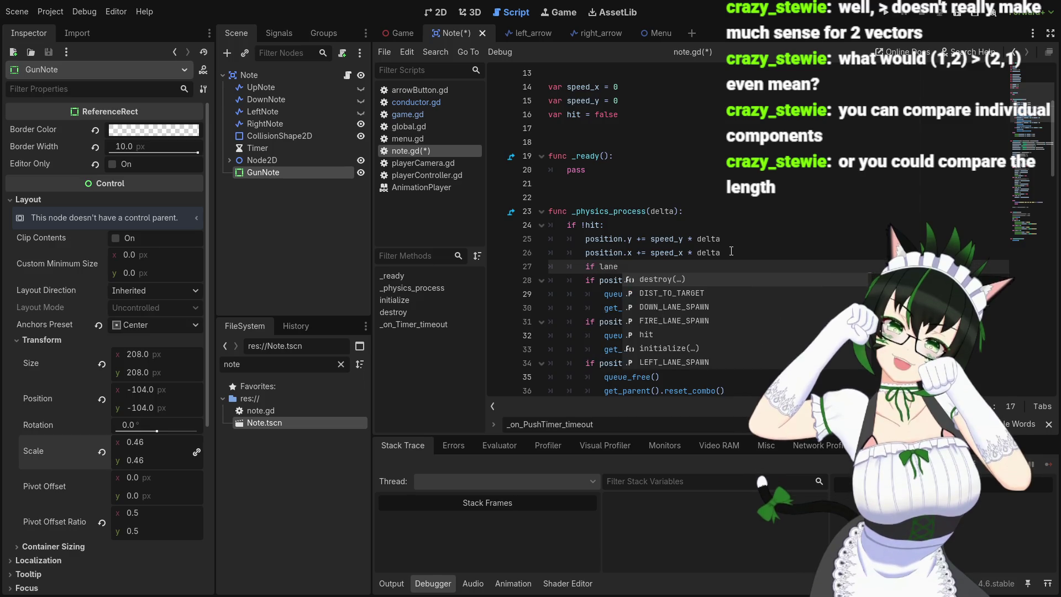
{"action": "type", "text": " == "}
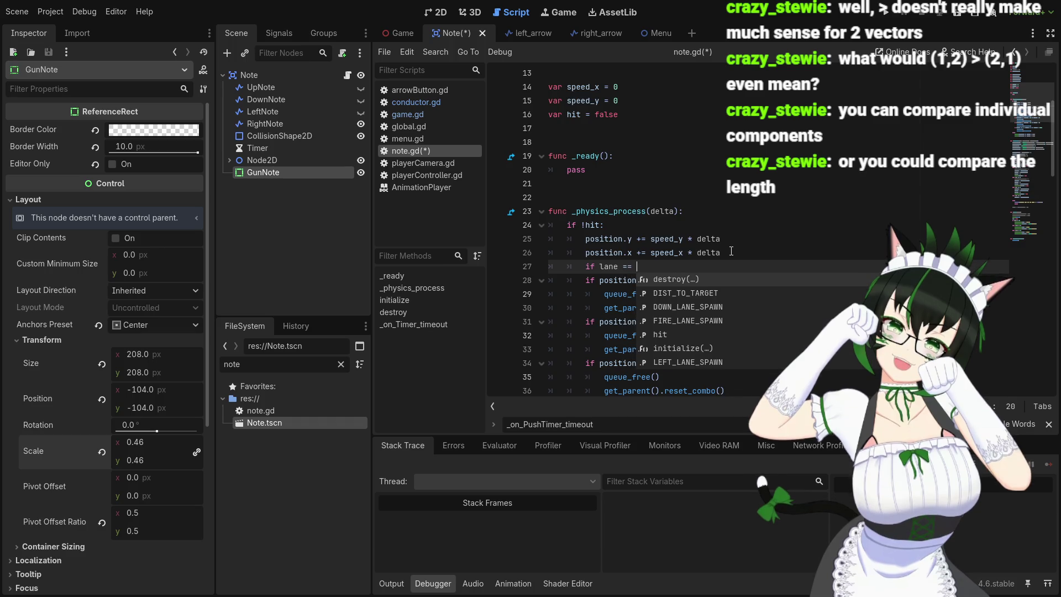
{"action": "type", "text": "4"}
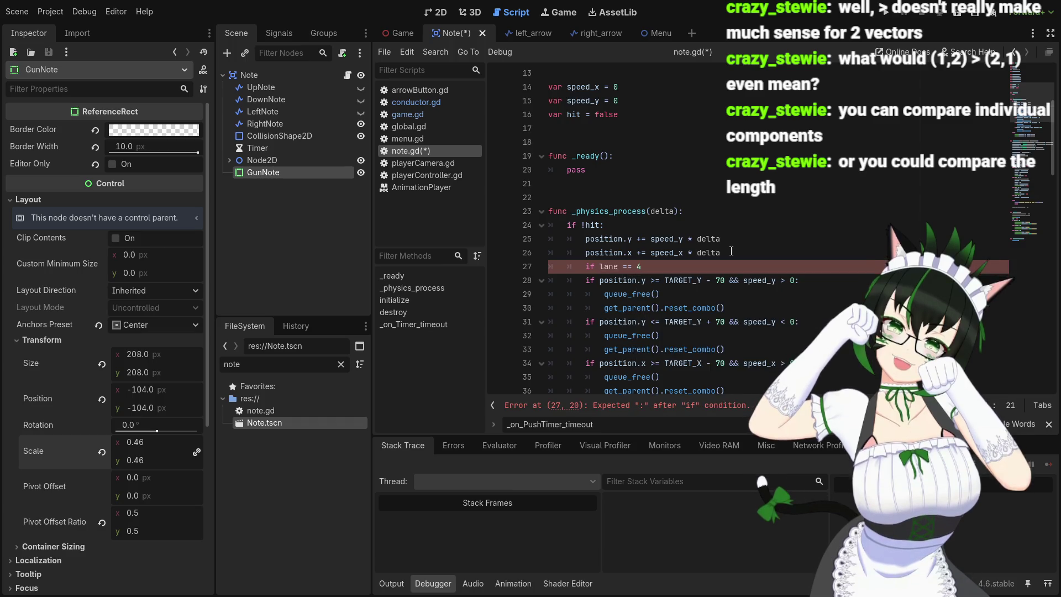
{"action": "scroll", "coordinate": [735, 243], "scroll_direction": "up", "scroll_amount": 4}
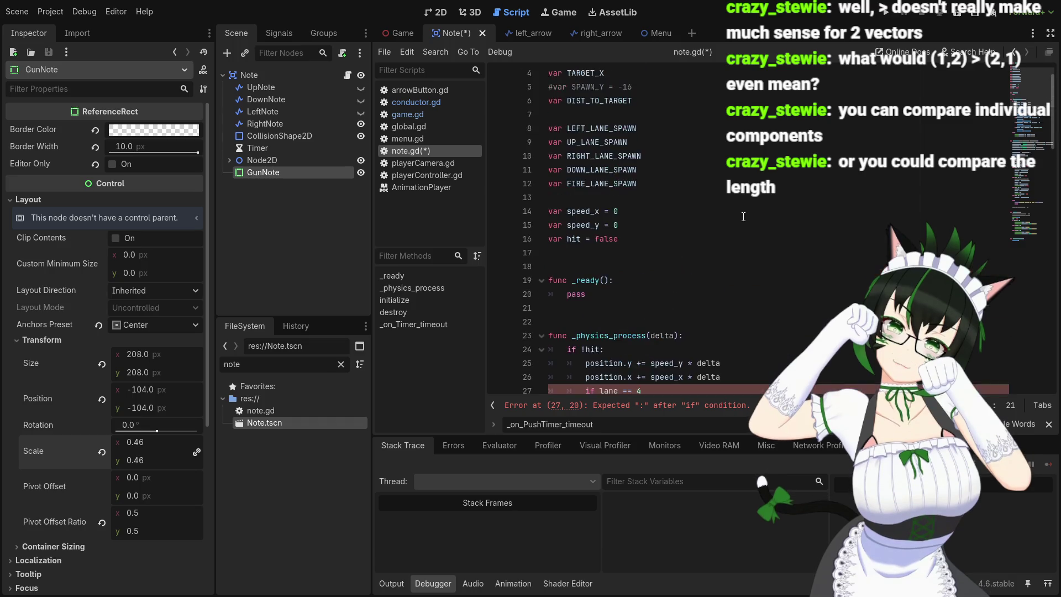
{"action": "scroll", "coordinate": [743, 216], "scroll_direction": "down", "scroll_amount": 4}
{"action": "scroll", "coordinate": [743, 216], "scroll_direction": "down", "scroll_amount": 5}
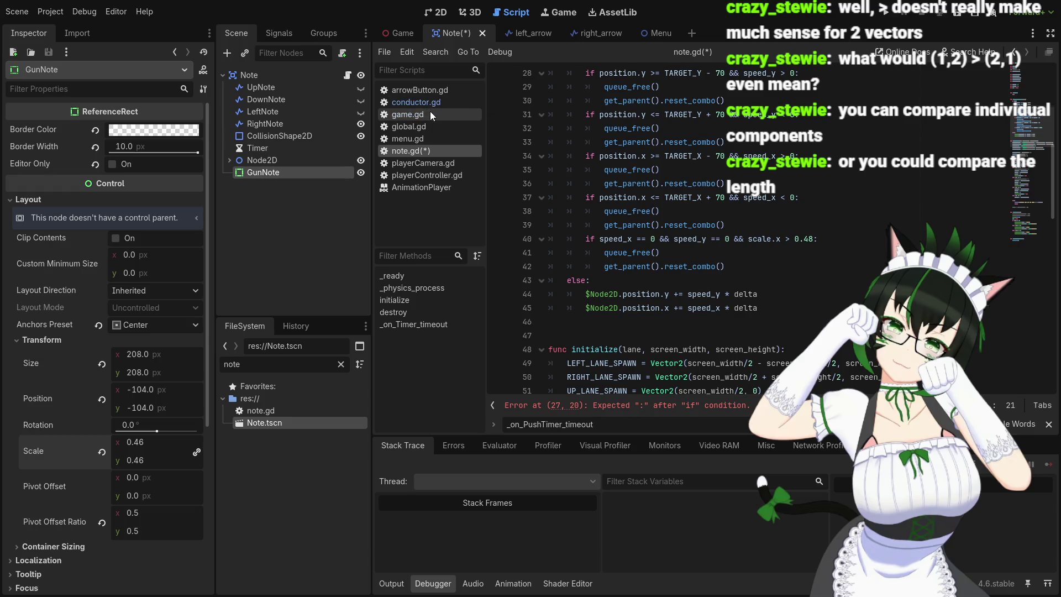
- Check lane numbering in game.gd and conductor.gd, then return to note.gd
{"action": "left_click", "coordinate": [411, 114]}
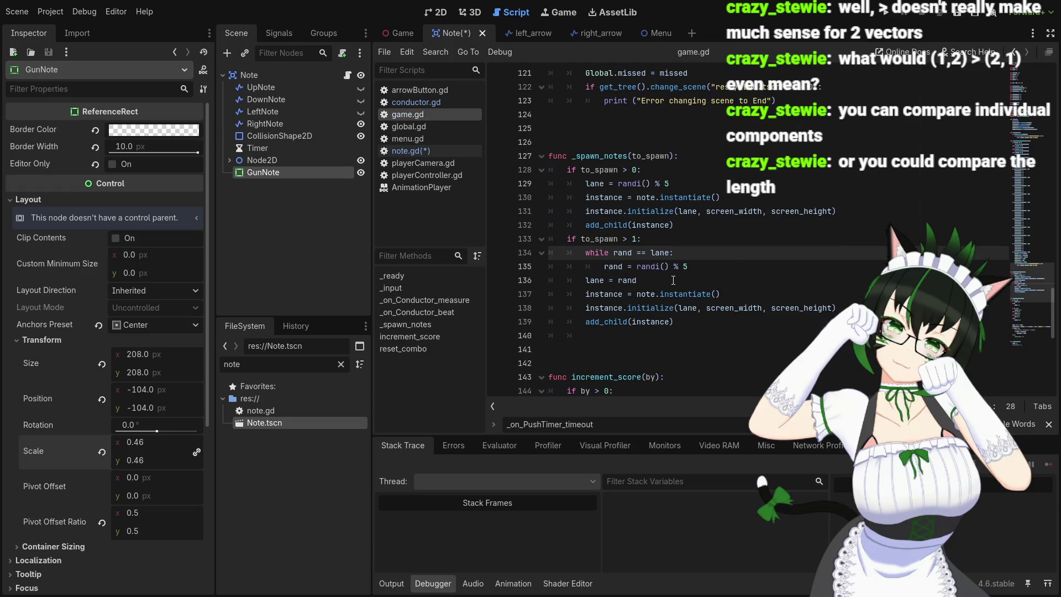
{"action": "scroll", "coordinate": [684, 273], "scroll_direction": "down", "scroll_amount": 3}
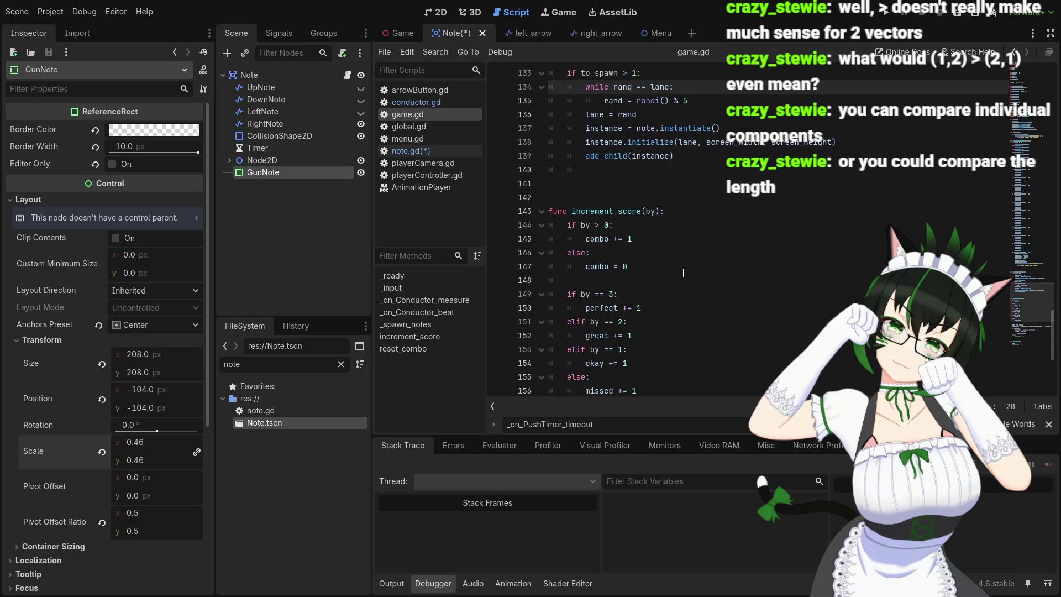
{"action": "scroll", "coordinate": [685, 271], "scroll_direction": "up", "scroll_amount": 12}
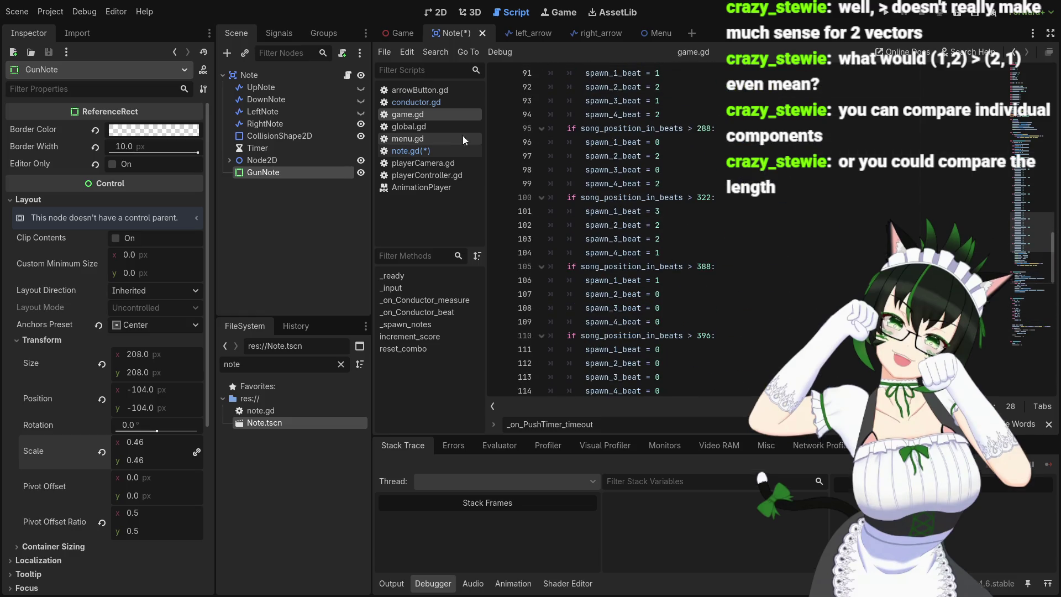
{"action": "left_click", "coordinate": [437, 147]}
{"action": "left_click", "coordinate": [430, 103]}
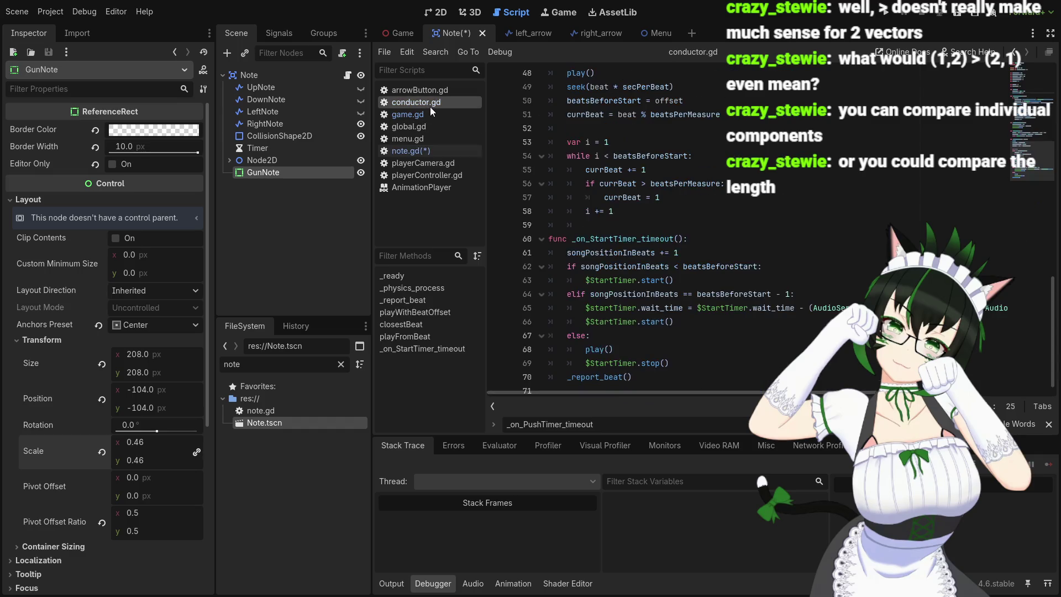
{"action": "scroll", "coordinate": [550, 195], "scroll_direction": "up", "scroll_amount": 8}
{"action": "scroll", "coordinate": [550, 195], "scroll_direction": "up", "scroll_amount": 6}
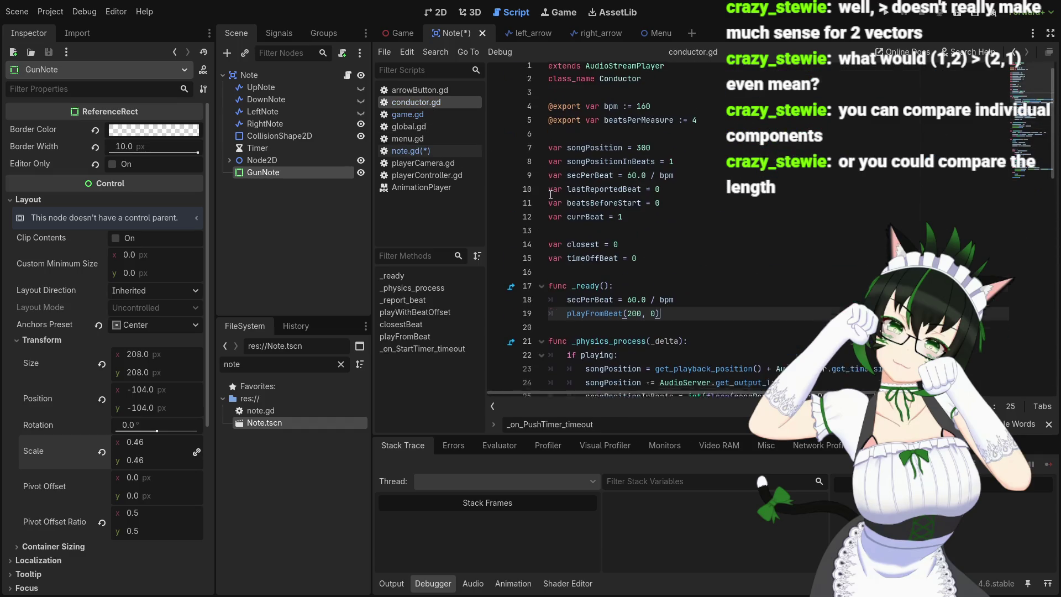
{"action": "left_click", "coordinate": [418, 151]}
{"action": "scroll", "coordinate": [595, 195], "scroll_direction": "up", "scroll_amount": 6}
{"action": "scroll", "coordinate": [595, 194], "scroll_direction": "up", "scroll_amount": 3}
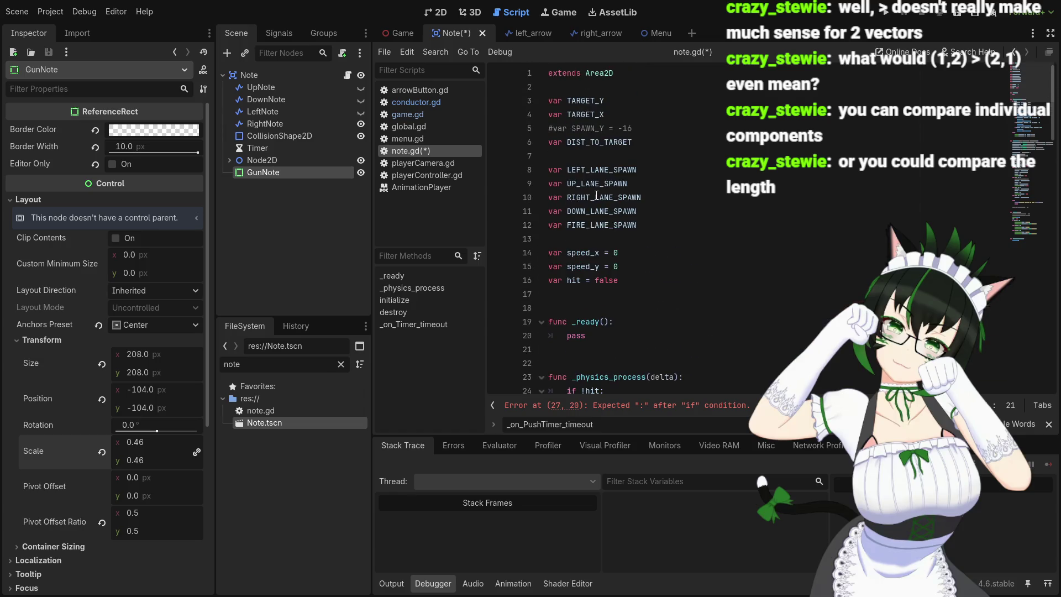
{"action": "scroll", "coordinate": [596, 194], "scroll_direction": "down", "scroll_amount": 8}
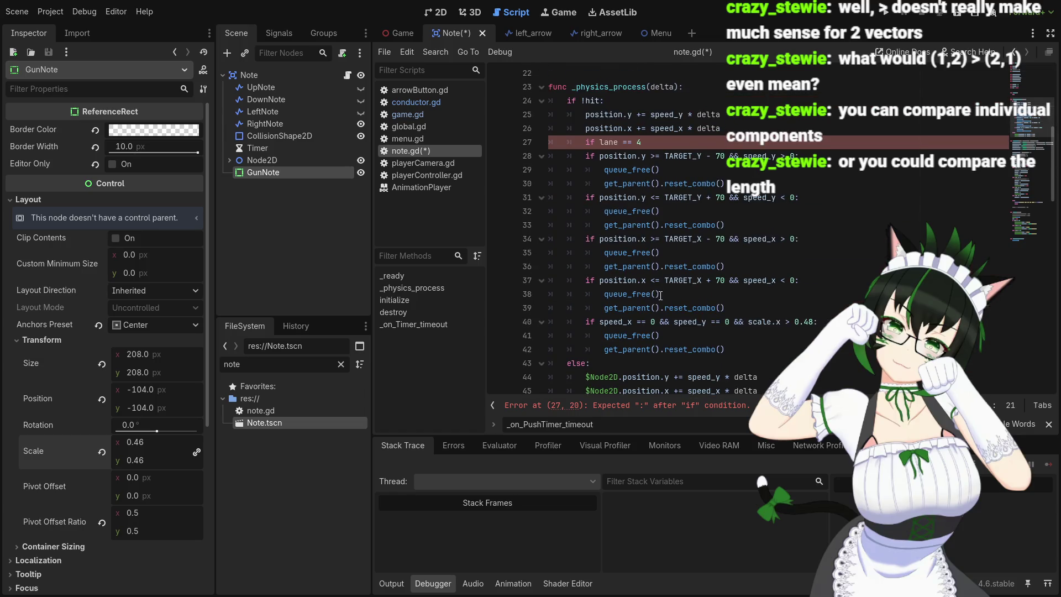
{"action": "scroll", "coordinate": [663, 282], "scroll_direction": "up", "scroll_amount": 2}
{"action": "scroll", "coordinate": [660, 253], "scroll_direction": "down", "scroll_amount": 13}
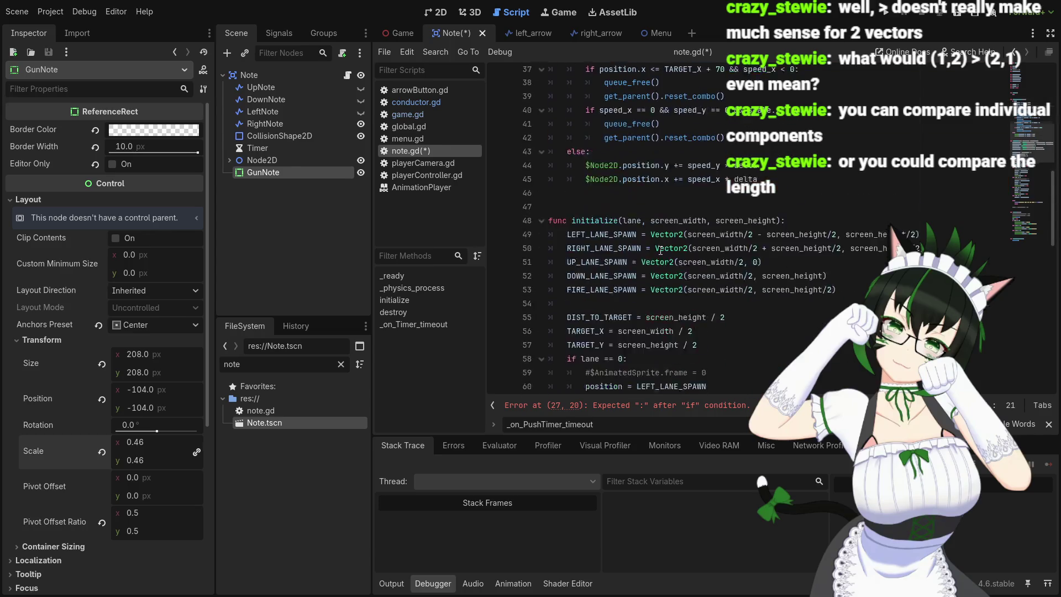
{"action": "scroll", "coordinate": [660, 250], "scroll_direction": "down", "scroll_amount": 3}
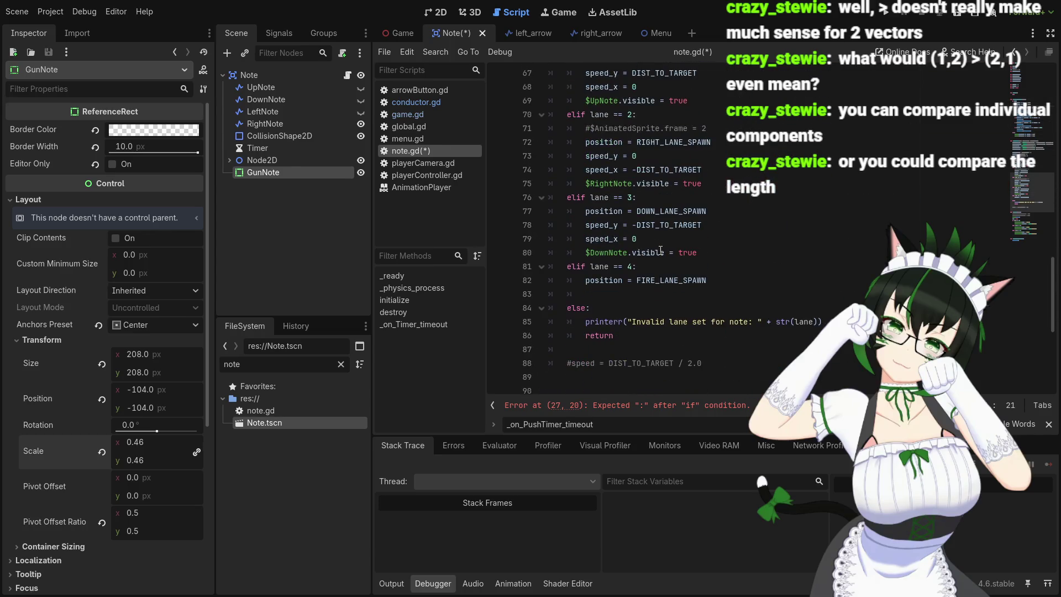
{"action": "scroll", "coordinate": [629, 271], "scroll_direction": "up", "scroll_amount": 20}
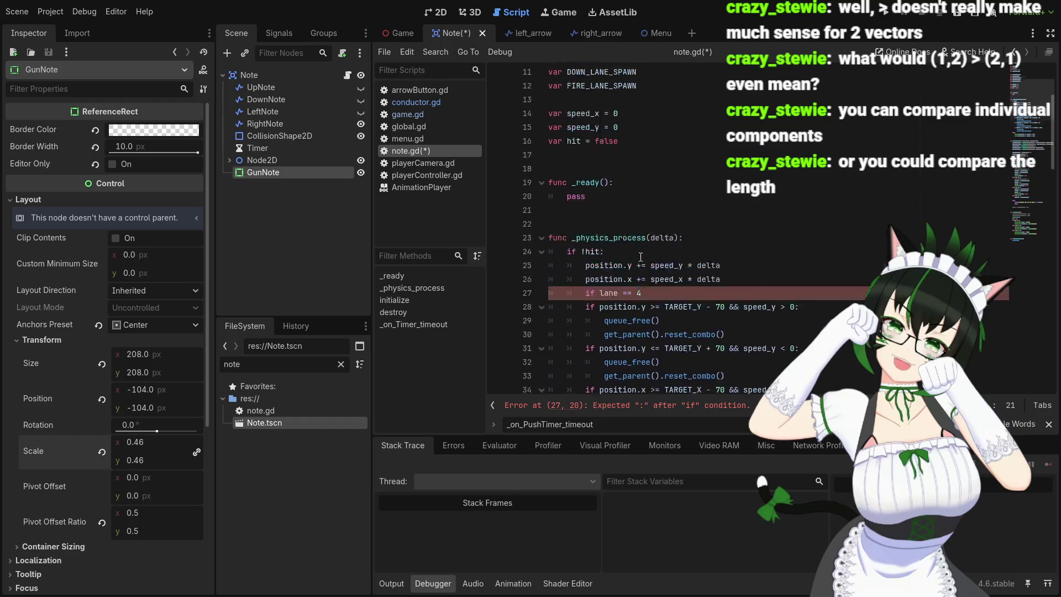
- End 'if lane == 4' with a colon and add 'scale.x + 0.02' on the indented line below
{"action": "scroll", "coordinate": [649, 322], "scroll_direction": "down", "scroll_amount": 1}
{"action": "type", "text": ":"}
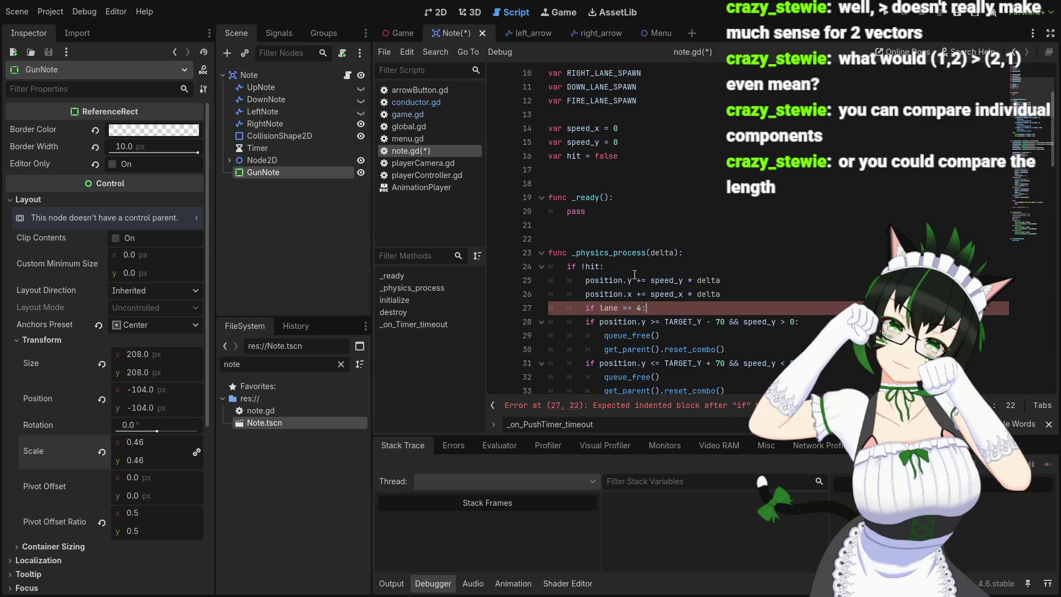
{"action": "key", "text": "Return"}
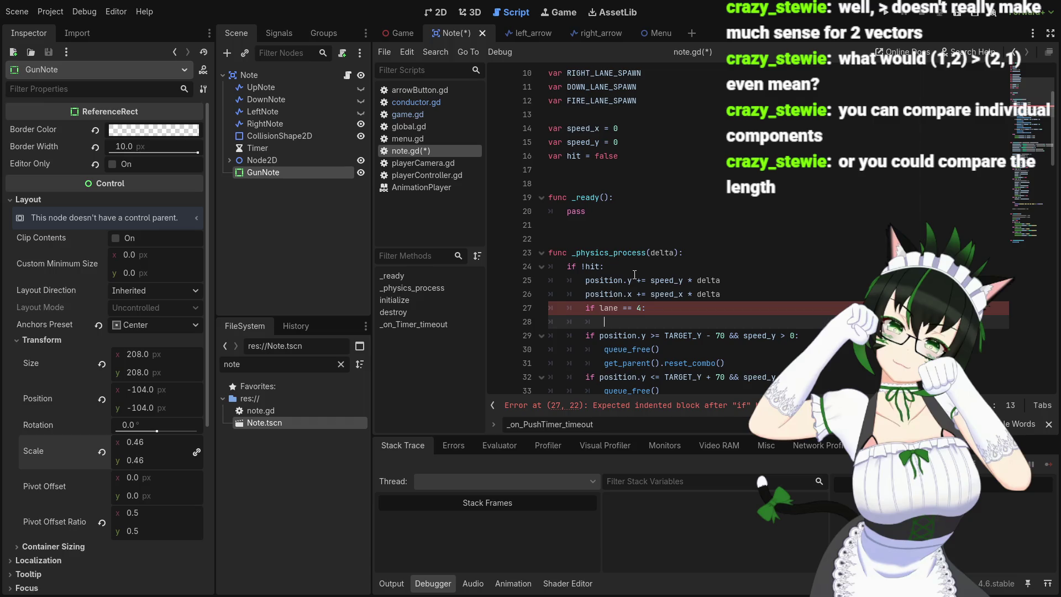
{"action": "type", "text": "scale"}
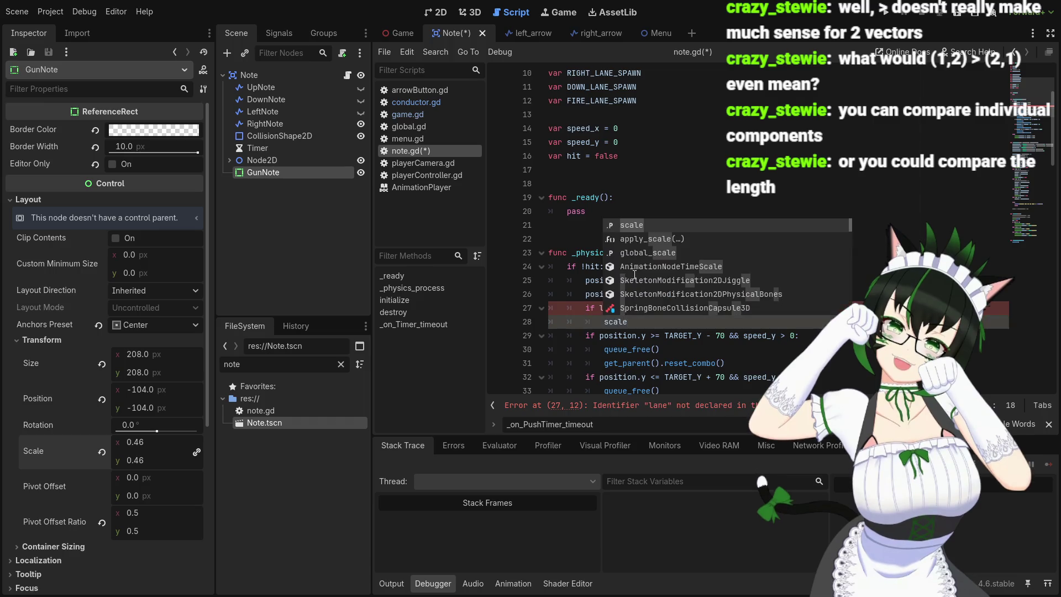
{"action": "type", "text": ".x "}
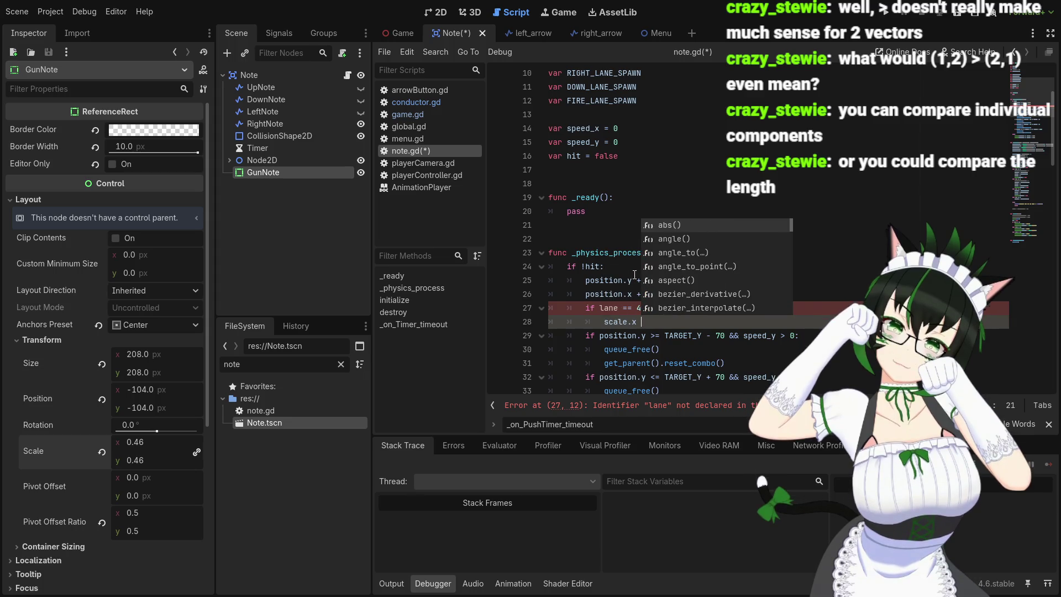
{"action": "type", "text": "+ "}
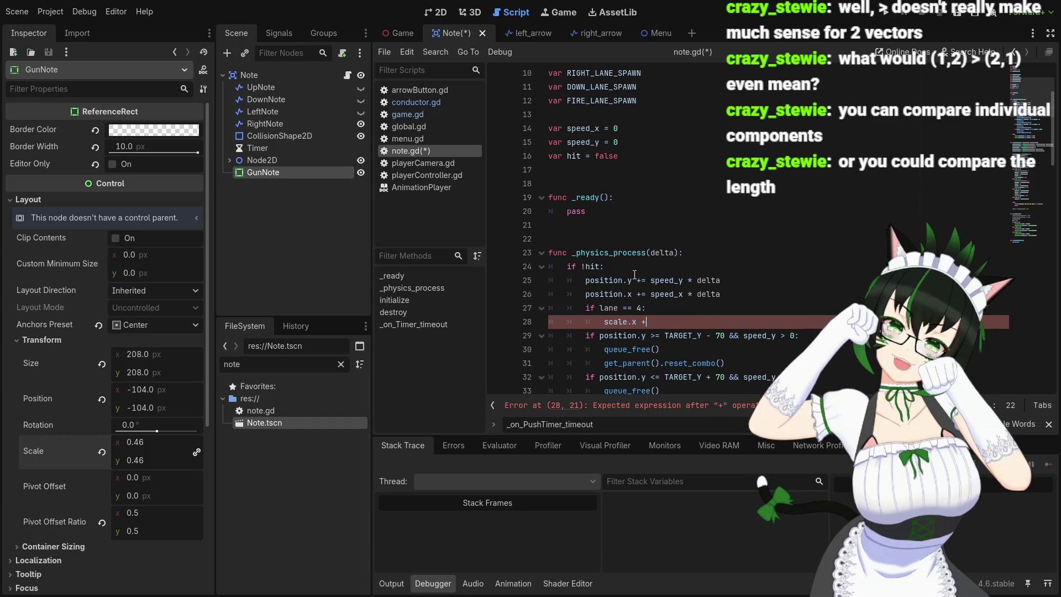
{"action": "type", "text": "0.0"}
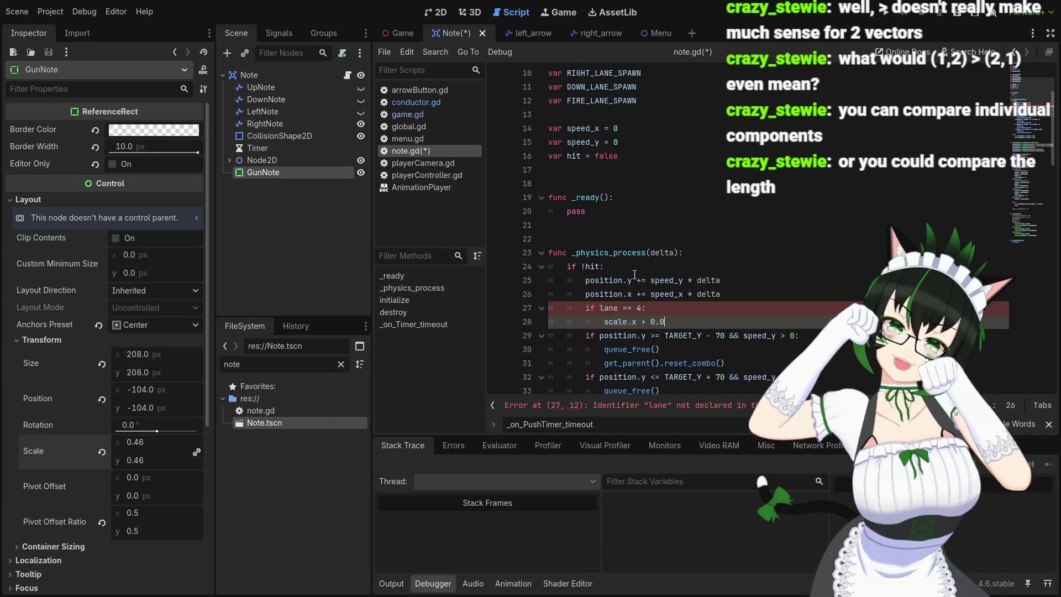
{"action": "type", "text": "2"}
{"action": "left_click", "coordinate": [653, 309]}
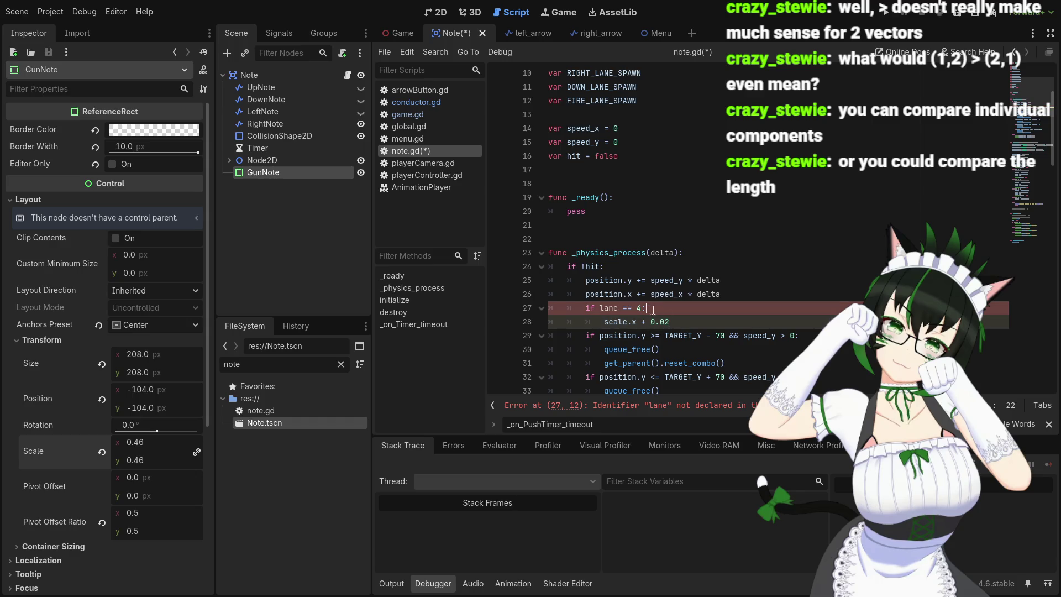
{"action": "left_click", "coordinate": [687, 322]}
{"action": "scroll", "coordinate": [632, 310], "scroll_direction": "up", "scroll_amount": 3}
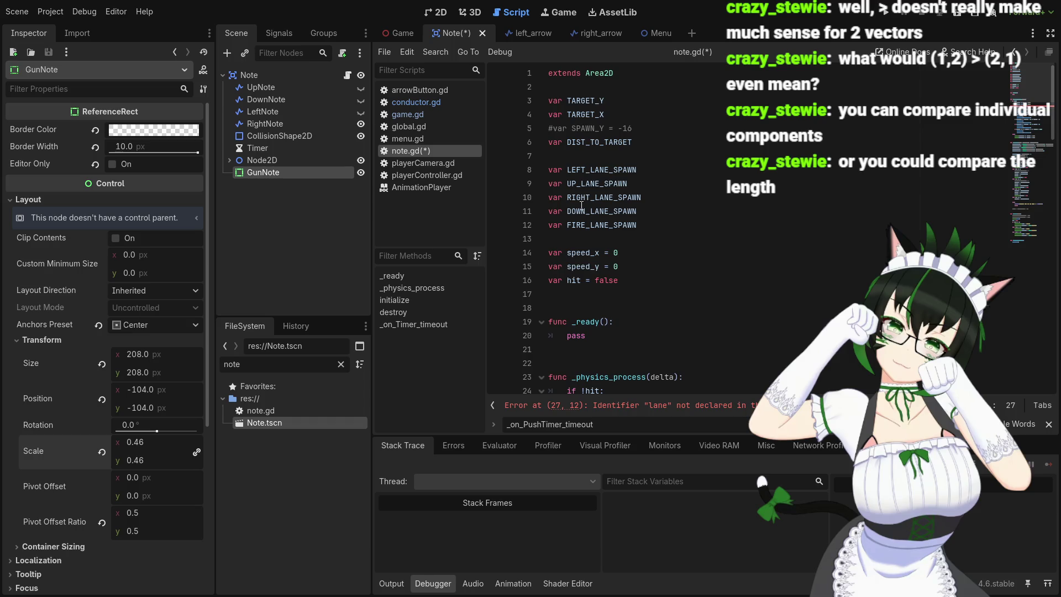
- Declare a new 'var lane' variable after the hit variable
{"action": "scroll", "coordinate": [581, 205], "scroll_direction": "down", "scroll_amount": 15}
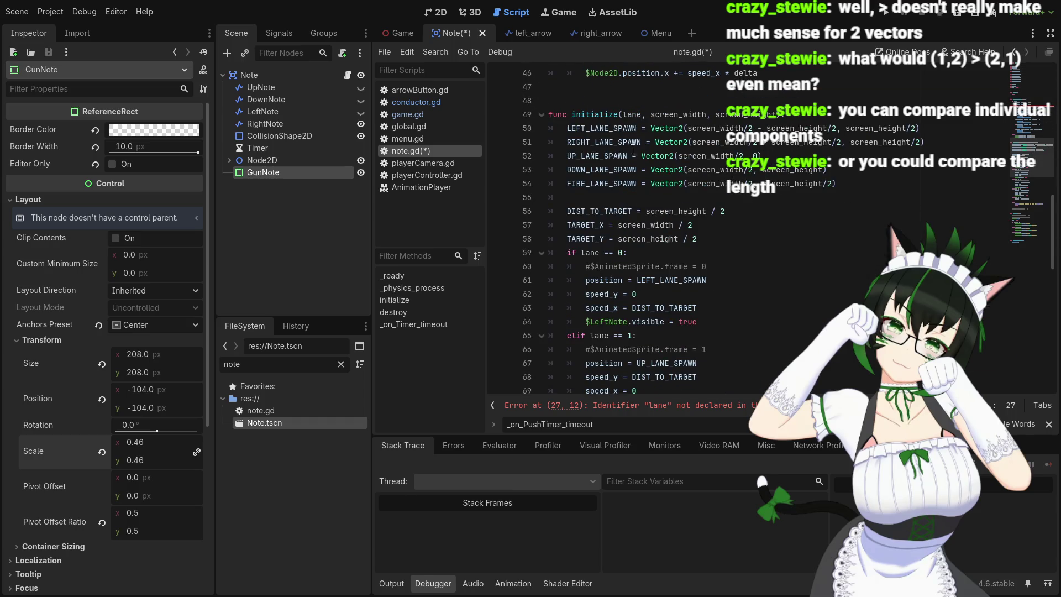
{"action": "double_click", "coordinate": [632, 115]}
{"action": "scroll", "coordinate": [675, 218], "scroll_direction": "up", "scroll_amount": 2}
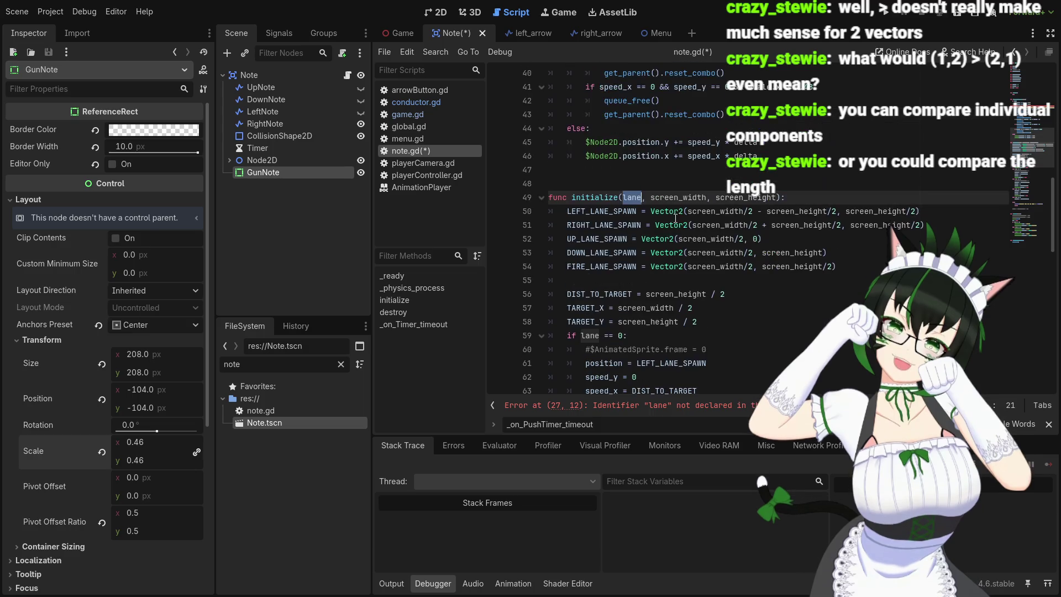
{"action": "scroll", "coordinate": [675, 218], "scroll_direction": "up", "scroll_amount": 3}
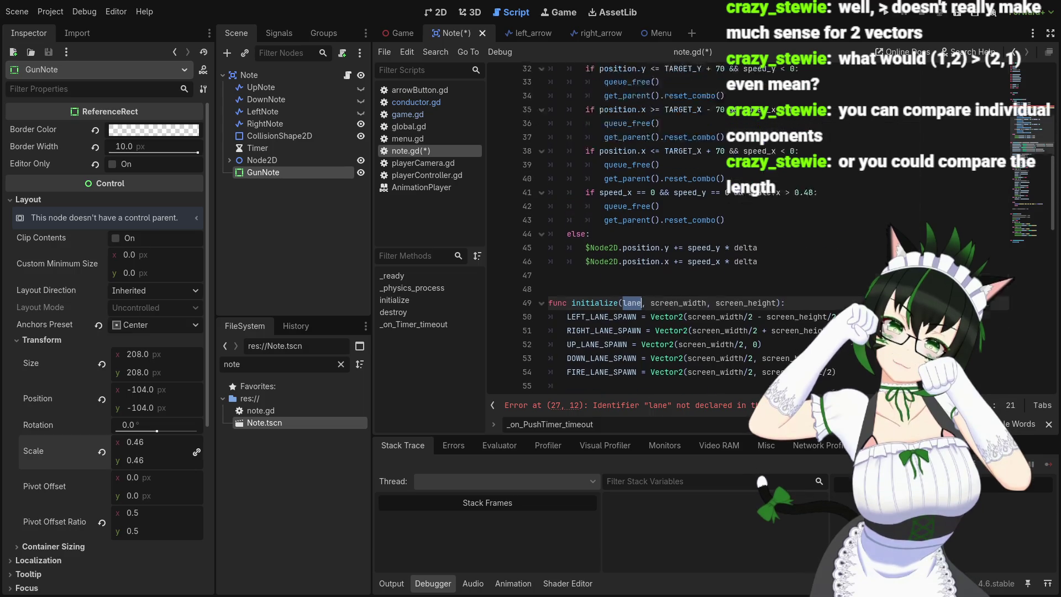
{"action": "scroll", "coordinate": [625, 208], "scroll_direction": "up", "scroll_amount": 10}
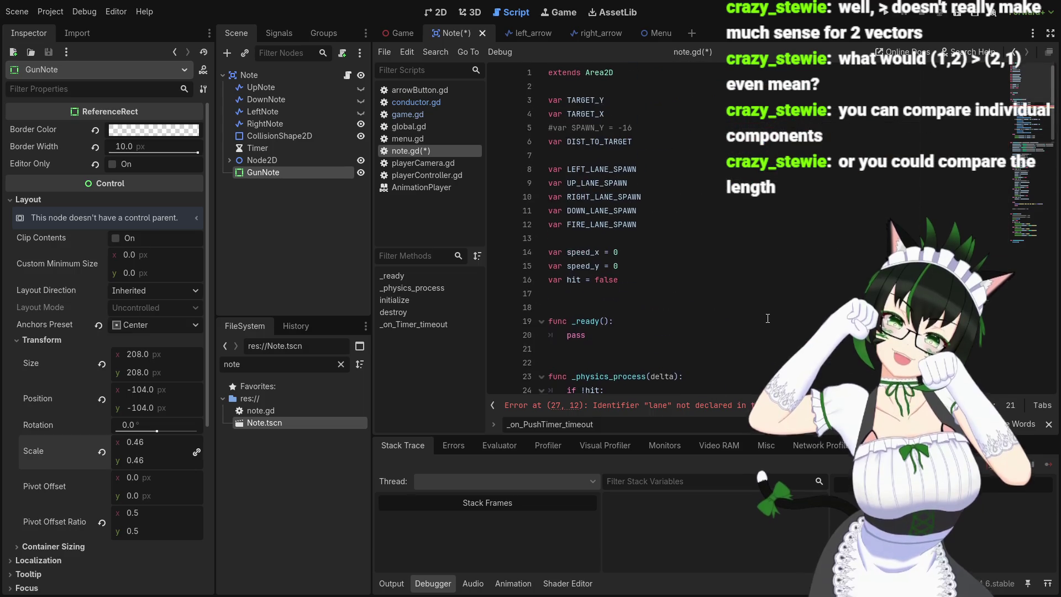
{"action": "left_click", "coordinate": [613, 294]}
{"action": "type", "text": "var lane"}
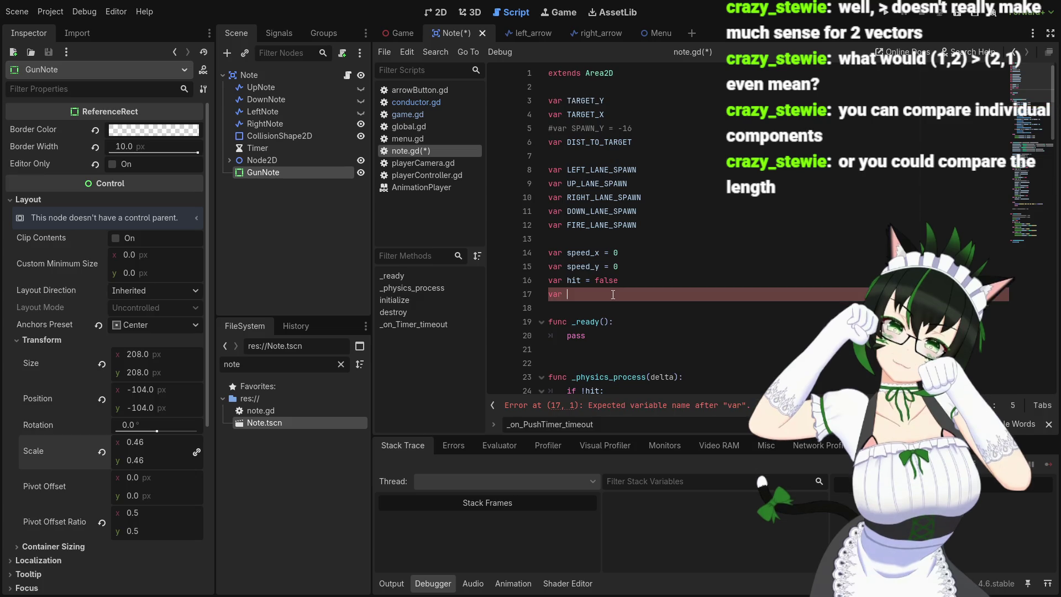
- Add 'lane = lane' below the TARGET_Y line in initialize
{"action": "scroll", "coordinate": [625, 291], "scroll_direction": "down", "scroll_amount": 12}
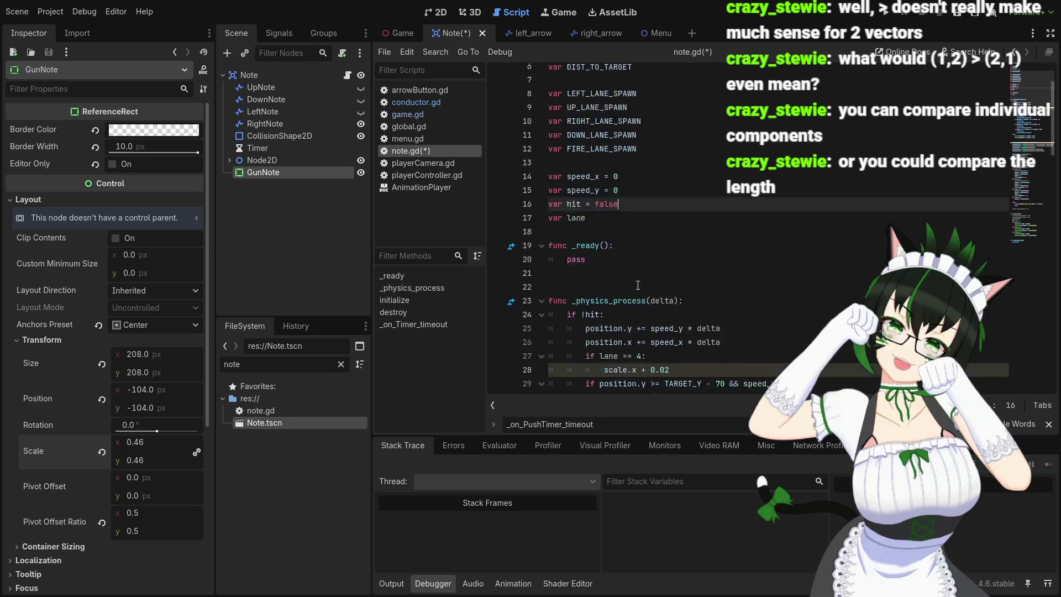
{"action": "left_click", "coordinate": [619, 239]}
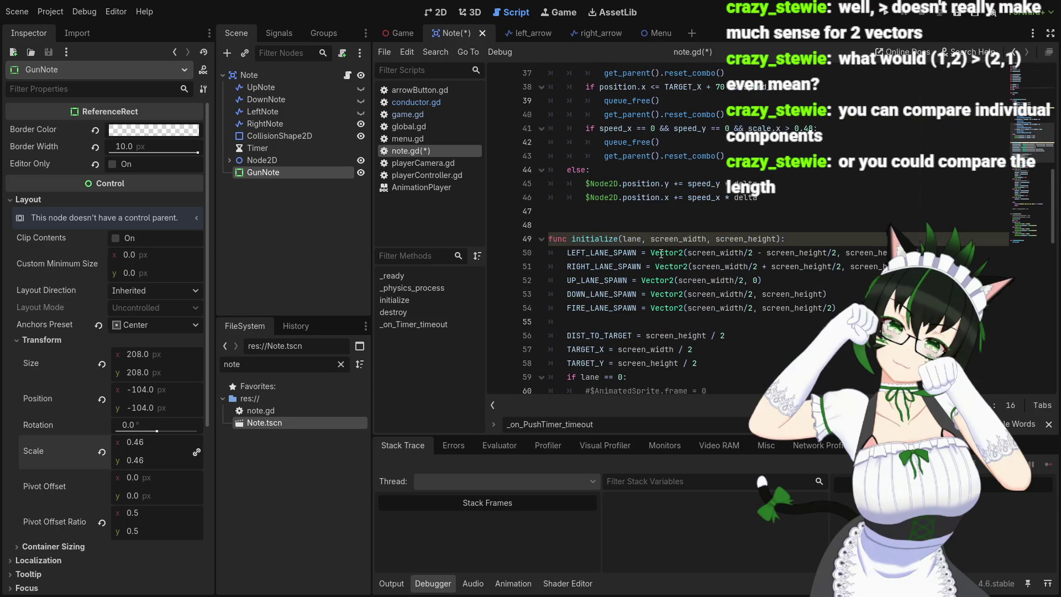
{"action": "scroll", "coordinate": [687, 269], "scroll_direction": "down", "scroll_amount": 2}
{"action": "left_click", "coordinate": [783, 238]}
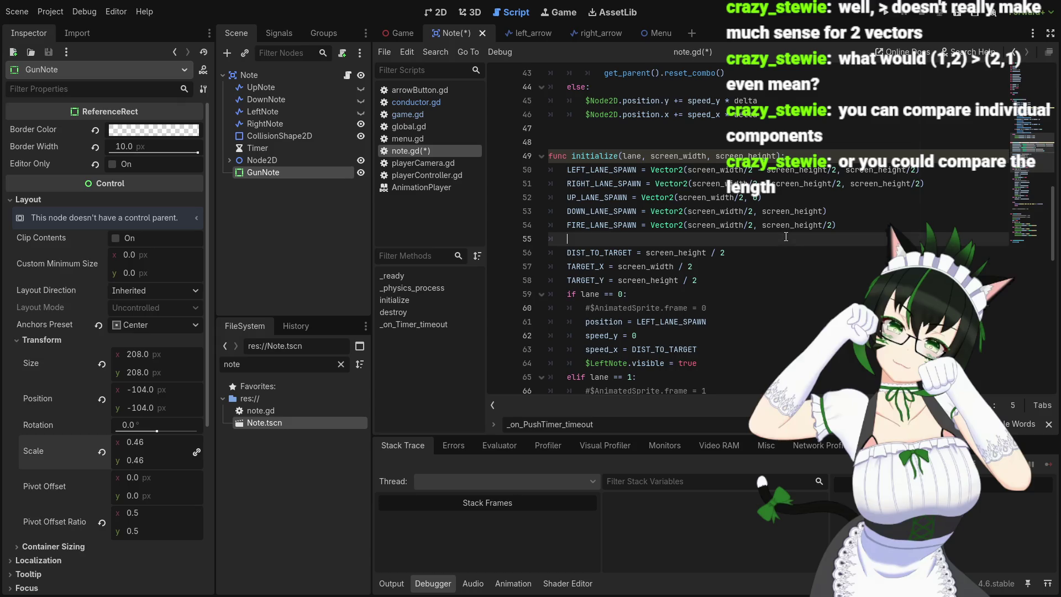
{"action": "left_click", "coordinate": [730, 280]}
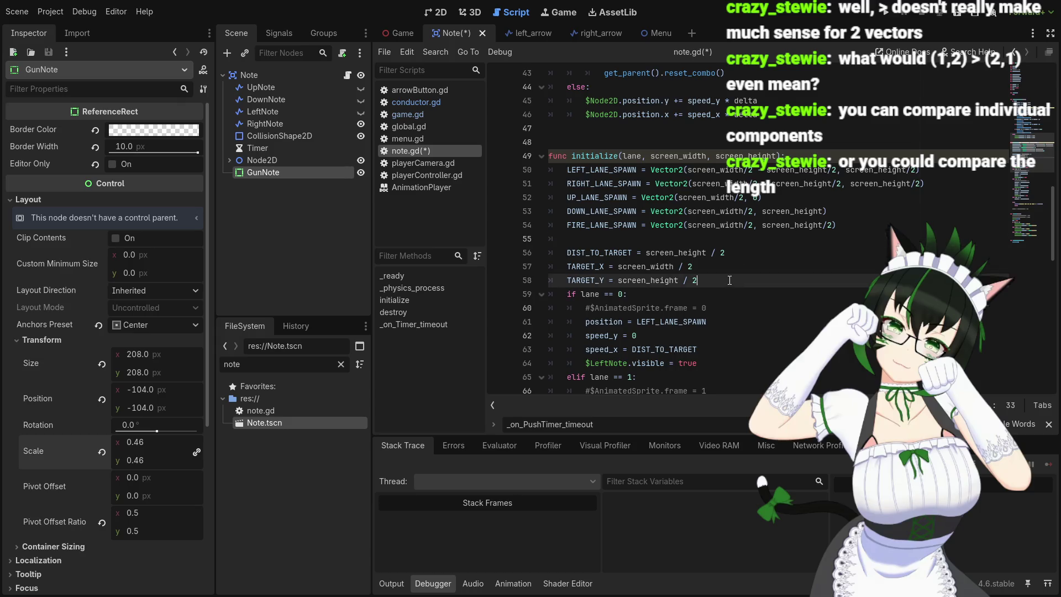
{"action": "key", "text": "Return"}
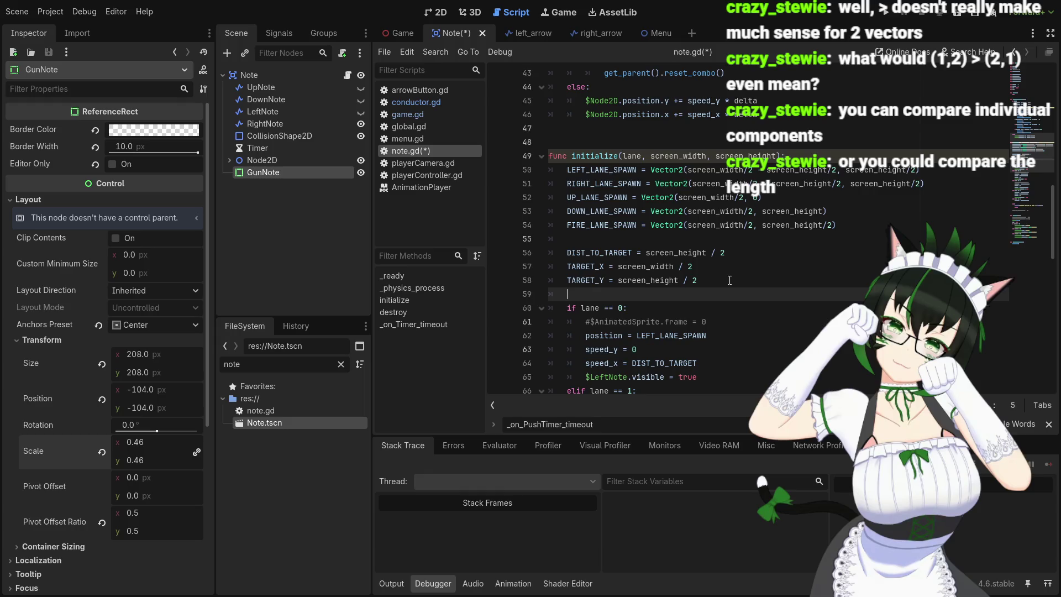
{"action": "type", "text": "lane"}
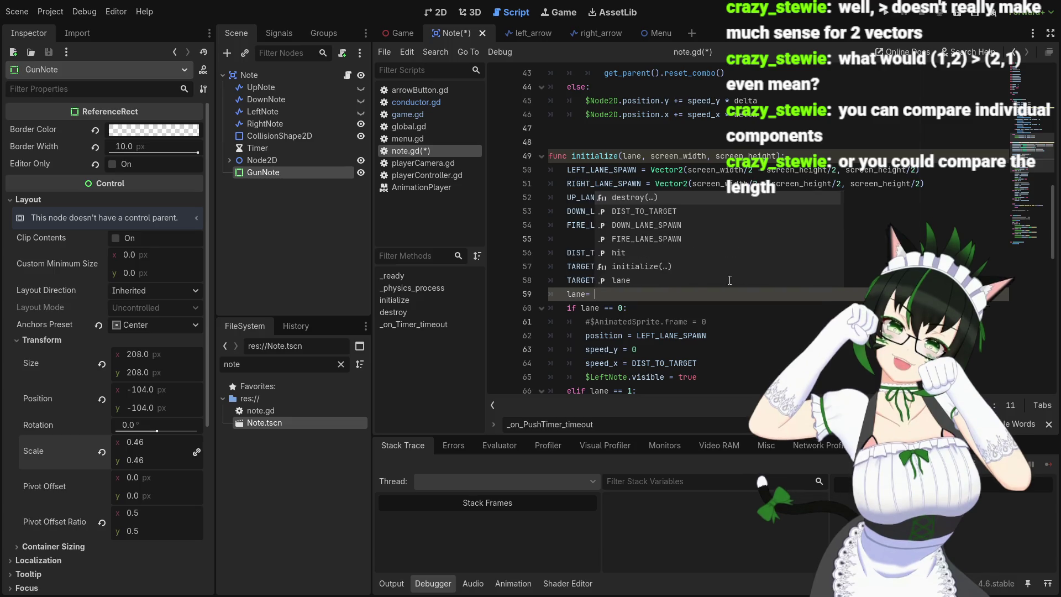
{"action": "type", "text": " = lane"}
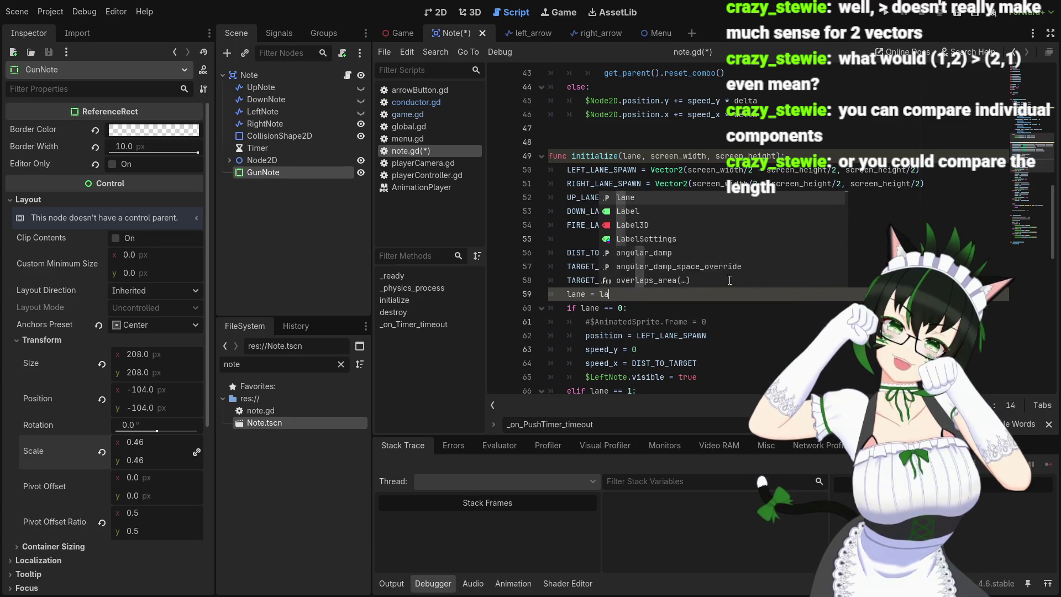
{"action": "left_click", "coordinate": [751, 313]}
{"action": "left_click", "coordinate": [757, 280]}
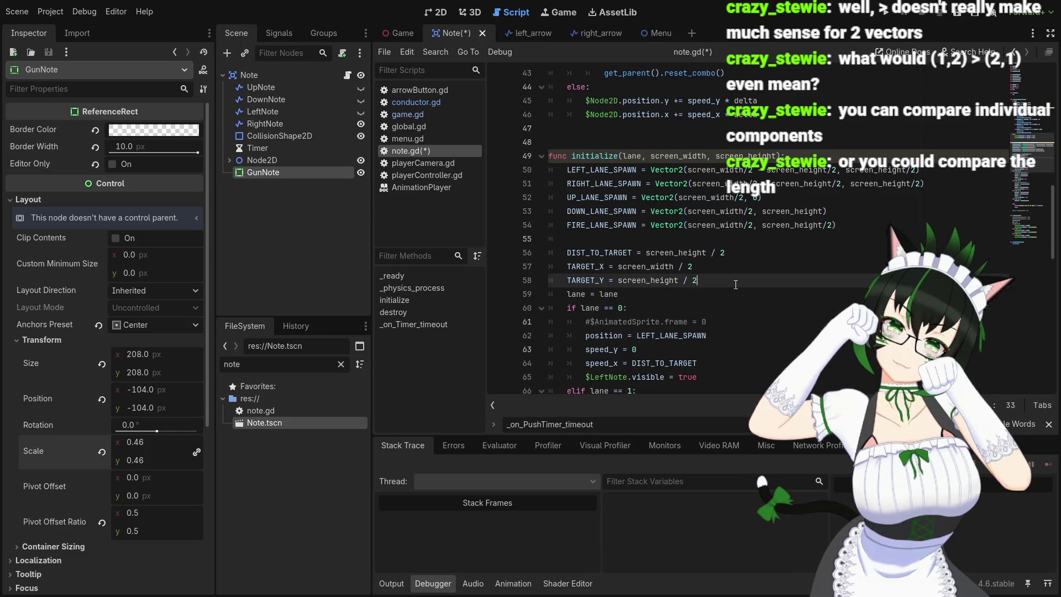
- Rename the variable to lane_type in its declaration and the assignment on line 59
{"action": "scroll", "coordinate": [655, 300], "scroll_direction": "up", "scroll_amount": 4}
{"action": "scroll", "coordinate": [655, 300], "scroll_direction": "up", "scroll_amount": 10}
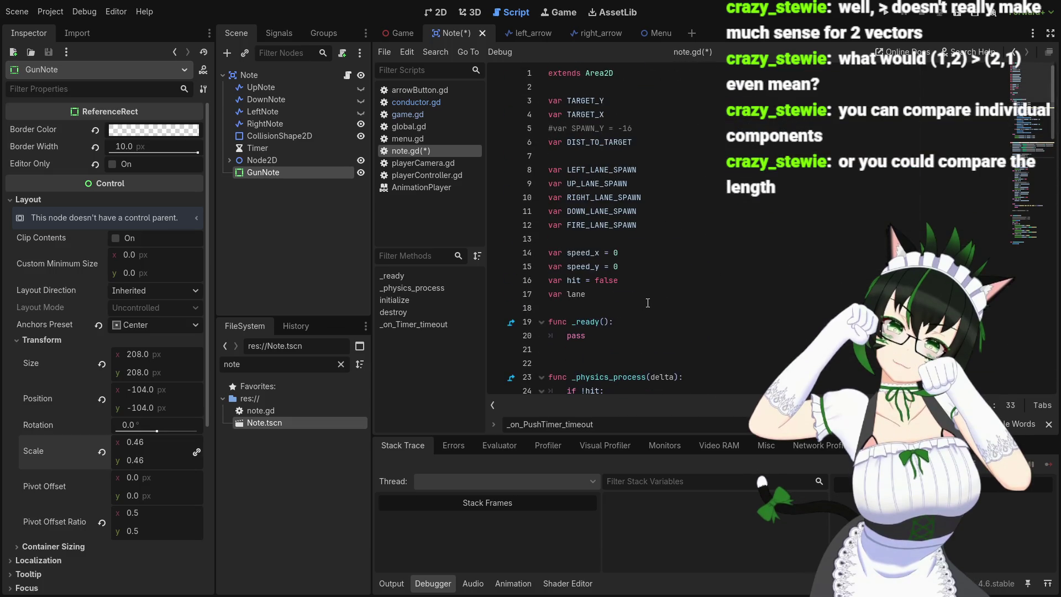
{"action": "double_click", "coordinate": [572, 294]}
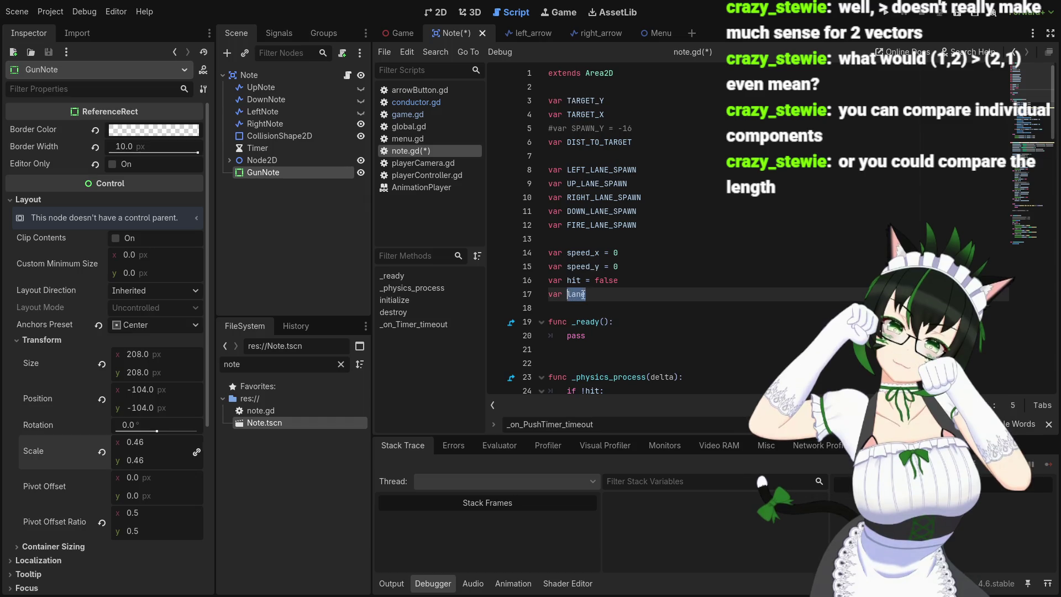
{"action": "left_click", "coordinate": [589, 294]}
{"action": "scroll", "coordinate": [656, 286], "scroll_direction": "down", "scroll_amount": 10}
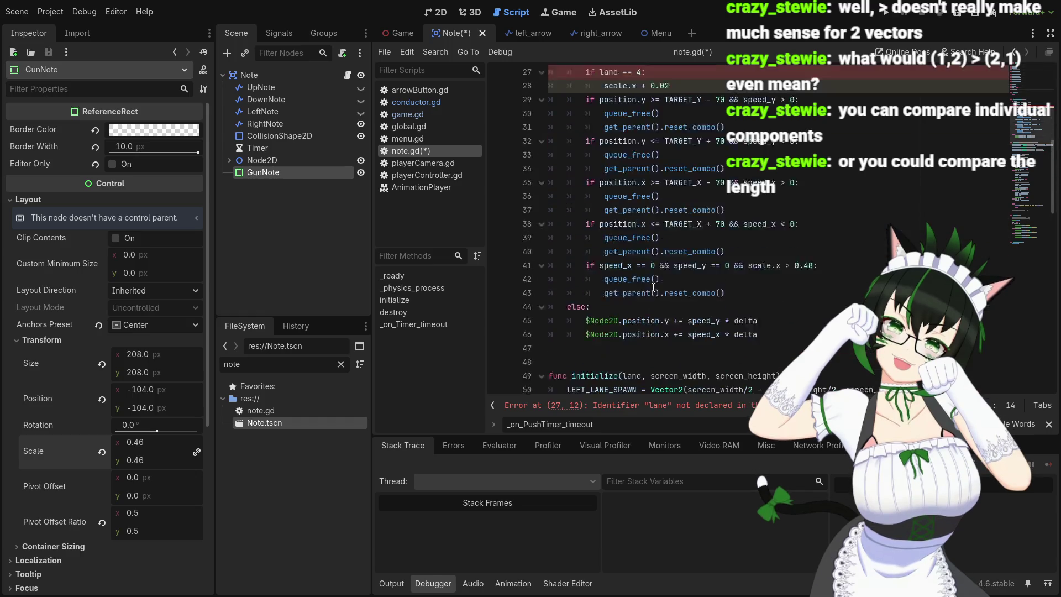
{"action": "scroll", "coordinate": [655, 285], "scroll_direction": "down", "scroll_amount": 10}
{"action": "scroll", "coordinate": [657, 271], "scroll_direction": "up", "scroll_amount": 12}
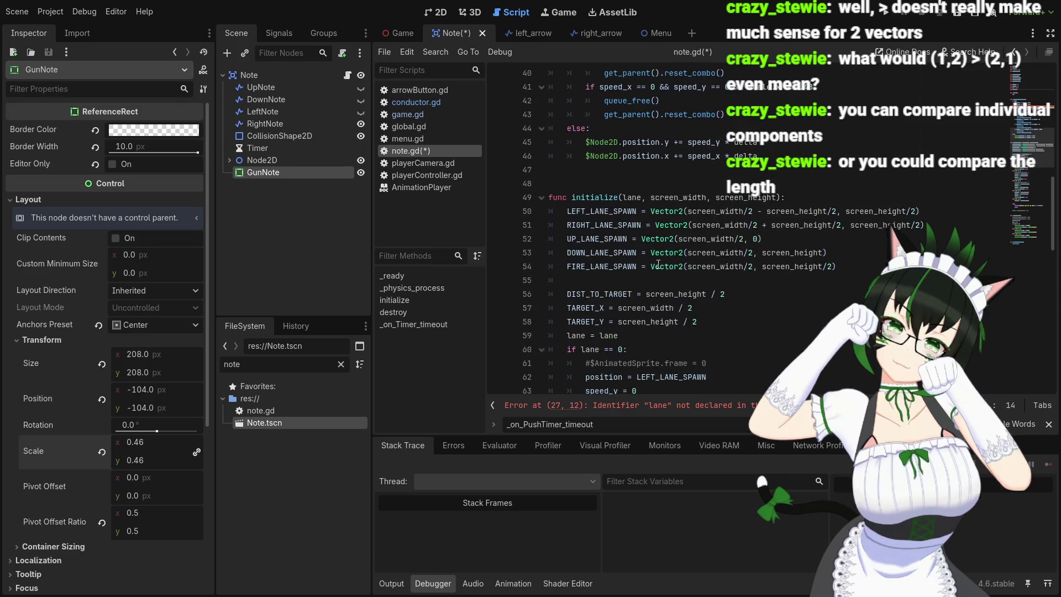
{"action": "scroll", "coordinate": [658, 266], "scroll_direction": "up", "scroll_amount": 5}
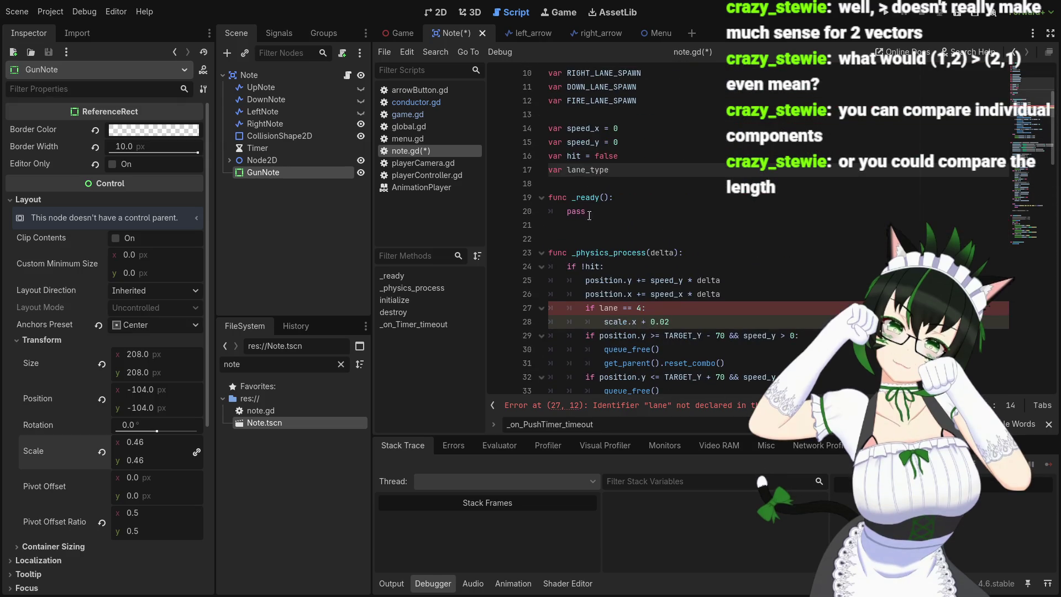
{"action": "scroll", "coordinate": [589, 216], "scroll_direction": "down", "scroll_amount": 5}
{"action": "scroll", "coordinate": [629, 217], "scroll_direction": "down", "scroll_amount": 10}
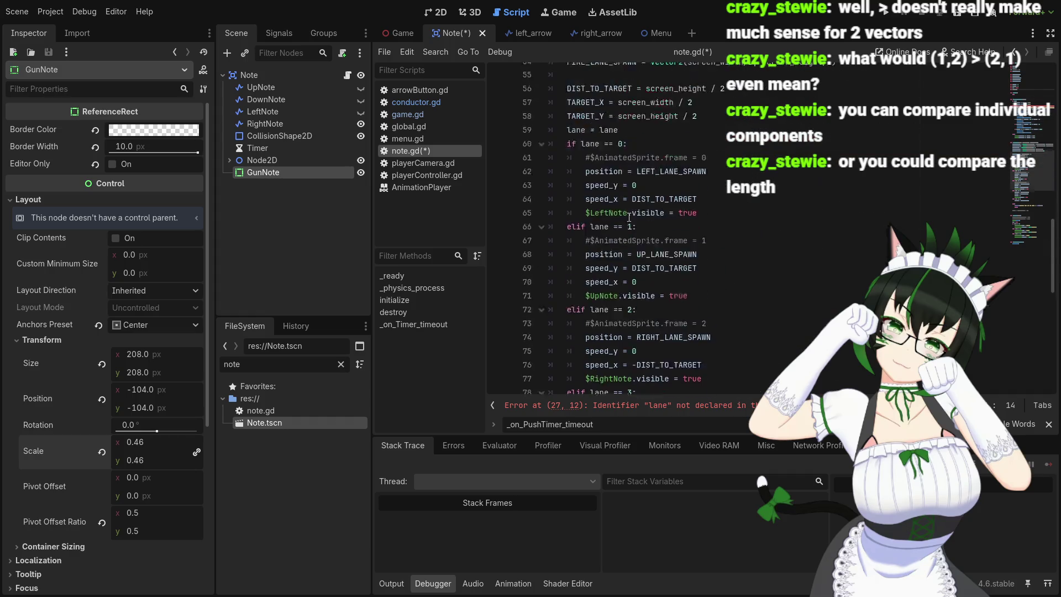
{"action": "scroll", "coordinate": [634, 226], "scroll_direction": "up", "scroll_amount": 3}
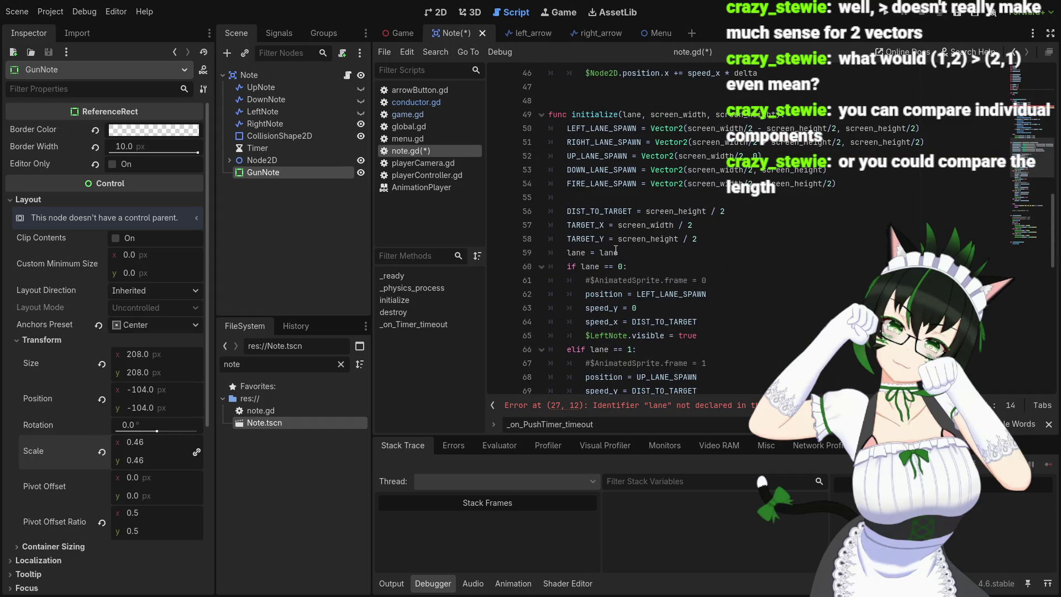
{"action": "left_click", "coordinate": [590, 252]}
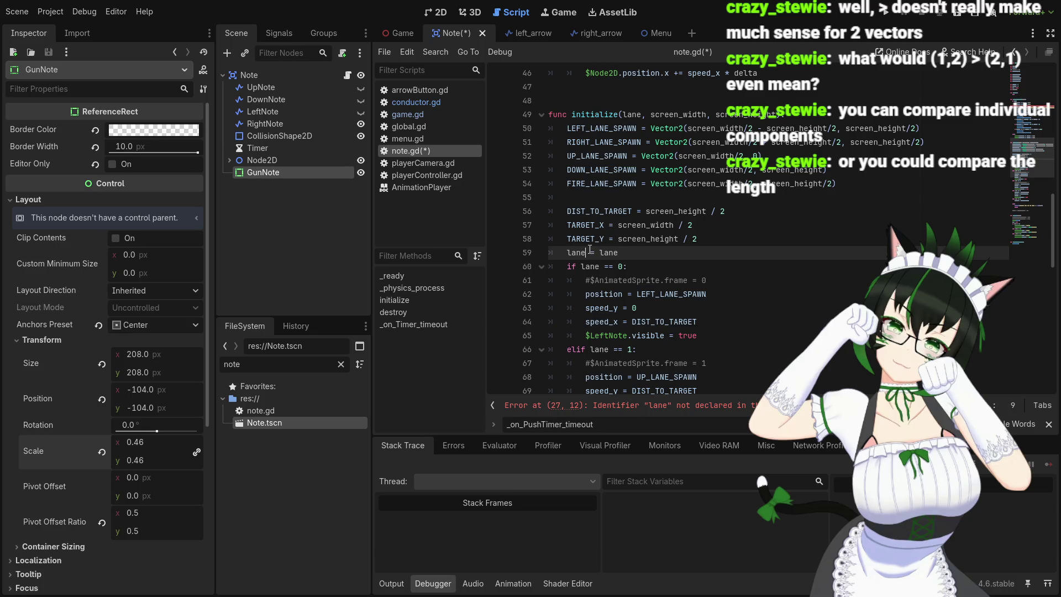
{"action": "type", "text": "_type"}
{"action": "key", "text": "End"}
- Change line 27's condition to 'if lane_type == 4:'
{"action": "scroll", "coordinate": [654, 255], "scroll_direction": "up", "scroll_amount": 10}
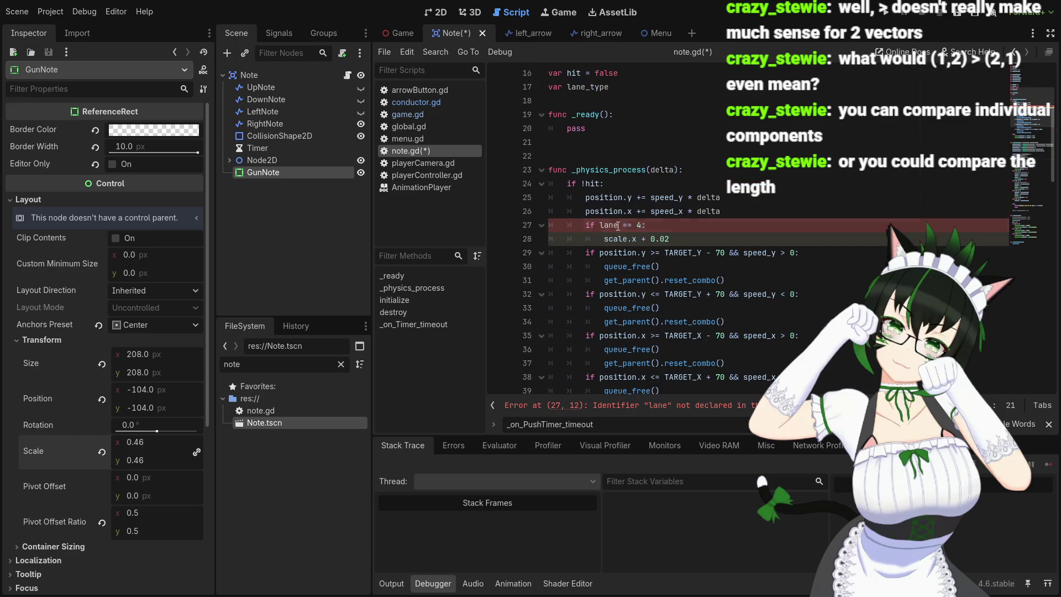
{"action": "left_click", "coordinate": [618, 226]}
{"action": "type", "text": "_type"}
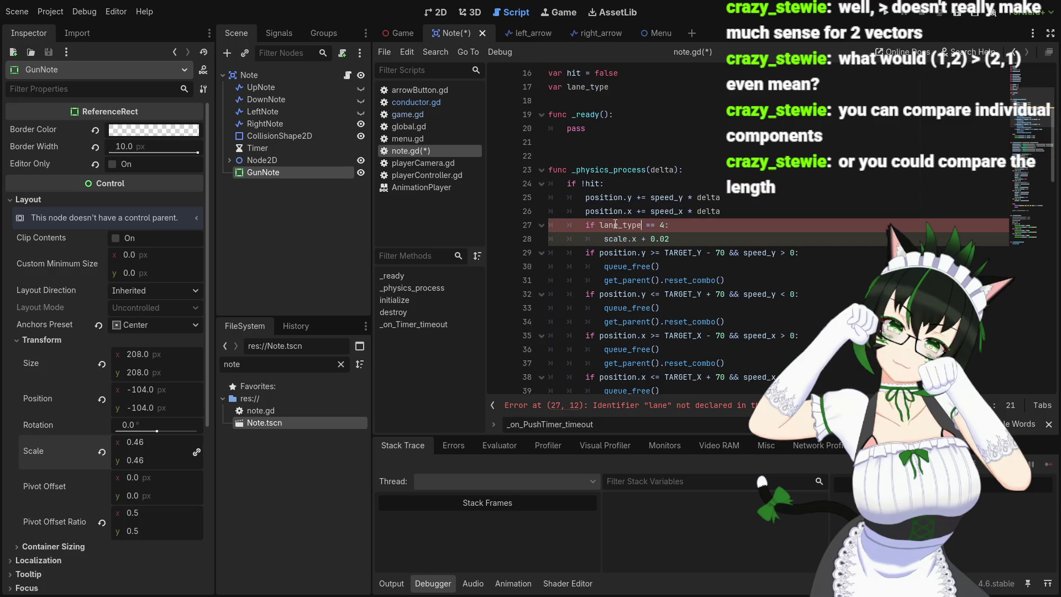
{"action": "left_click", "coordinate": [703, 231]}
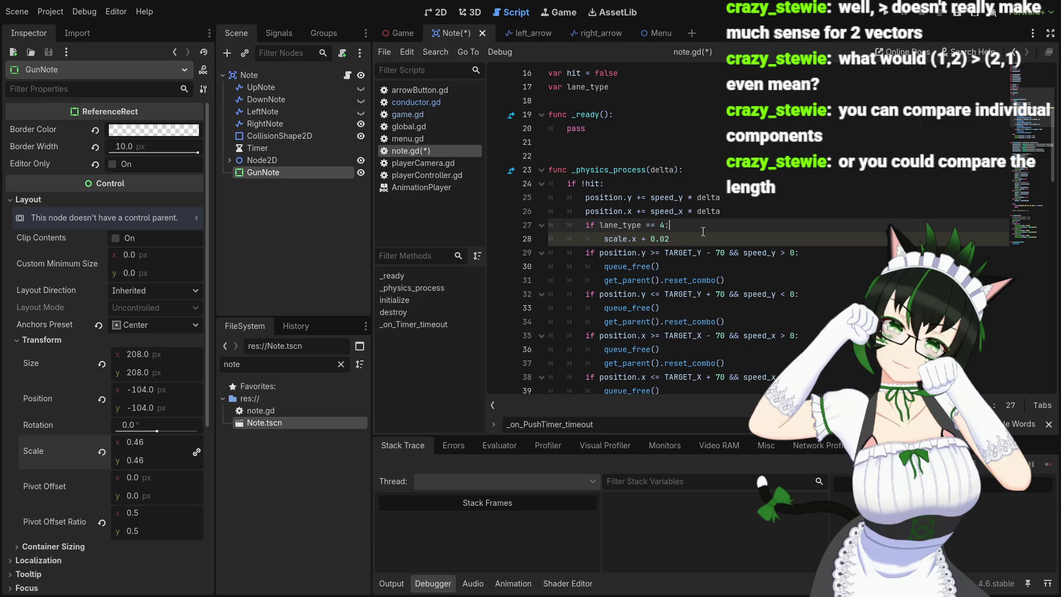
{"action": "scroll", "coordinate": [702, 231], "scroll_direction": "down", "scroll_amount": 2}
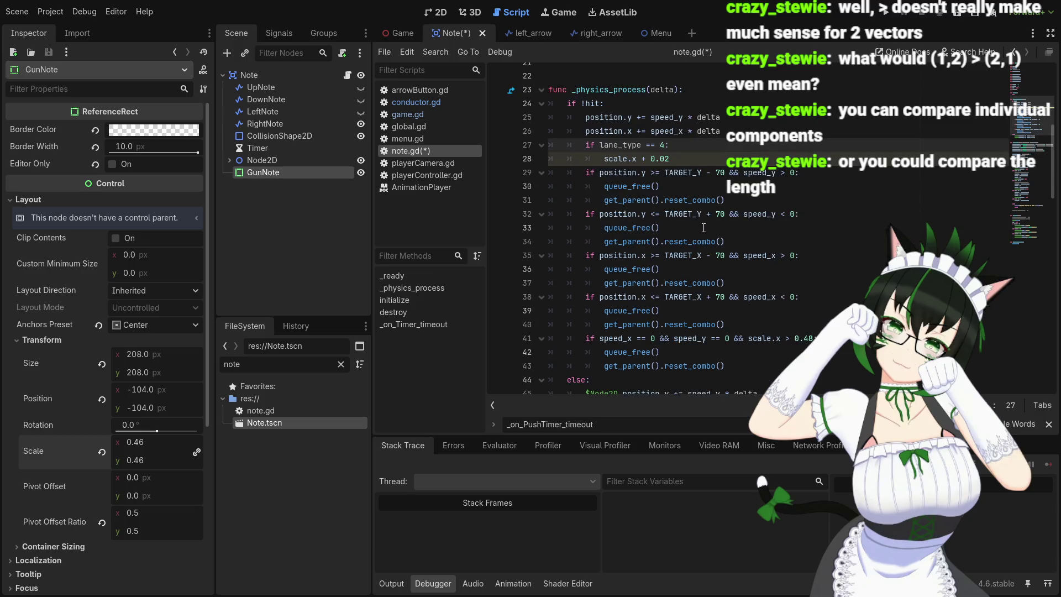
- Add 'scale.y += 0.02' below line 28 and change the scale.x line to 'scale.x += 0.02'
{"action": "left_click", "coordinate": [682, 156]}
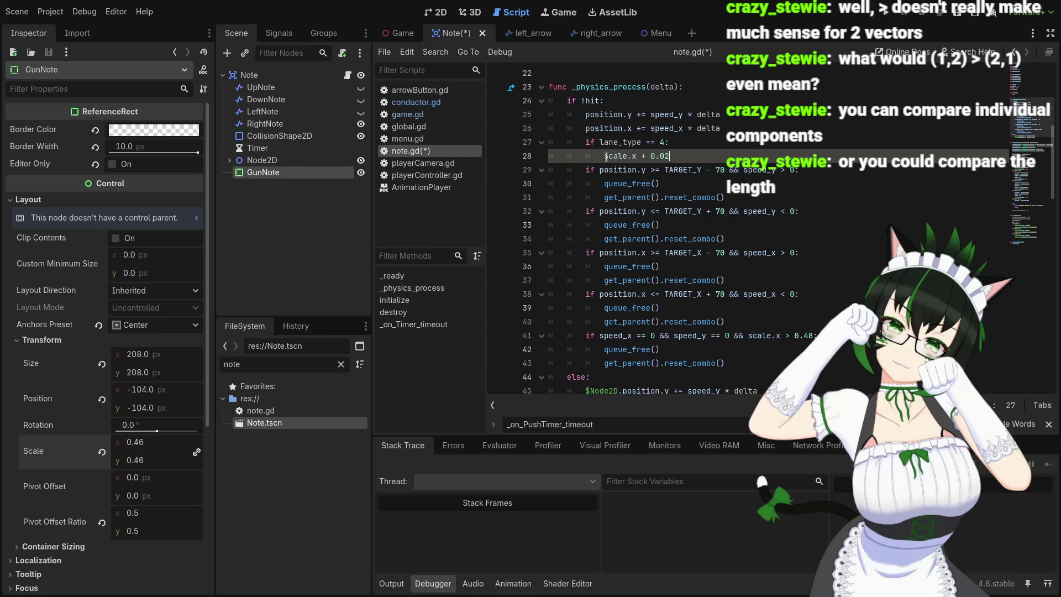
{"action": "key", "text": "Return"}
{"action": "type", "text": "scale"}
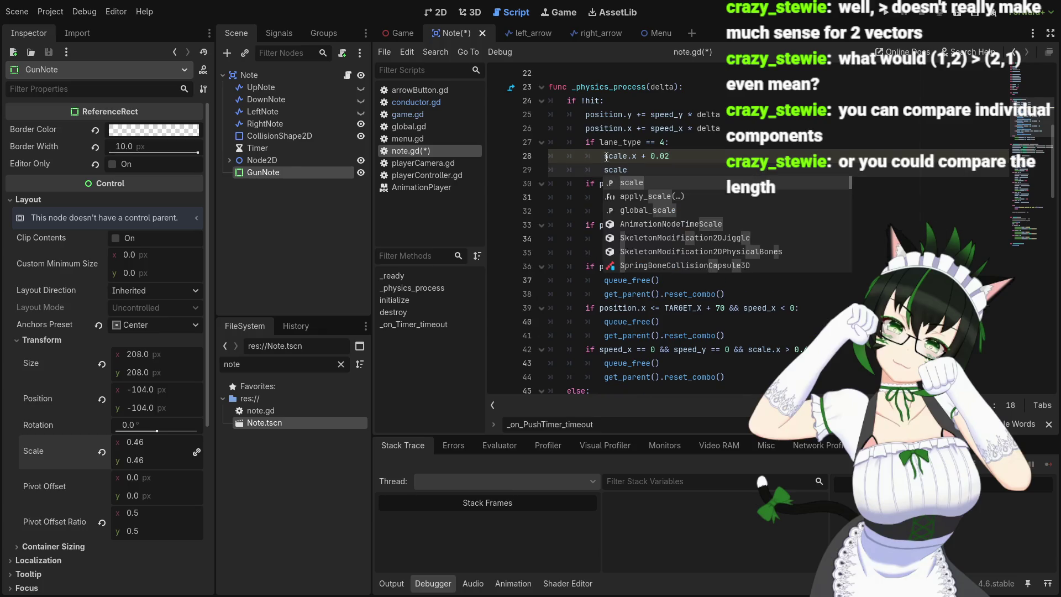
{"action": "type", "text": ".y = "}
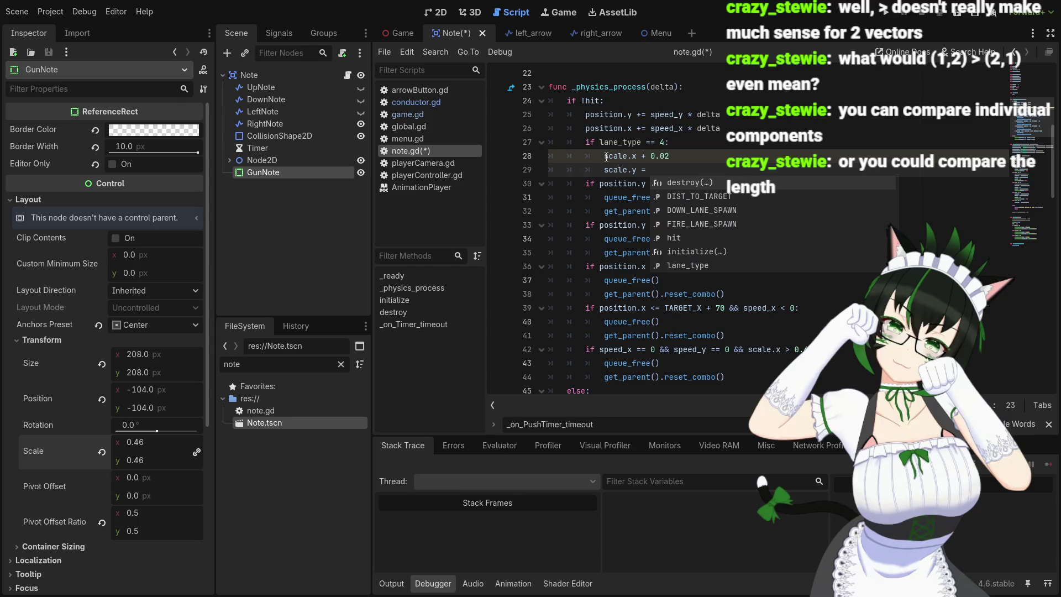
{"action": "type", "text": "0.0"}
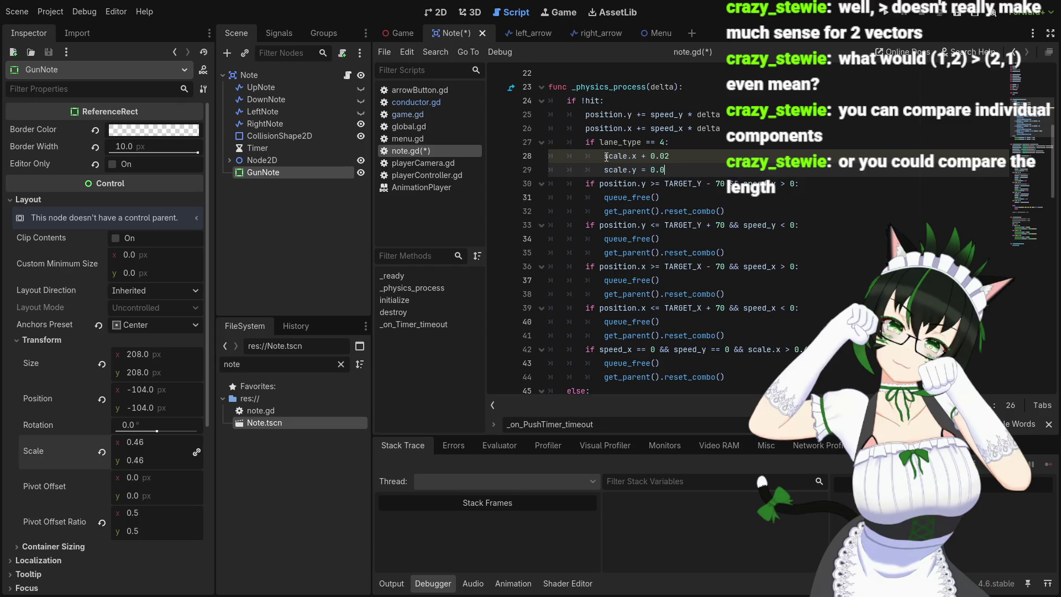
{"action": "type", "text": "2"}
{"action": "left_click", "coordinate": [646, 156]}
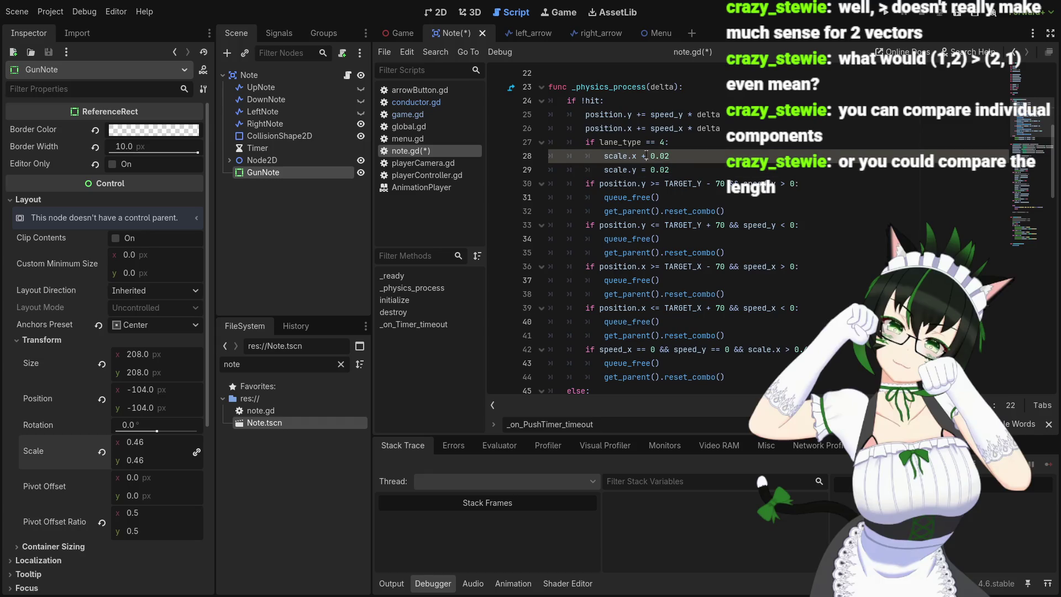
{"action": "type", "text": "="}
{"action": "left_click", "coordinate": [641, 170]}
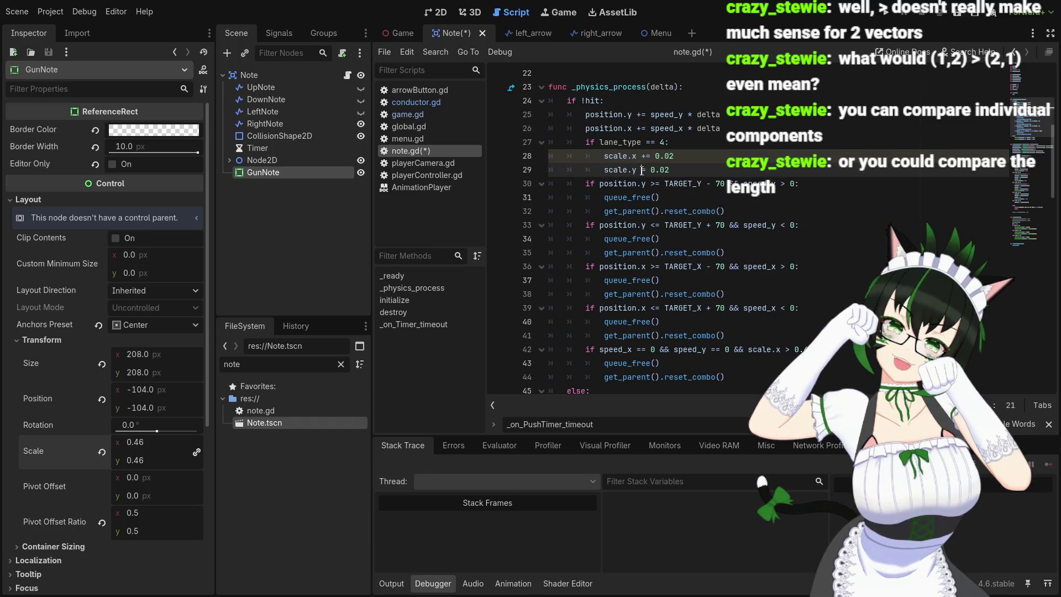
{"action": "type", "text": "+"}
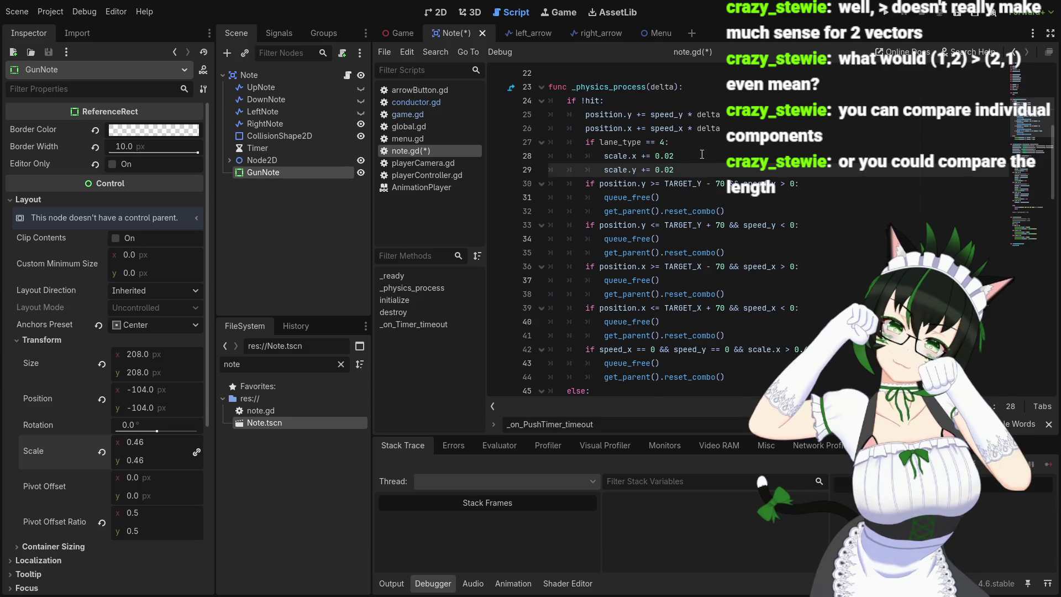
{"action": "scroll", "coordinate": [698, 162], "scroll_direction": "up", "scroll_amount": 1}
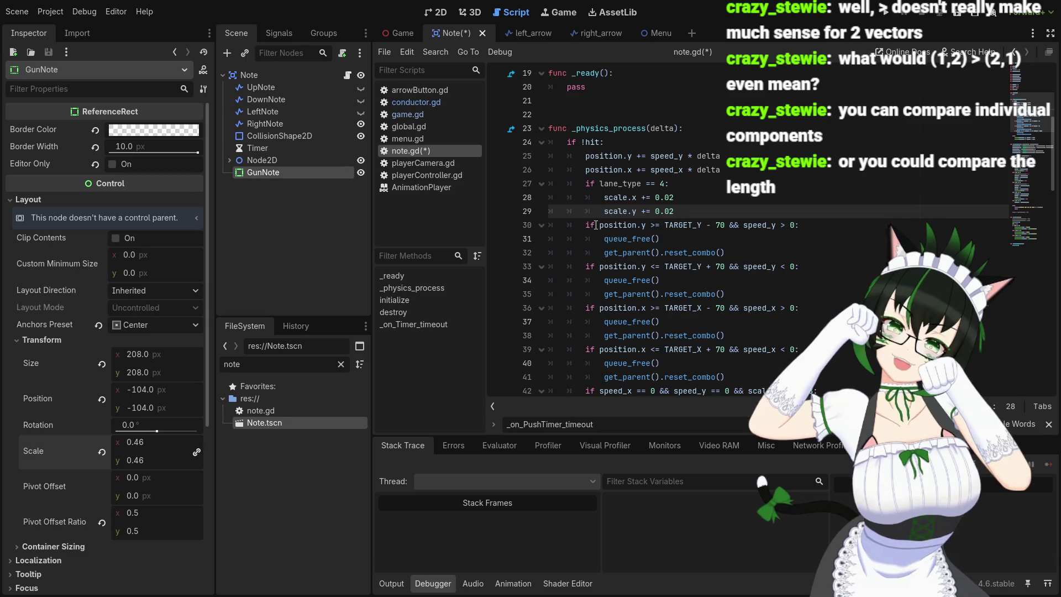
{"action": "scroll", "coordinate": [675, 206], "scroll_direction": "down", "scroll_amount": 2}
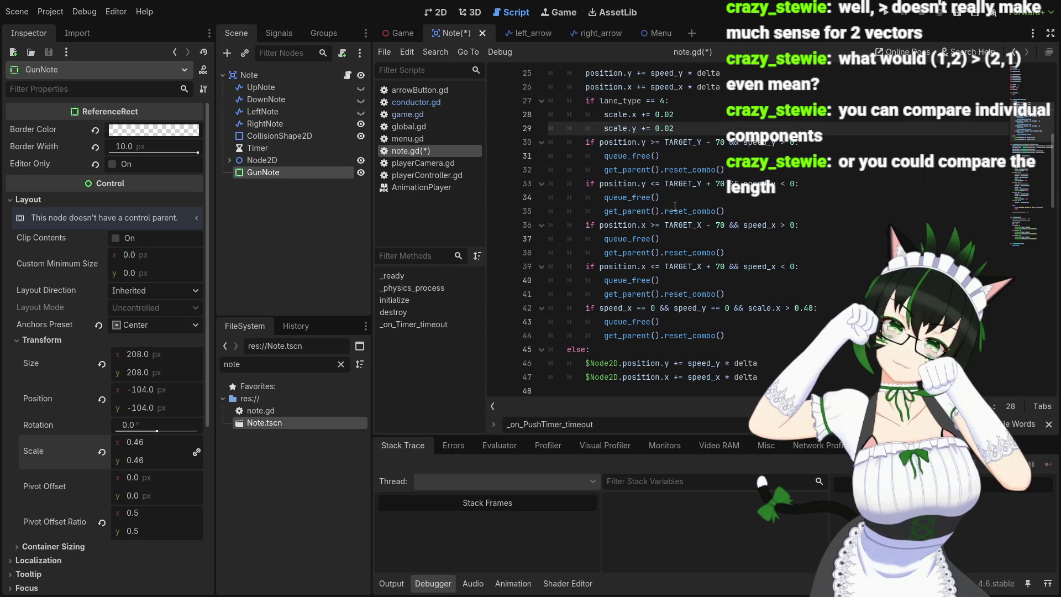
{"action": "scroll", "coordinate": [675, 206], "scroll_direction": "up", "scroll_amount": 3}
{"action": "scroll", "coordinate": [675, 206], "scroll_direction": "down", "scroll_amount": 1}
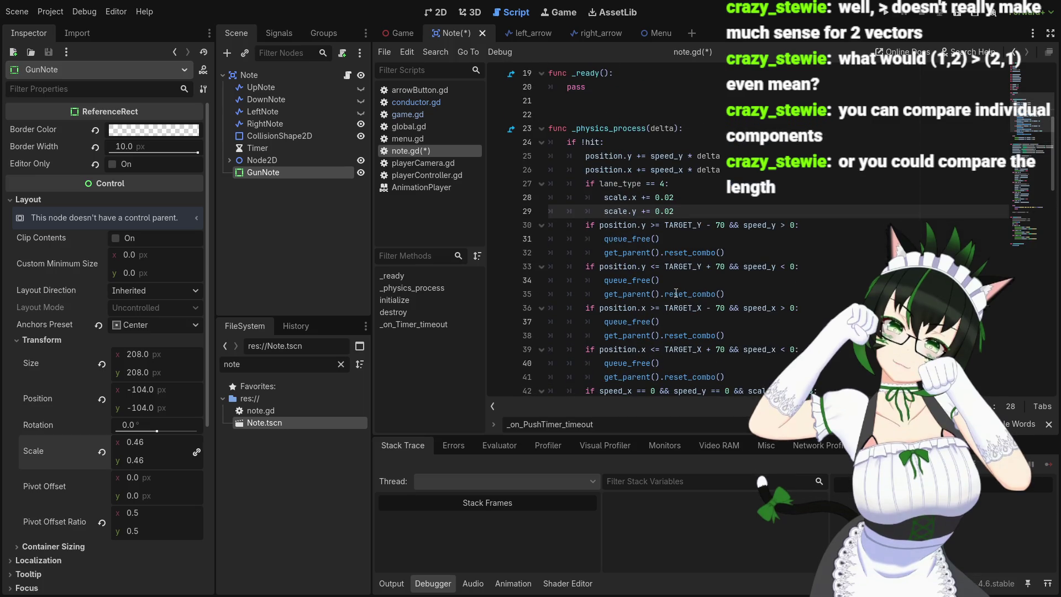
{"action": "scroll", "coordinate": [676, 291], "scroll_direction": "up", "scroll_amount": 6}
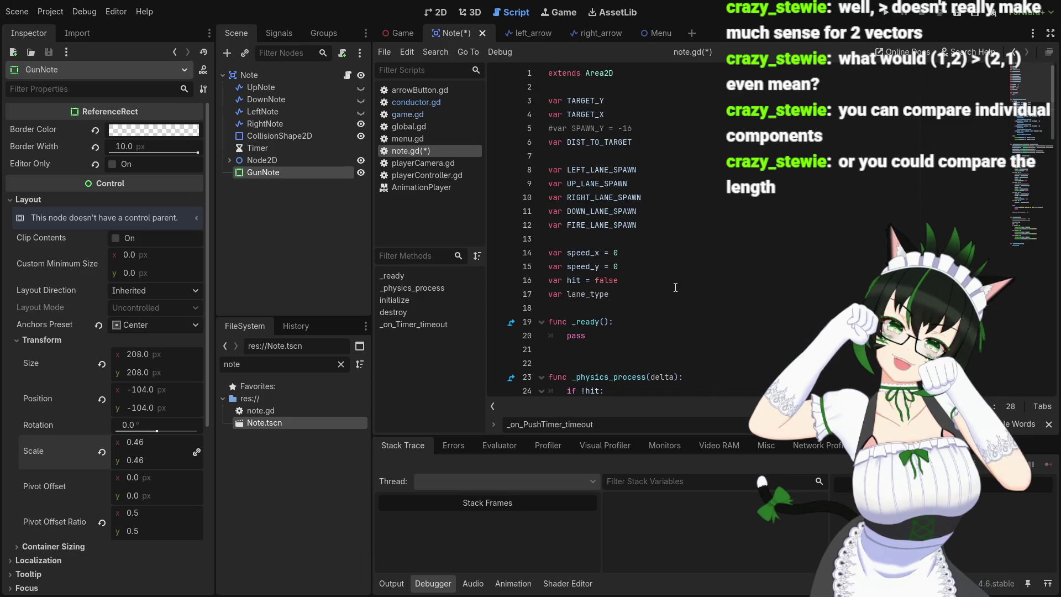
{"action": "scroll", "coordinate": [675, 287], "scroll_direction": "down", "scroll_amount": 4}
{"action": "scroll", "coordinate": [675, 284], "scroll_direction": "down", "scroll_amount": 4}
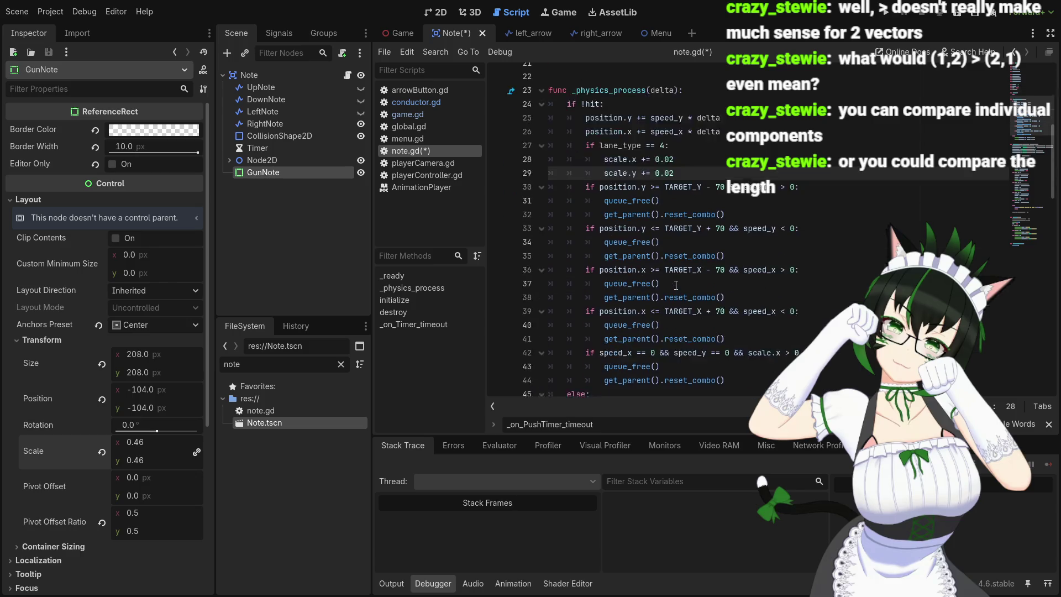
{"action": "scroll", "coordinate": [676, 283], "scroll_direction": "up", "scroll_amount": 3}
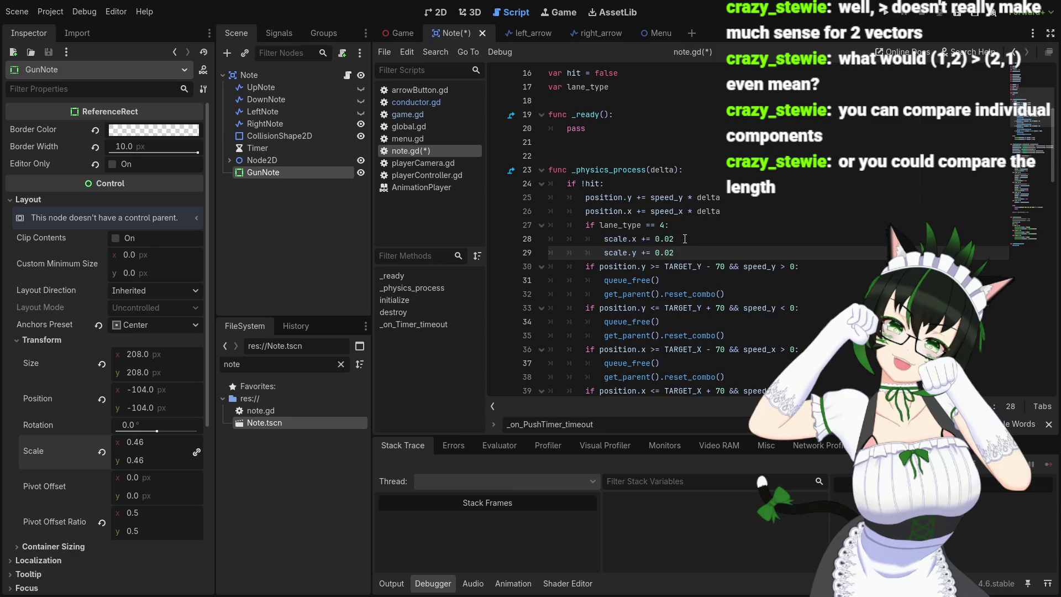
{"action": "scroll", "coordinate": [687, 237], "scroll_direction": "down", "scroll_amount": 2}
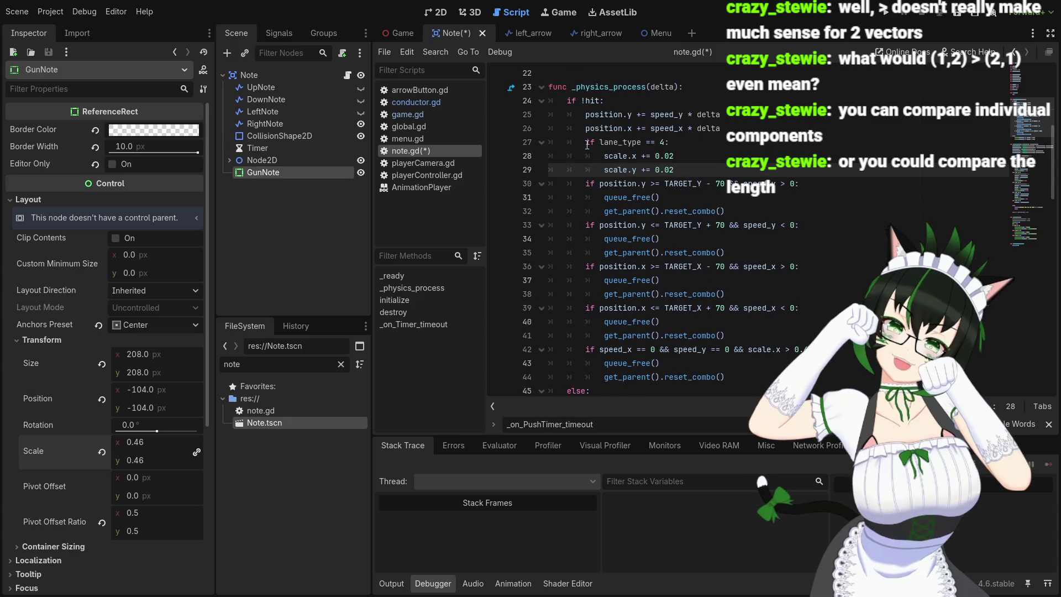
{"action": "scroll", "coordinate": [744, 206], "scroll_direction": "down", "scroll_amount": 3}
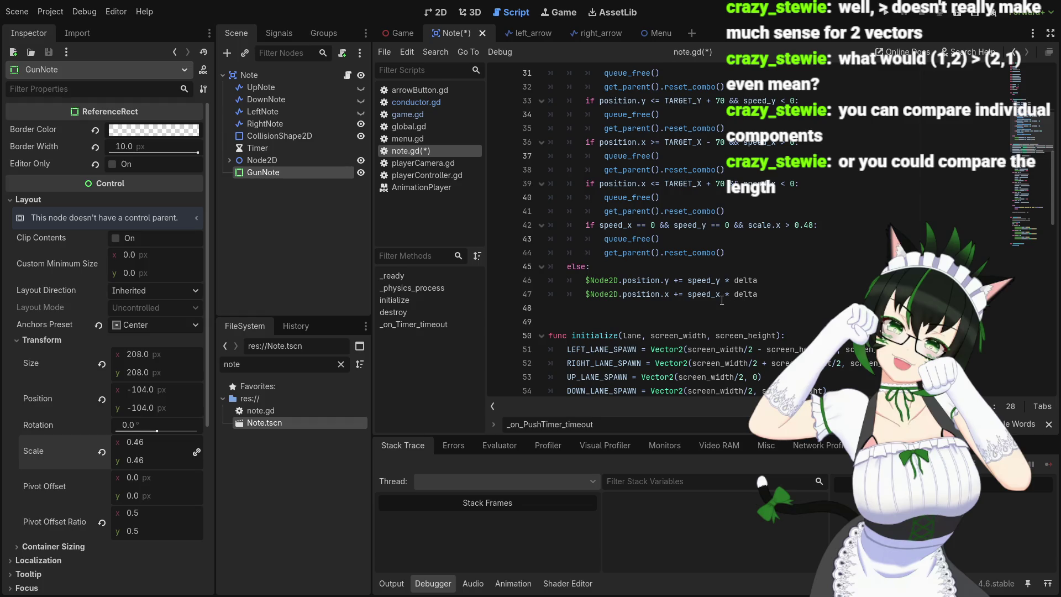
{"action": "scroll", "coordinate": [721, 300], "scroll_direction": "up", "scroll_amount": 2}
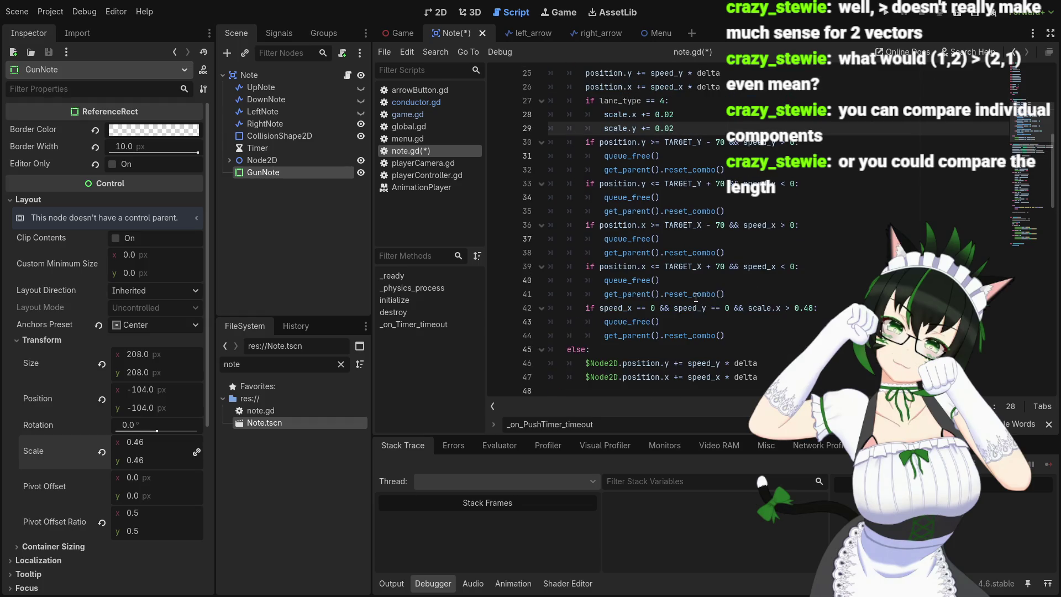
{"action": "scroll", "coordinate": [695, 297], "scroll_direction": "up", "scroll_amount": 2}
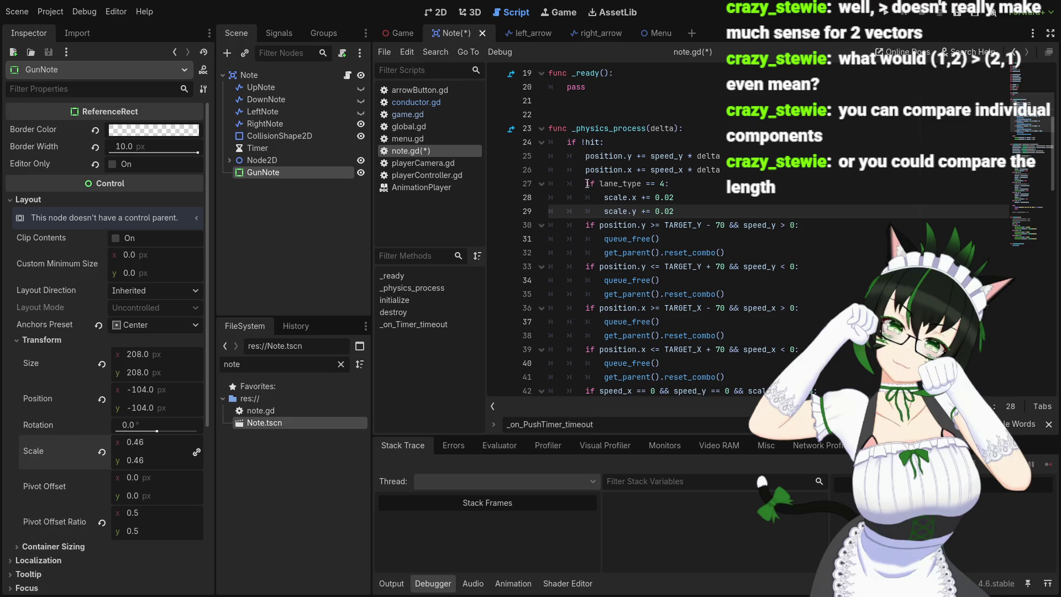
{"action": "left_click_drag", "start_coordinate": [587, 184], "coordinate": [677, 213]}
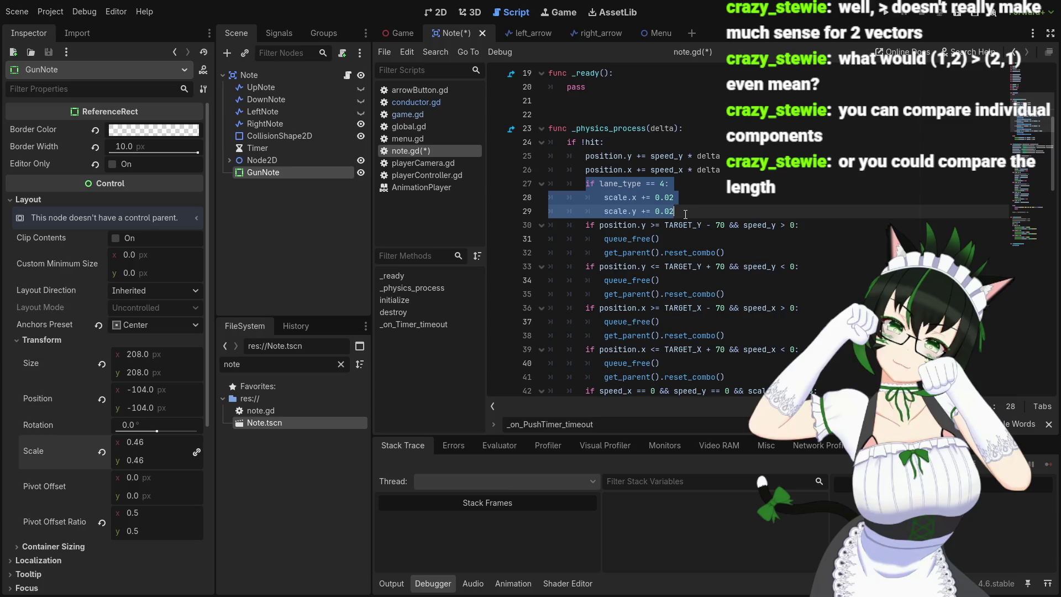
{"action": "key", "text": "BackSpace"}
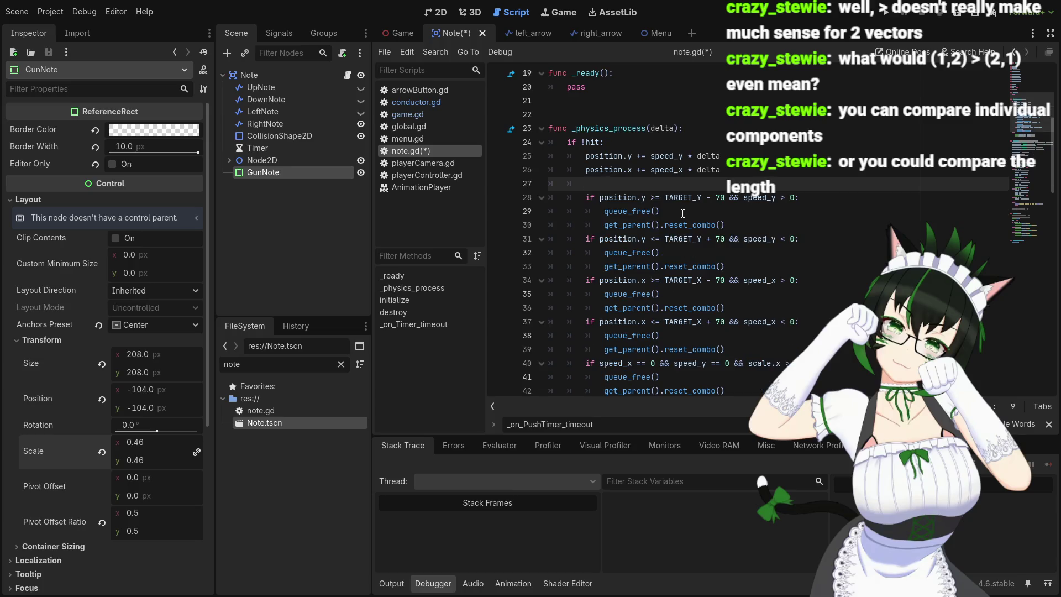
{"action": "key", "text": "ctrl+z"}
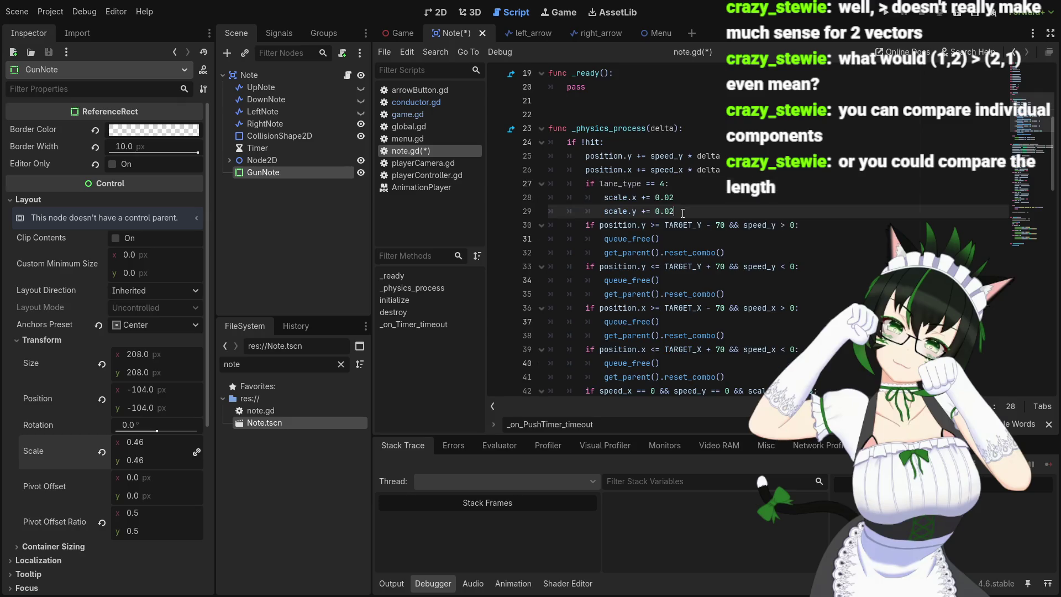
{"action": "scroll", "coordinate": [650, 191], "scroll_direction": "down", "scroll_amount": 5}
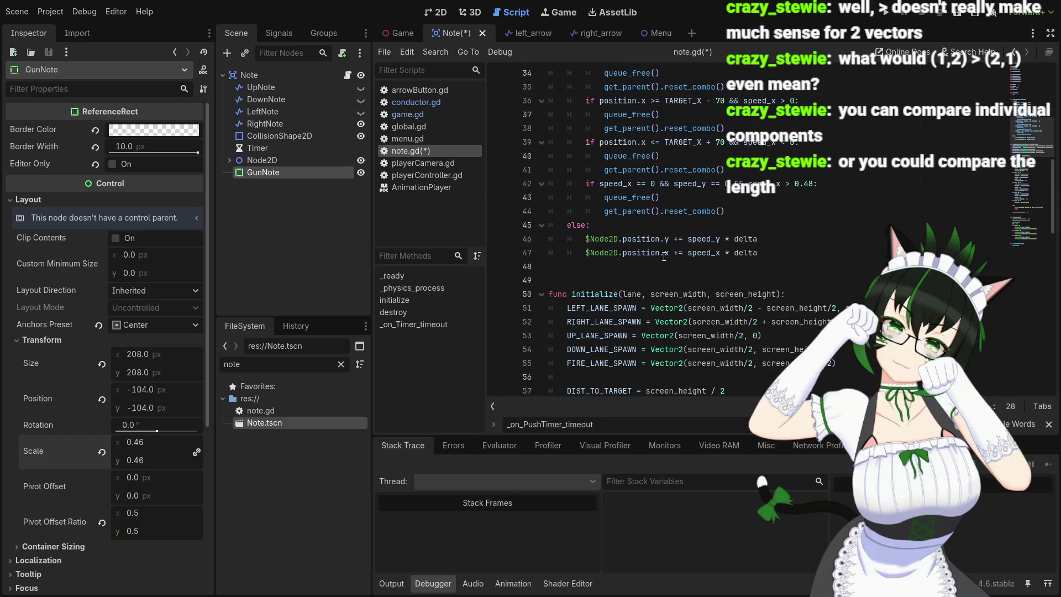